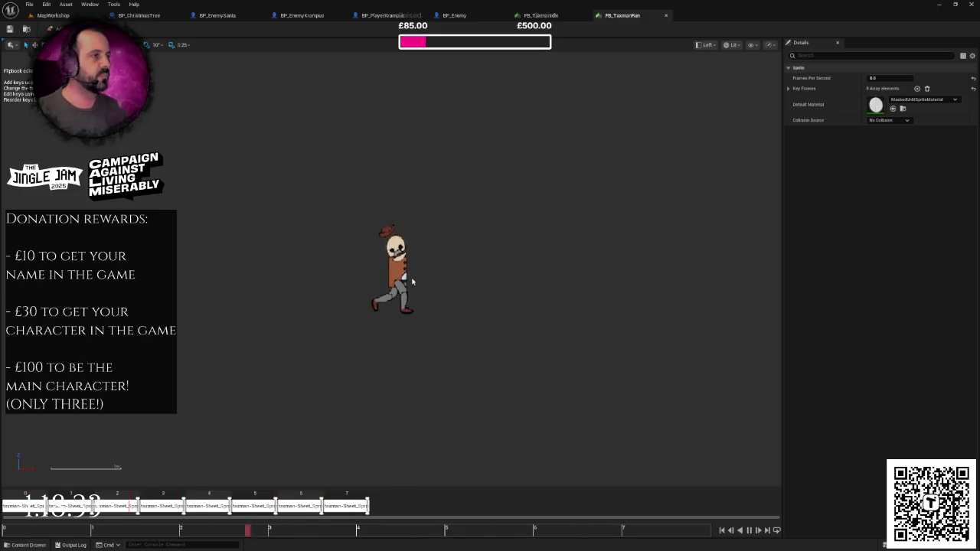
# Preview FB_TaxmanRun, compare it with FB_TaxmanIdle, then go back to the MapWorkshop level.
pyautogui.scroll(2, 387, 279)
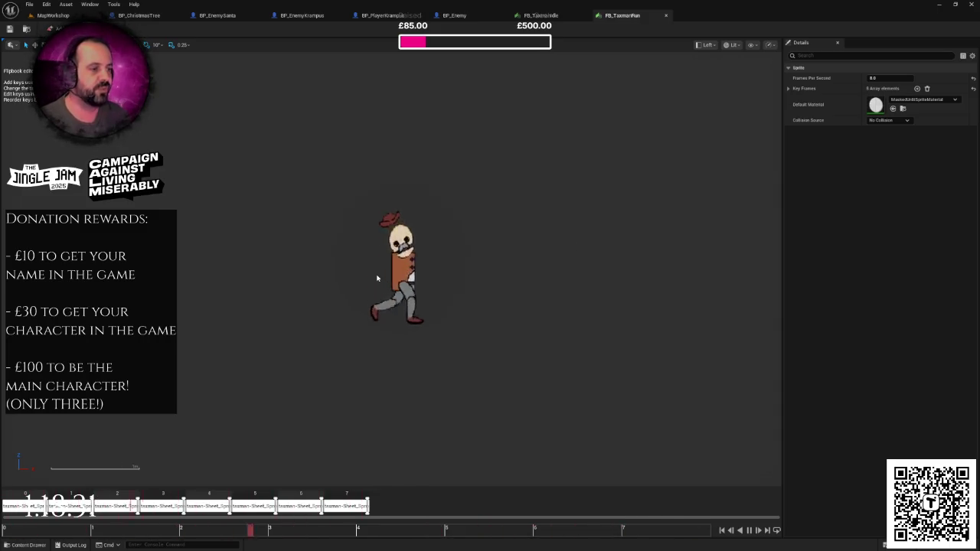
pyautogui.scroll(-3, 387, 279)
pyautogui.scroll(5, 394, 275)
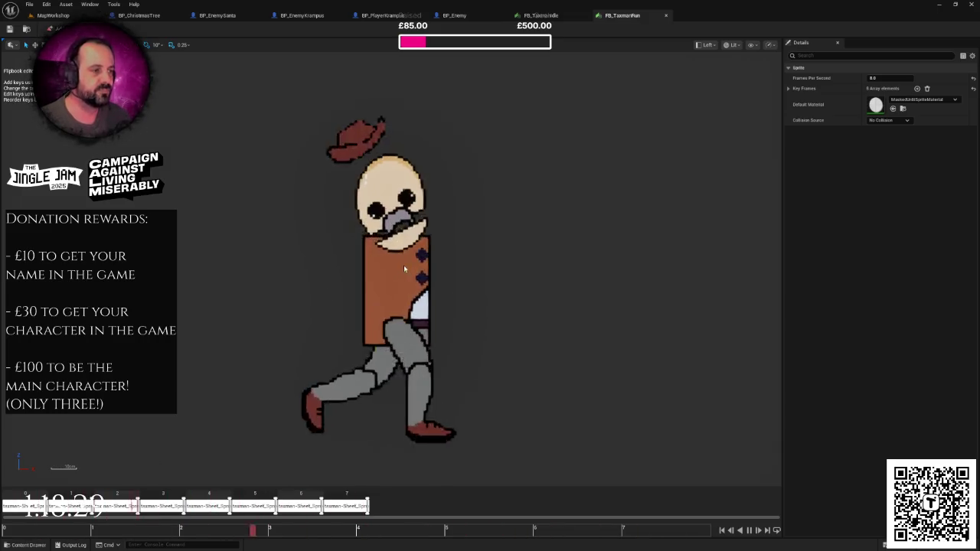
pyautogui.scroll(-3, 404, 268)
pyautogui.click(541, 15)
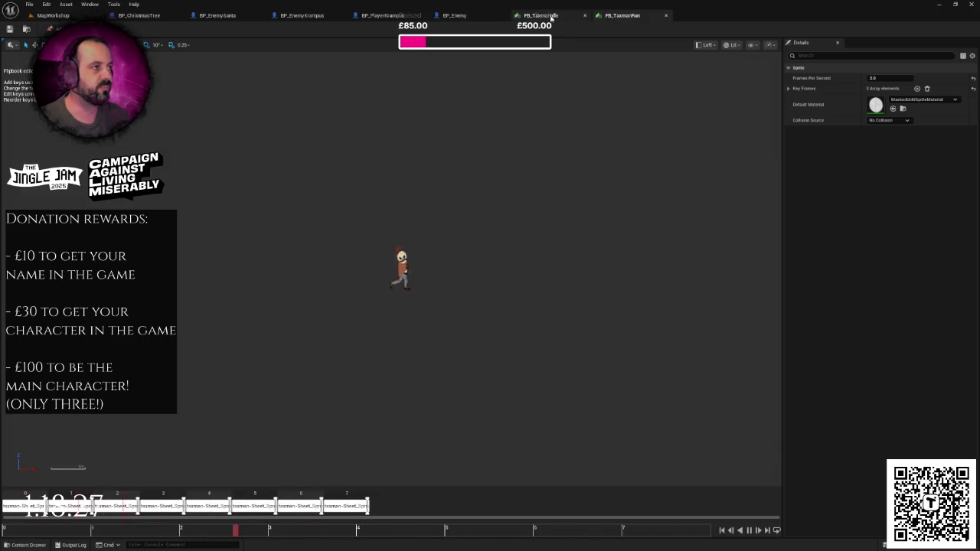
pyautogui.click(621, 15)
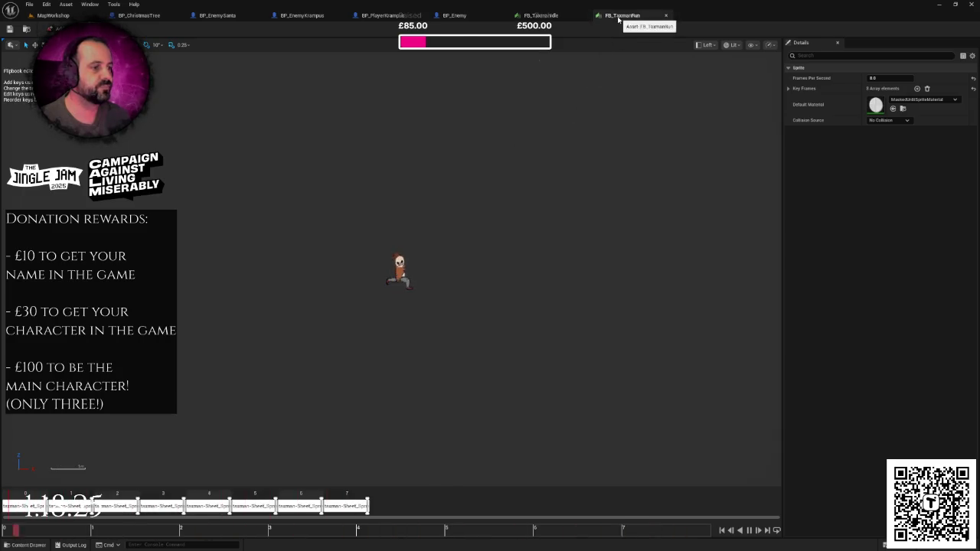
pyautogui.click(52, 16)
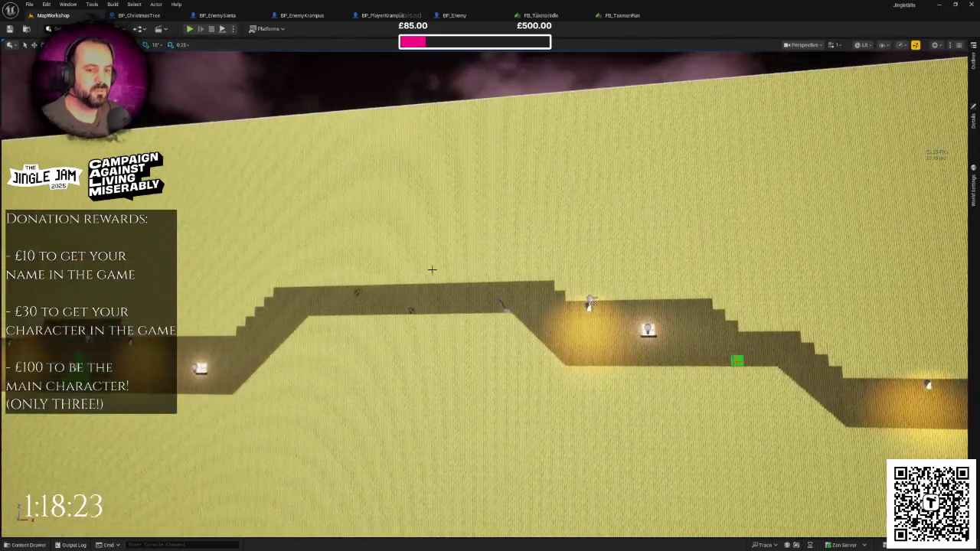
# In the Content Drawer, browse Textures > Characters > Taxman > Frames.
pyautogui.hotkey('ctrl', 'space')
pyautogui.scroll(5, 51, 428)
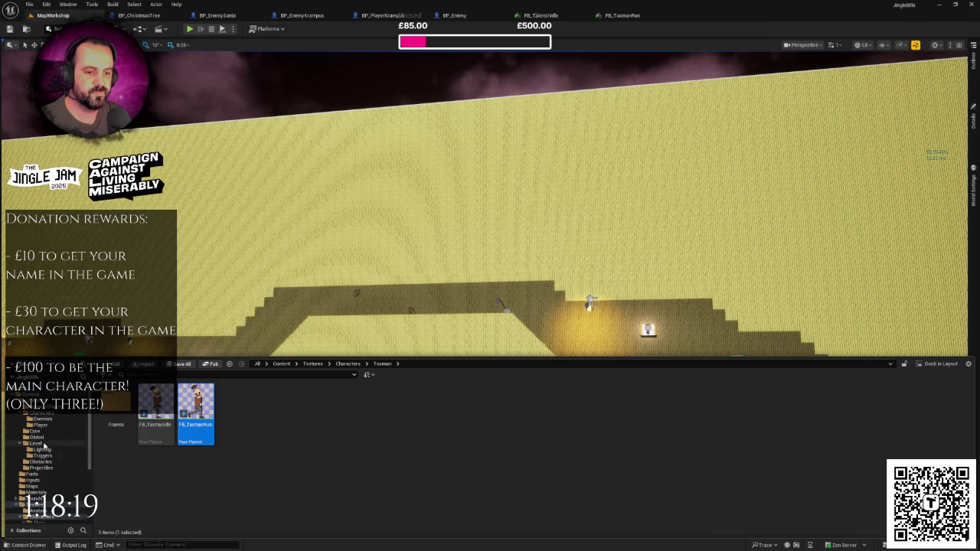
pyautogui.scroll(-3, 46, 470)
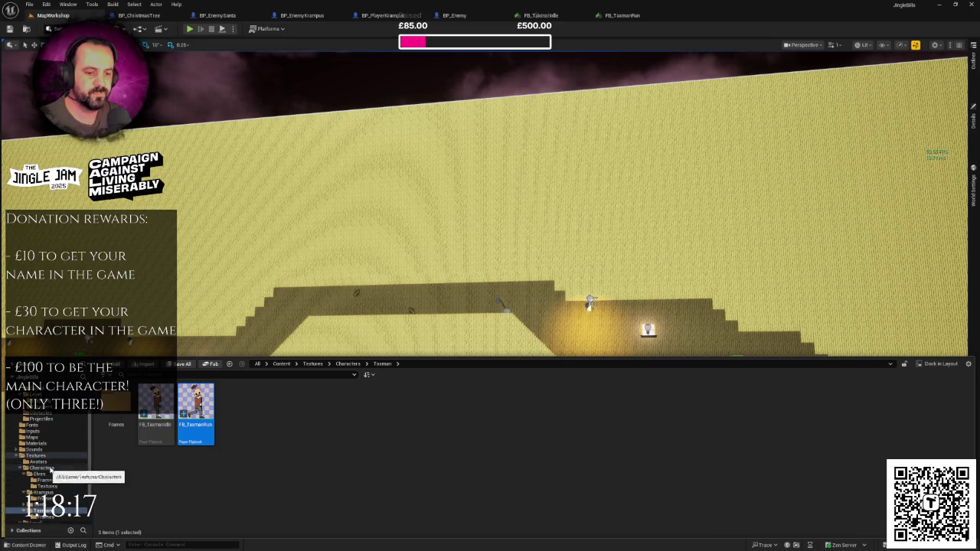
pyautogui.click(42, 468)
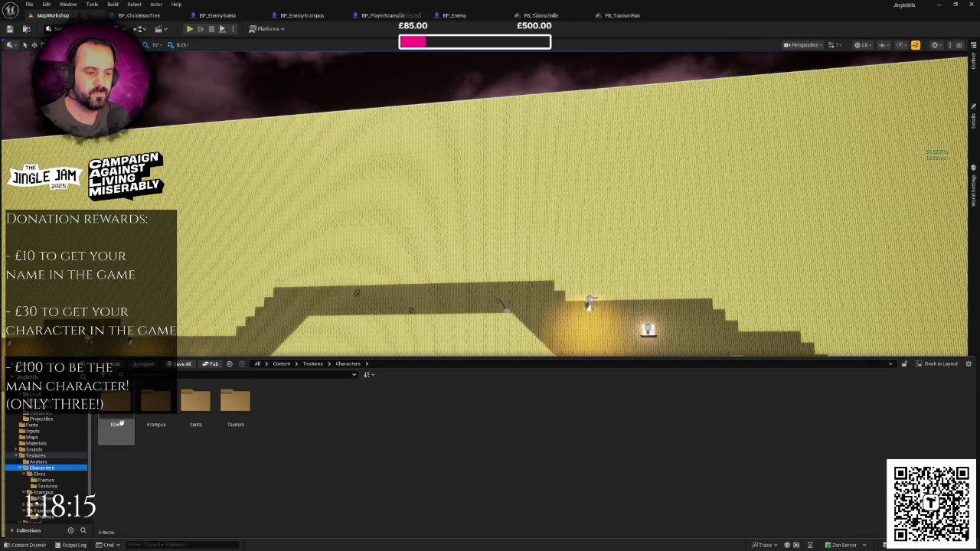
pyautogui.doubleClick(230, 406)
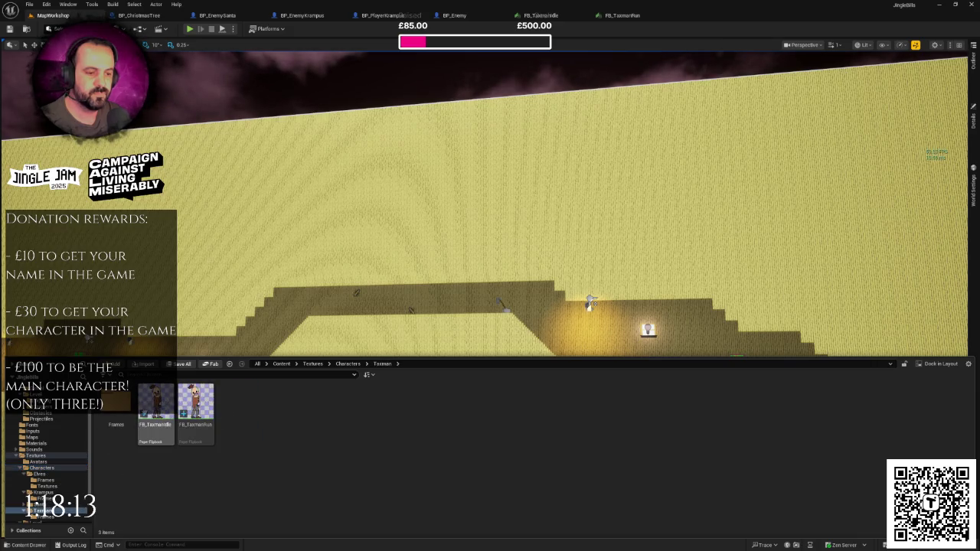
pyautogui.doubleClick(115, 405)
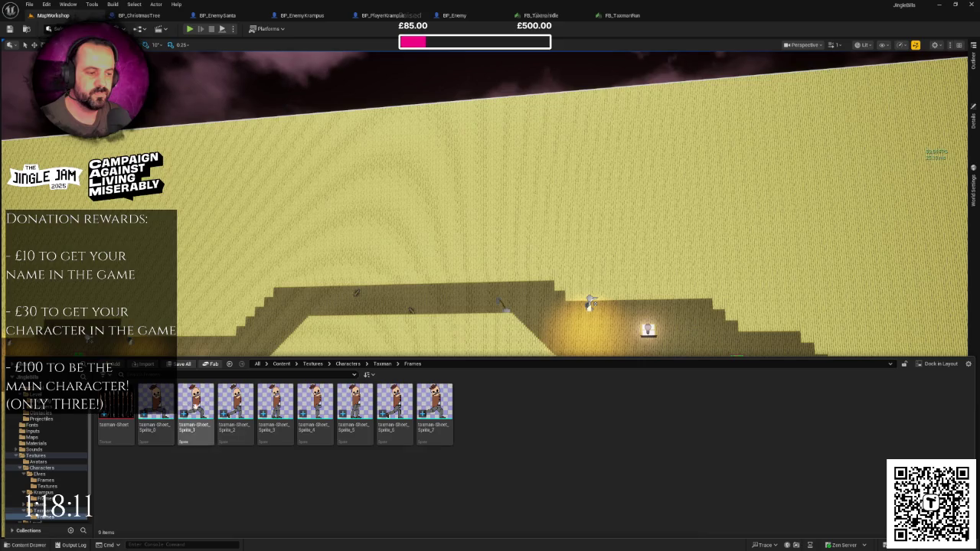
# Navigate to Blueprints > Characters > Enemies and select BP_EnemyTaxman.
pyautogui.scroll(5, 54, 475)
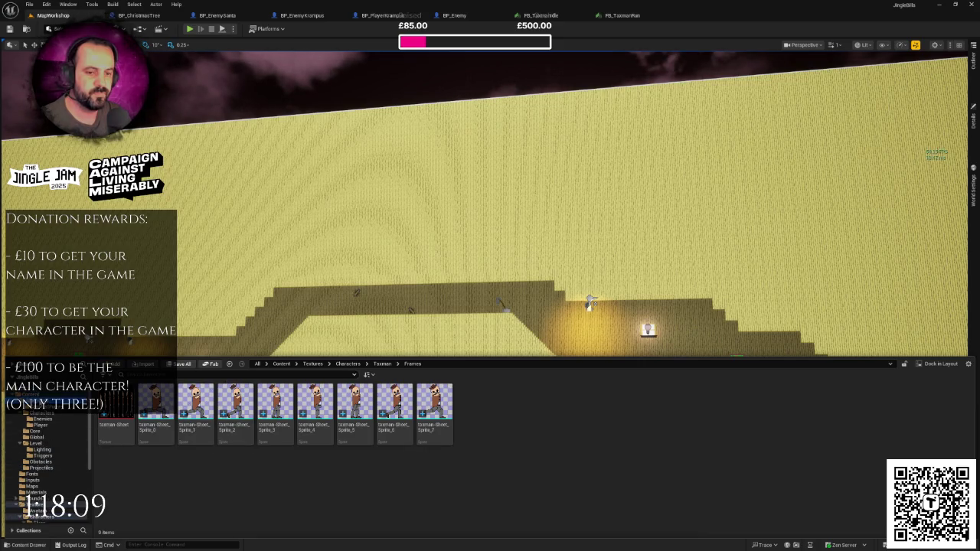
pyautogui.click(38, 403)
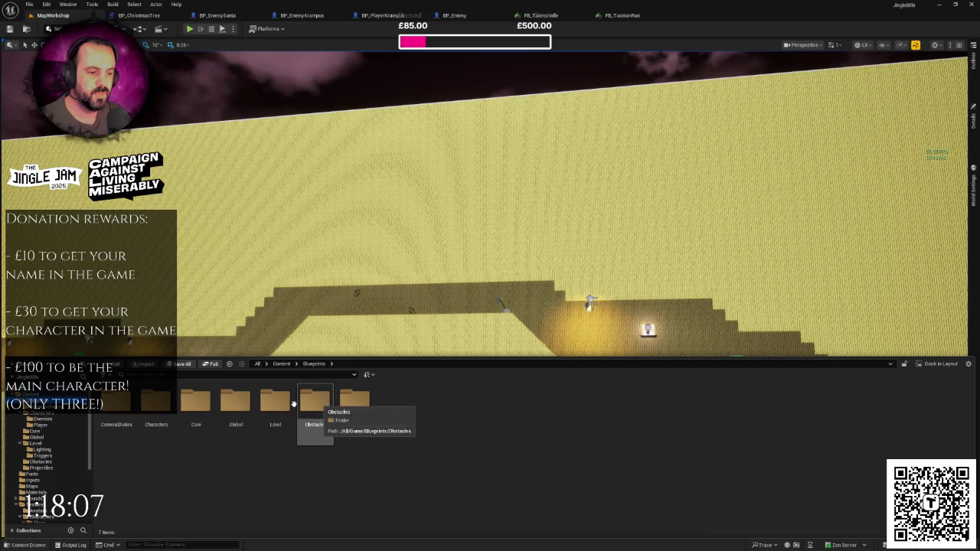
pyautogui.doubleClick(156, 406)
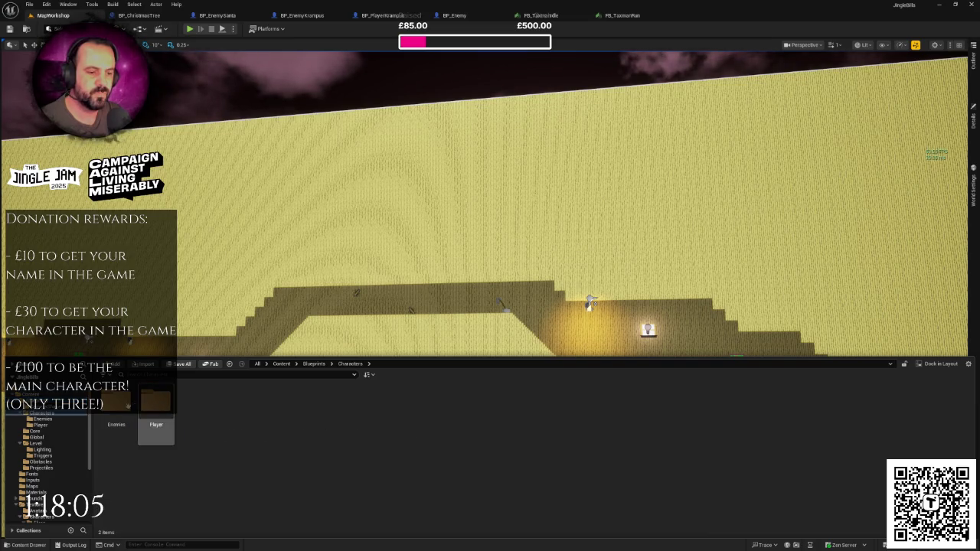
pyautogui.doubleClick(116, 406)
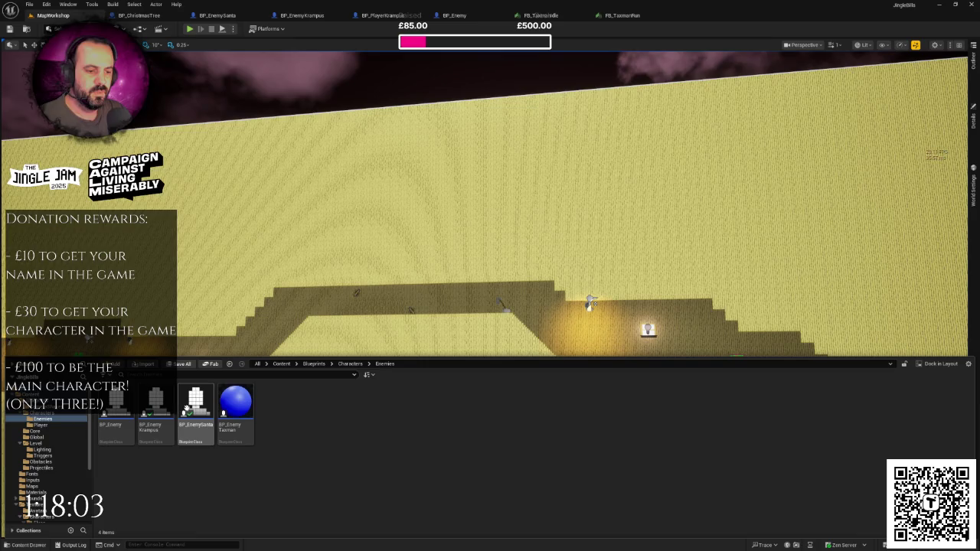
pyautogui.click(239, 405)
# Open BP_EnemyTaxman's Viewport and delete the placeholder Sphere component.
pyautogui.doubleClick(250, 410)
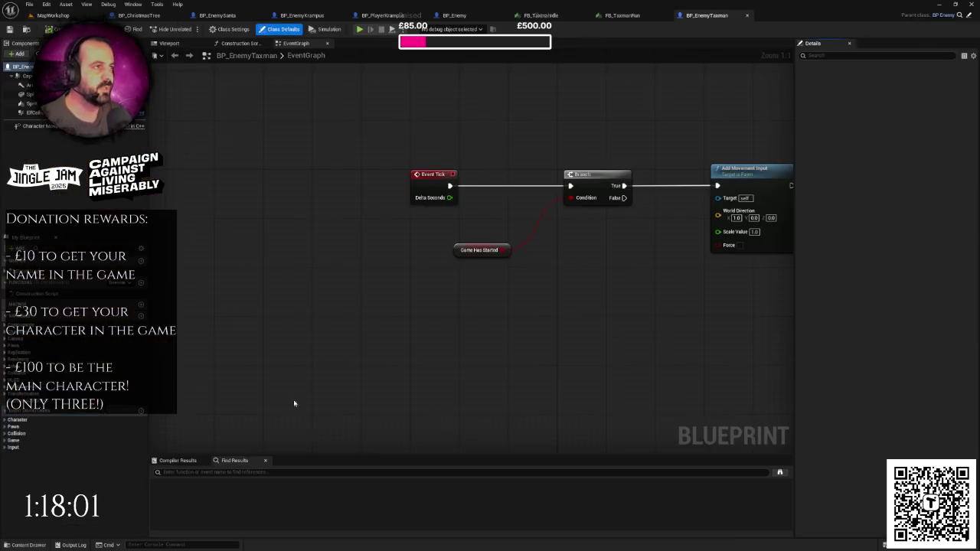
pyautogui.click(168, 43)
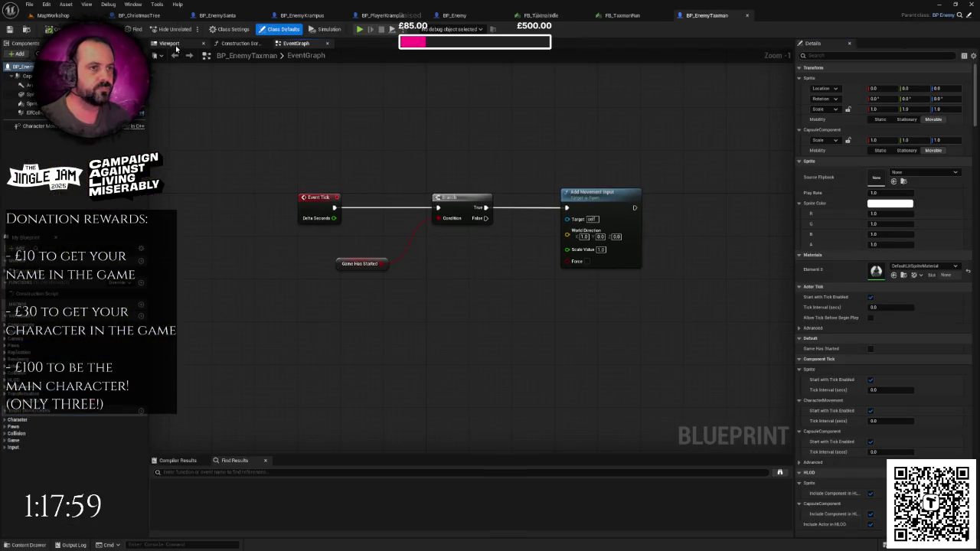
pyautogui.click(31, 94)
pyautogui.press('Delete')
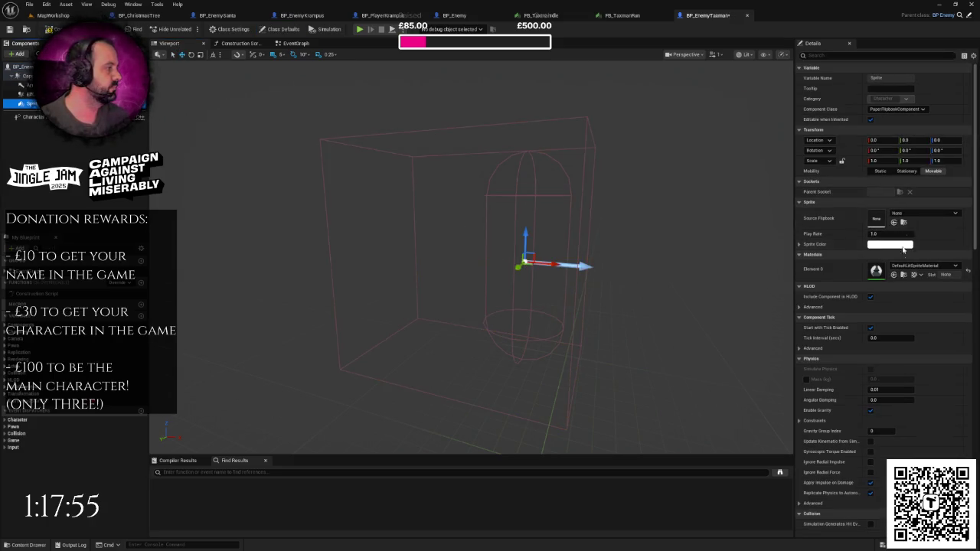
# Set the Sprite's Source Flipbook to FB_TaxmanIdle.
pyautogui.click(900, 215)
pyautogui.write('tax')
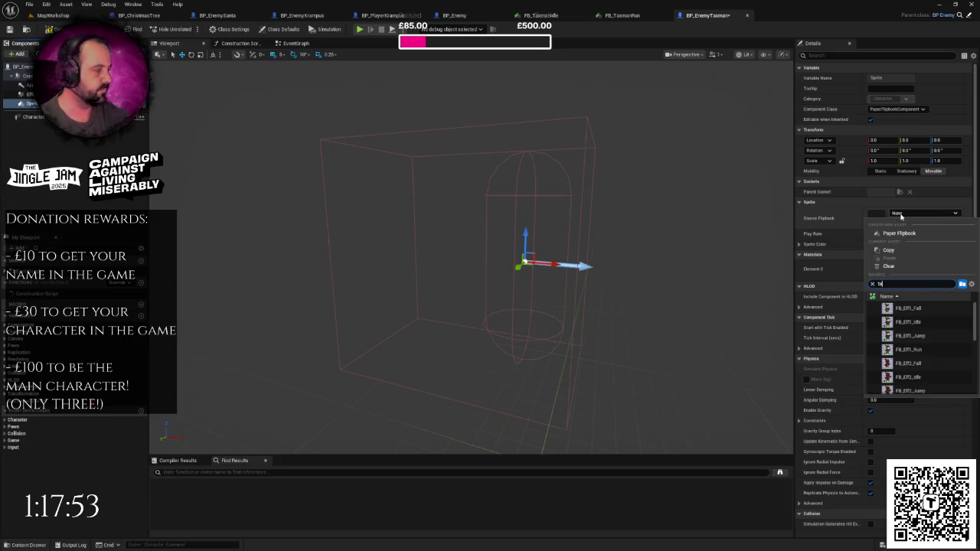
pyautogui.click(927, 310)
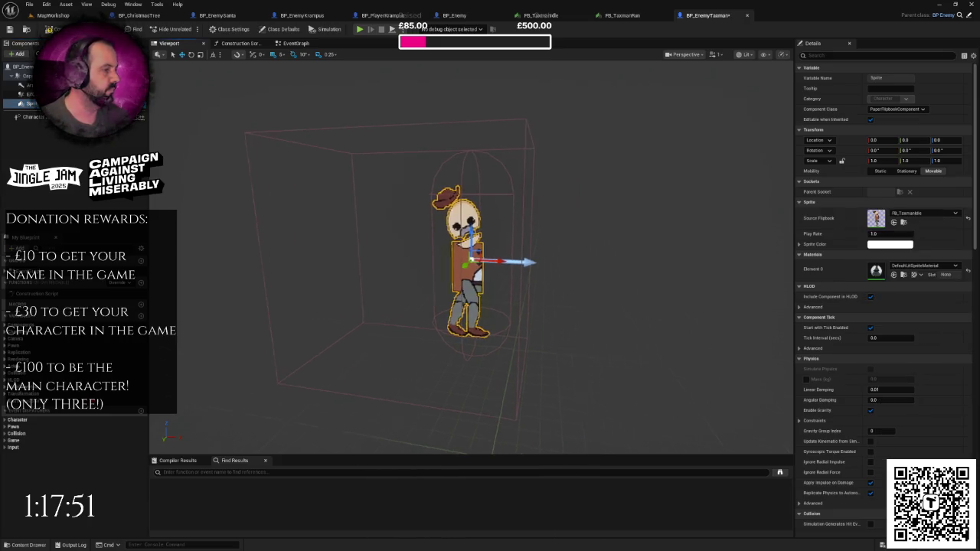
# Scale the Taxman sprite up to 2.0 and set its X location to 10.0.
pyautogui.press('f')
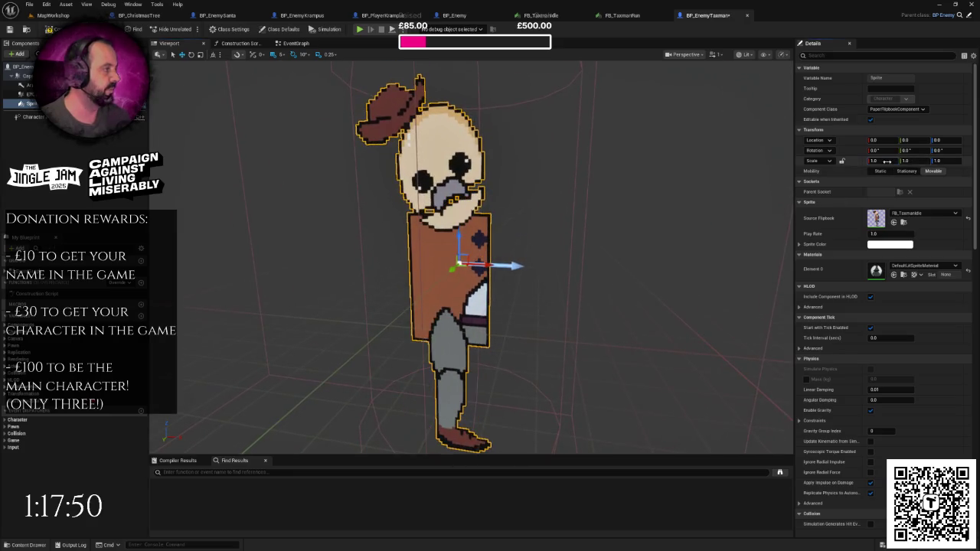
pyautogui.moveTo(887, 161); pyautogui.dragTo(910, 162)
pyautogui.scroll(-6, 475, 222)
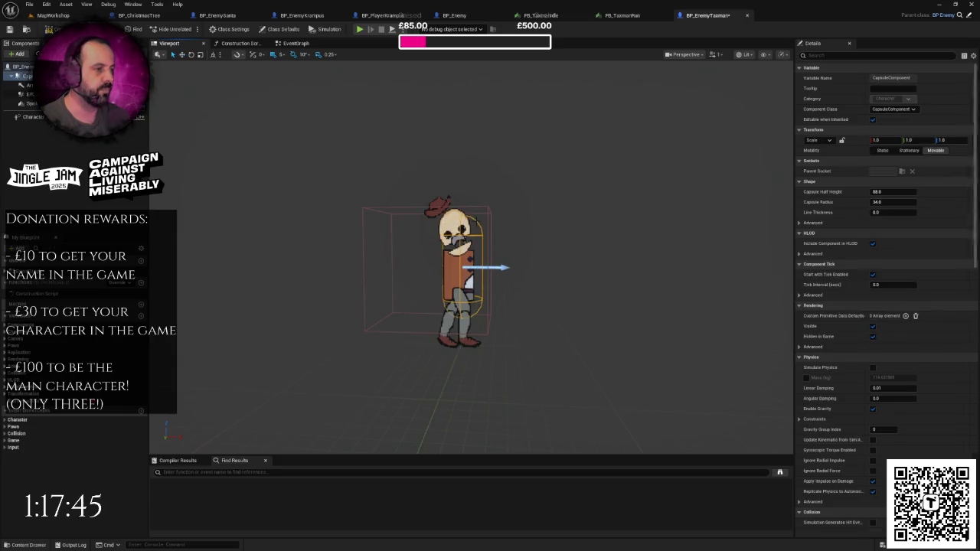
pyautogui.scroll(2, 476, 221)
pyautogui.scroll(2, 476, 222)
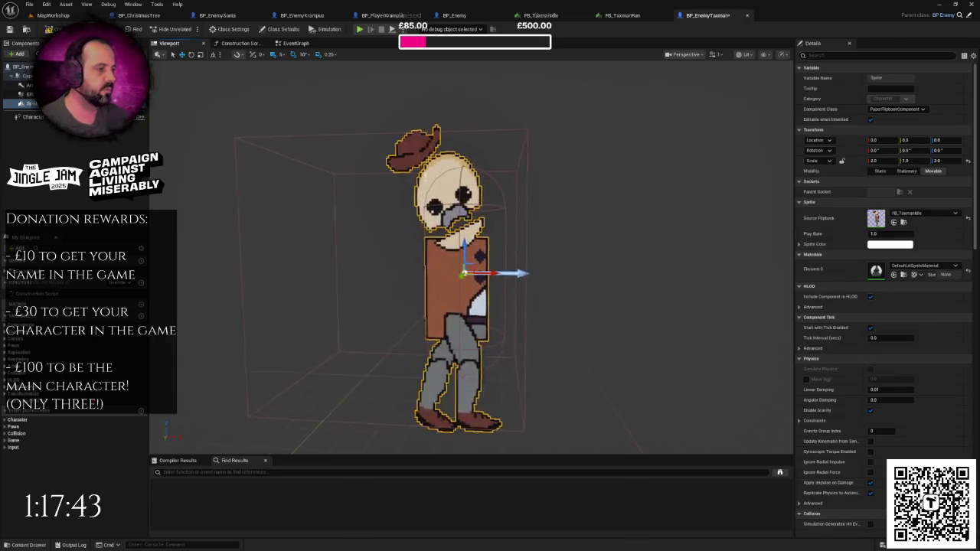
pyautogui.scroll(-2, 475, 222)
pyautogui.click(880, 140)
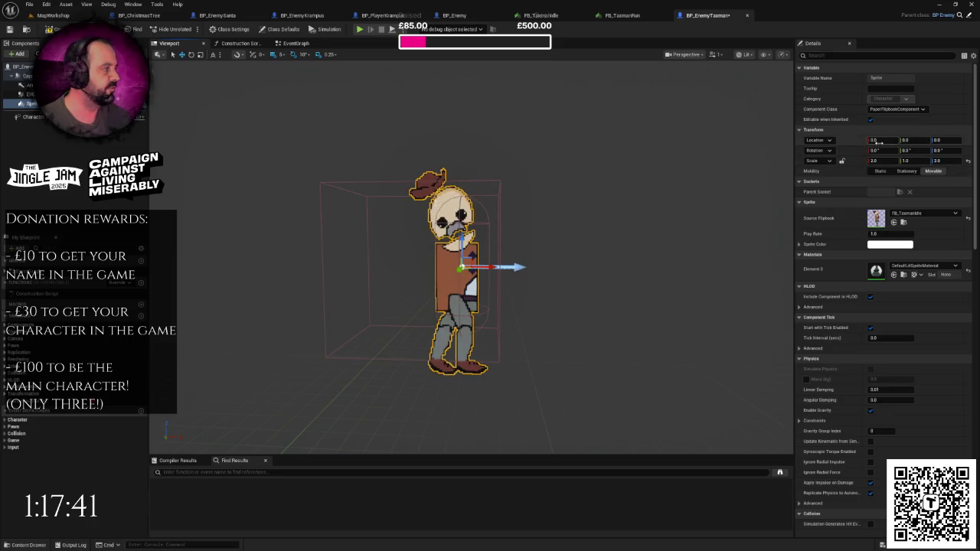
pyautogui.write('5')
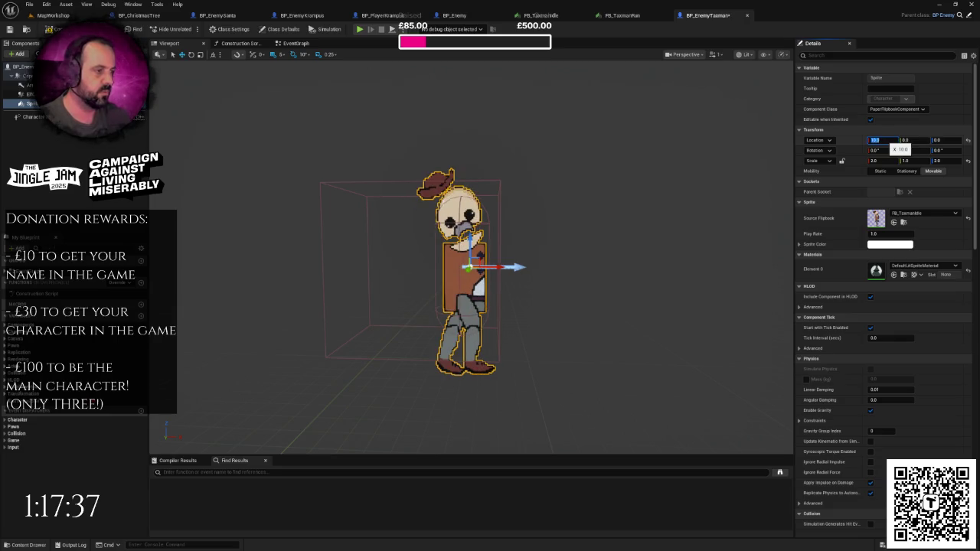
pyautogui.press('Return')
# Set the CapsuleComponent's half height to 110 and radius to 30.
pyautogui.click(27, 75)
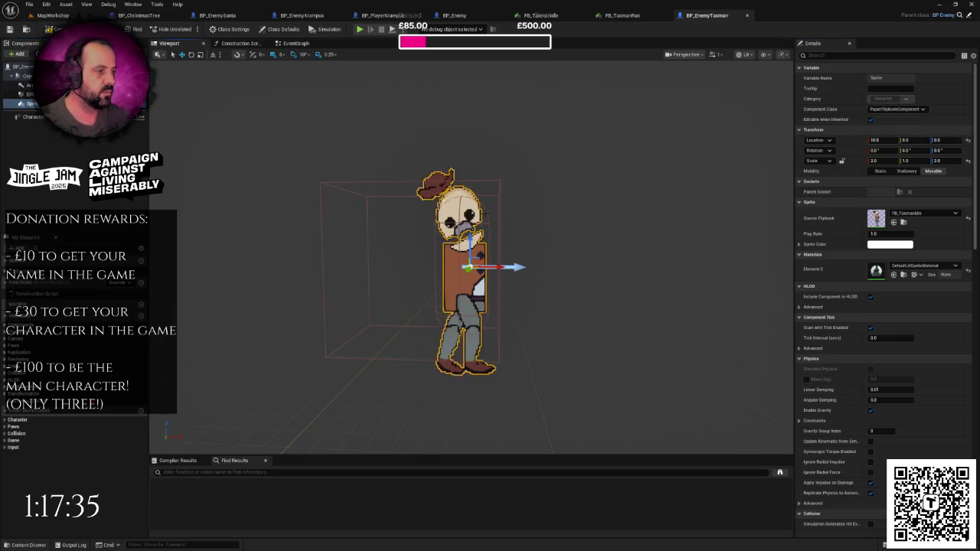
pyautogui.press('f')
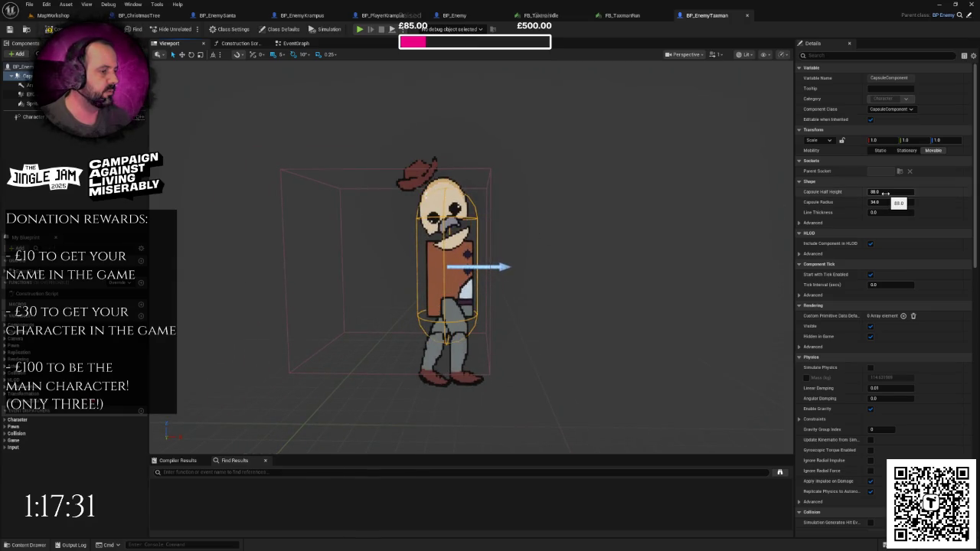
pyautogui.scroll(-5, 645, 227)
pyautogui.scroll(5, 472, 260)
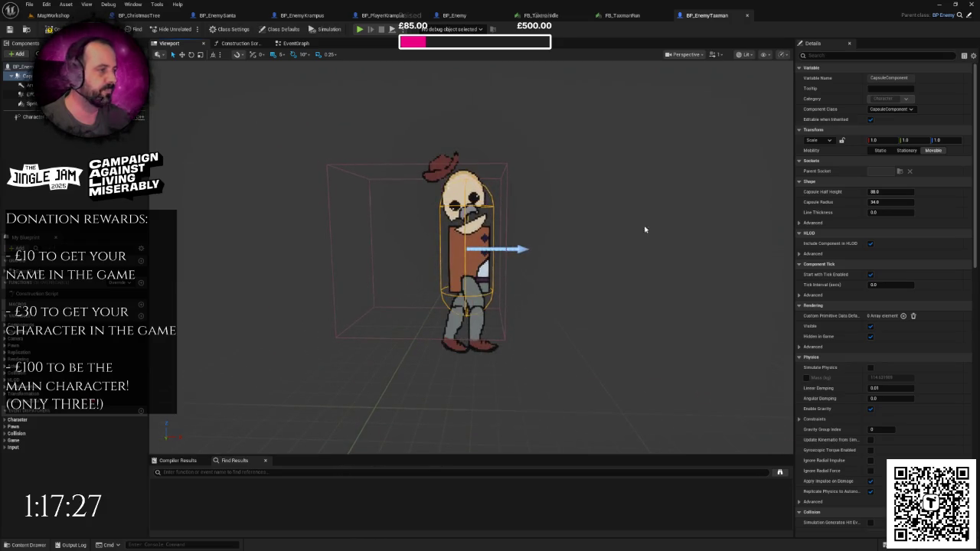
pyautogui.click(885, 192)
pyautogui.write('00')
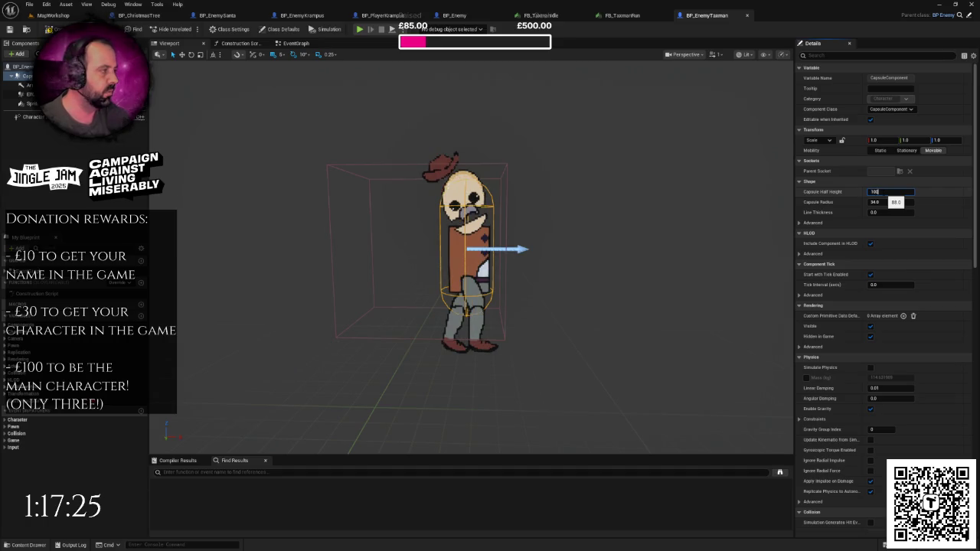
pyautogui.press('Return')
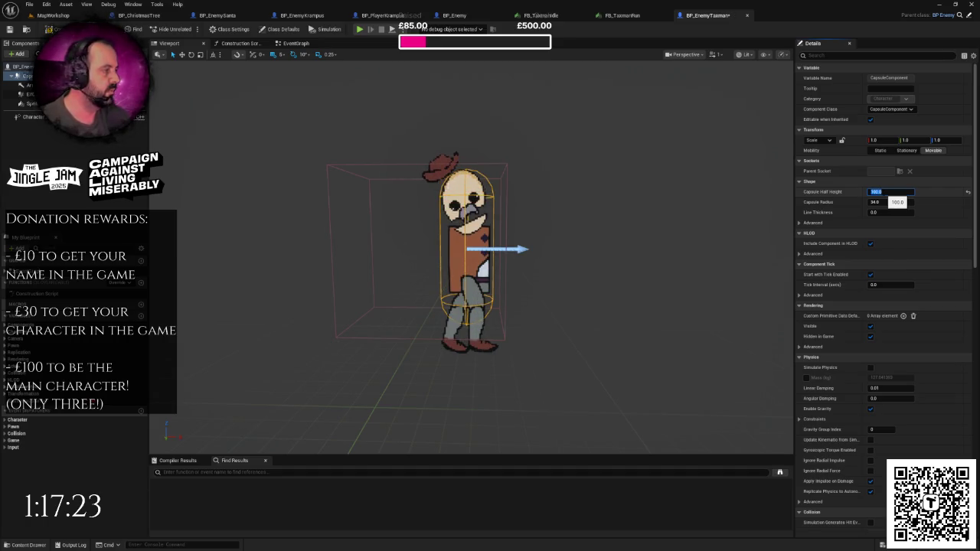
pyautogui.write('110')
pyautogui.press('Return')
pyautogui.press('Tab')
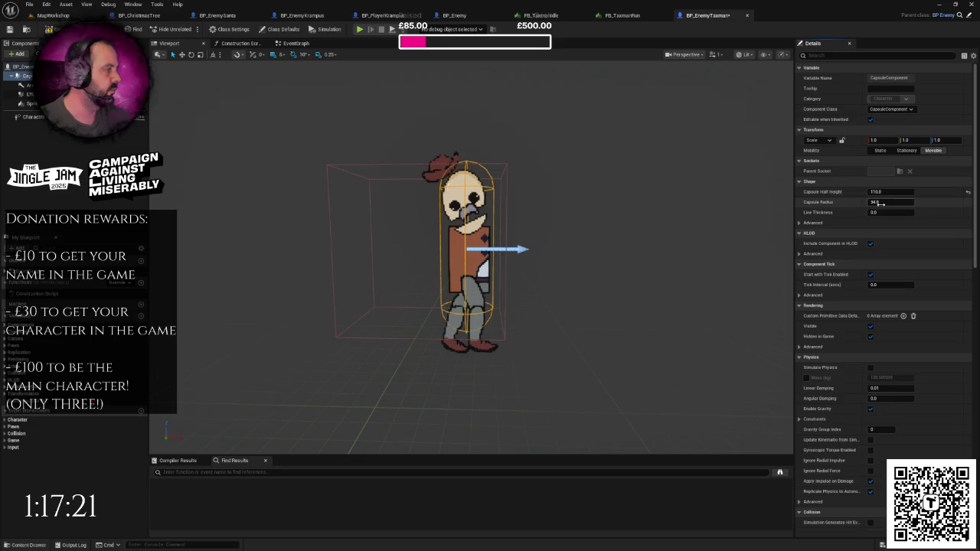
pyautogui.write('30')
pyautogui.press('Return')
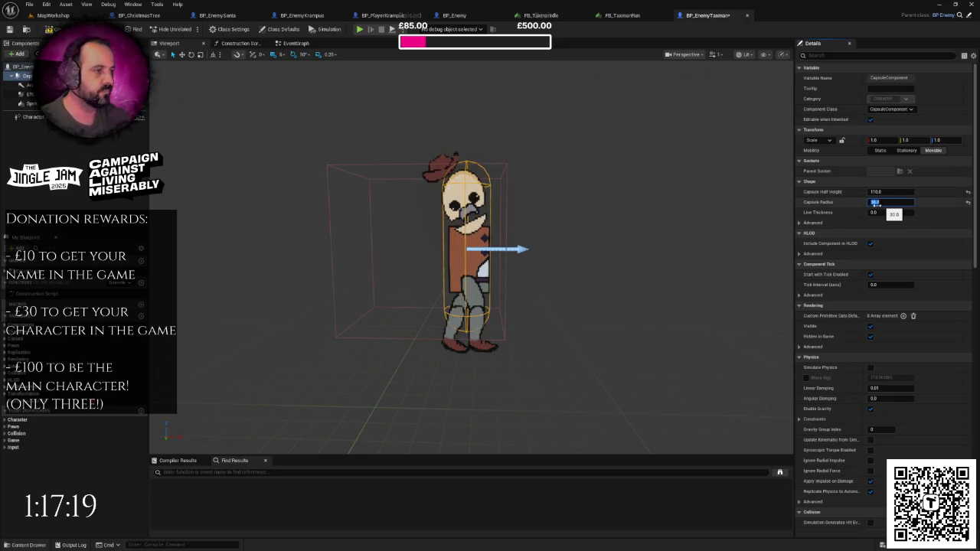
# Raise the Sprite to a Z location of 20 and frame it in the viewport.
pyautogui.click(30, 103)
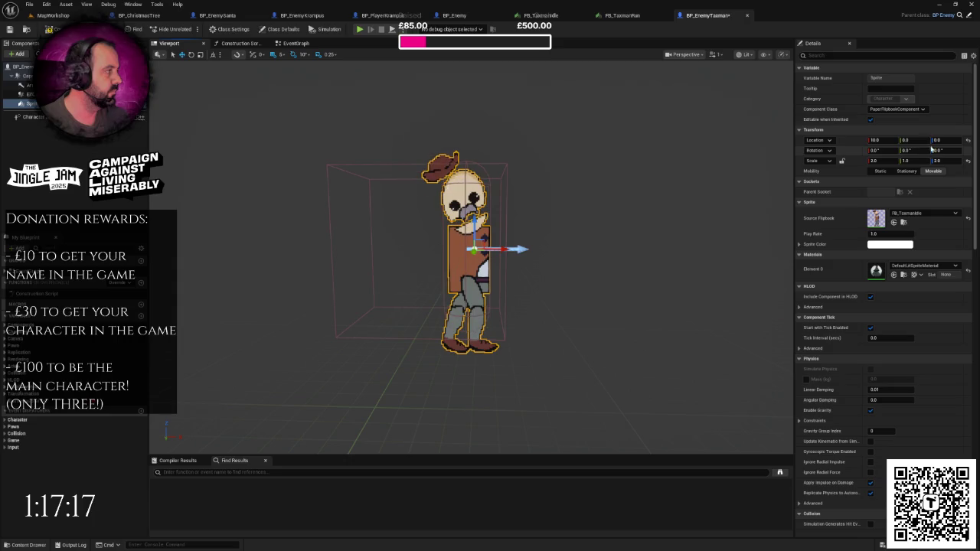
pyautogui.click(938, 140)
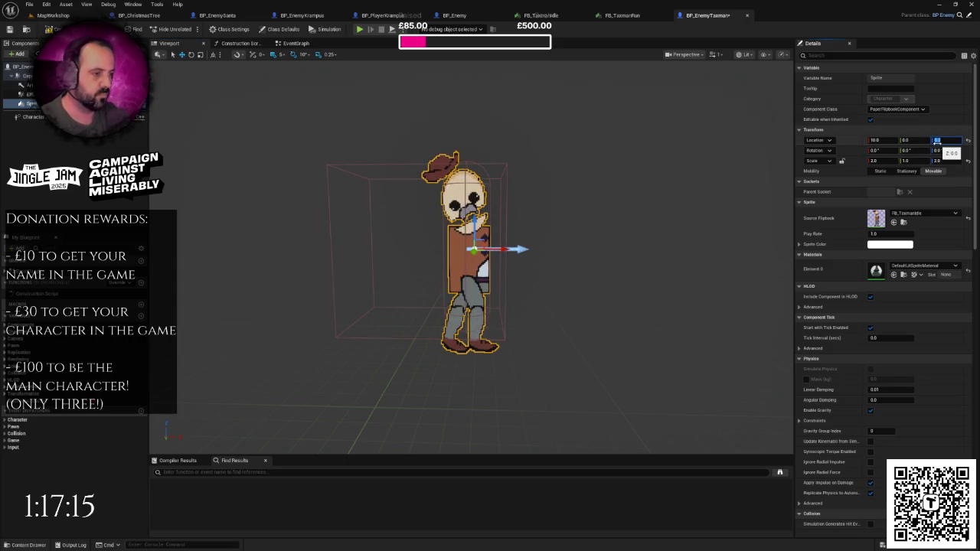
pyautogui.write('15')
pyautogui.press('Return')
pyautogui.write('20')
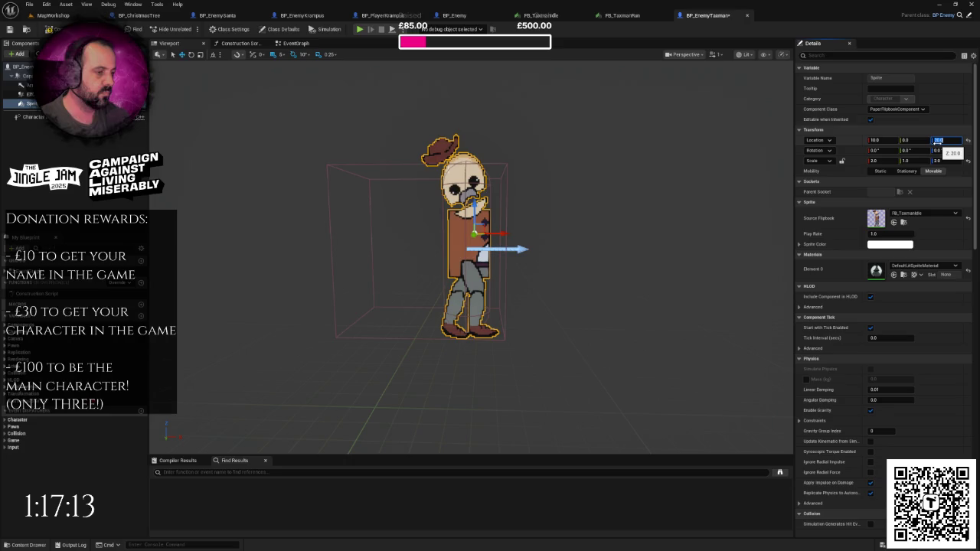
pyautogui.press('Return')
pyautogui.press('f')
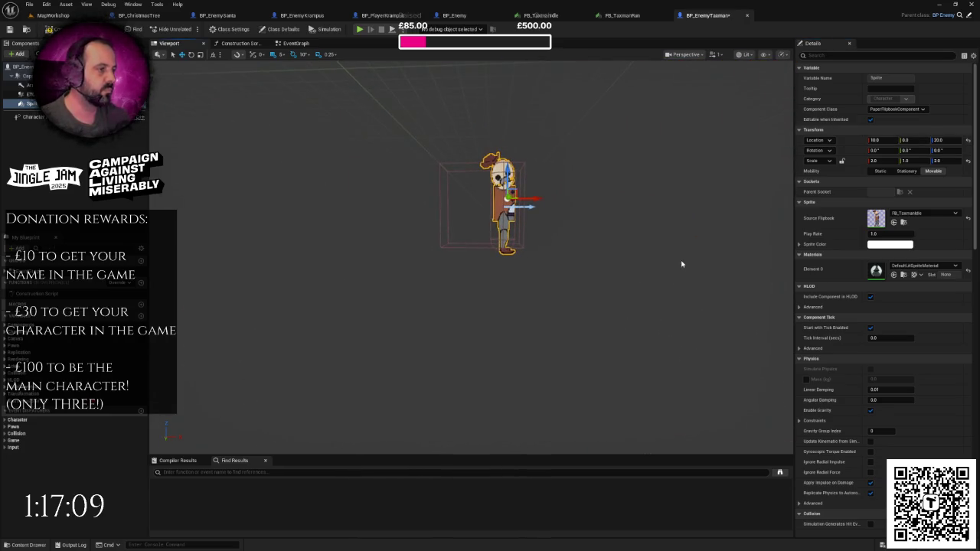
pyautogui.doubleClick(31, 104)
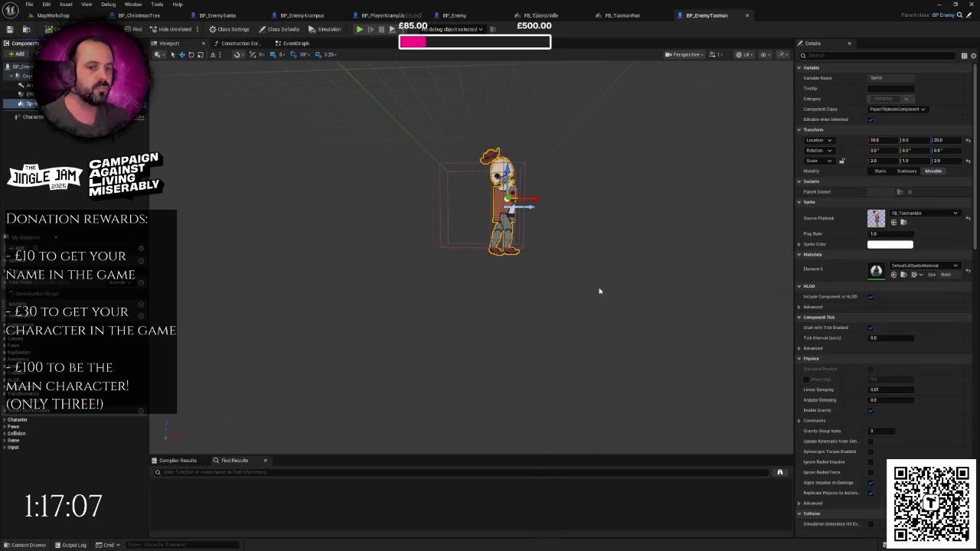
pyautogui.scroll(5, 490, 215)
pyautogui.scroll(-4, 647, 277)
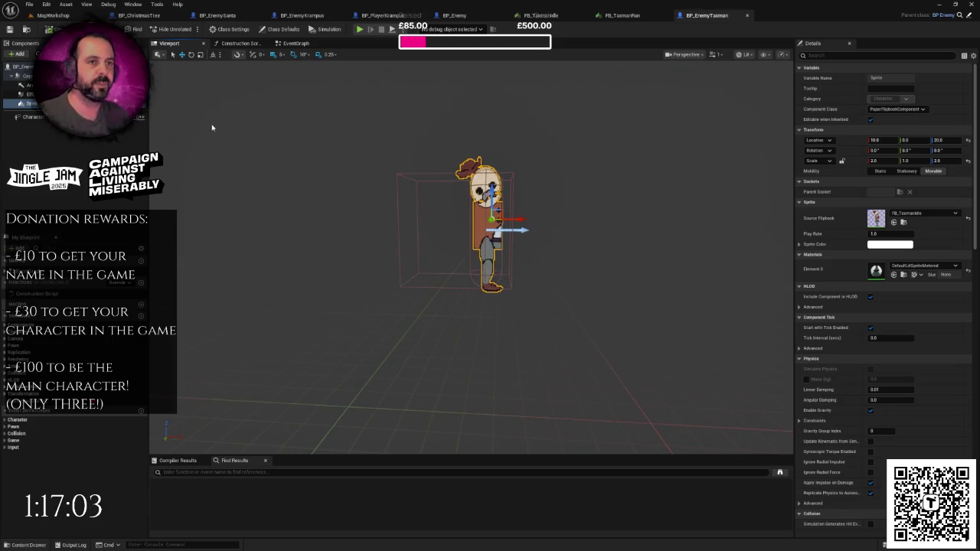
# Copy the GameStarted/Set Flipbook nodes from BP_EnemyKrampus into BP_EnemyTaxman's EventGraph.
pyautogui.click(297, 44)
pyautogui.scroll(-4, 451, 220)
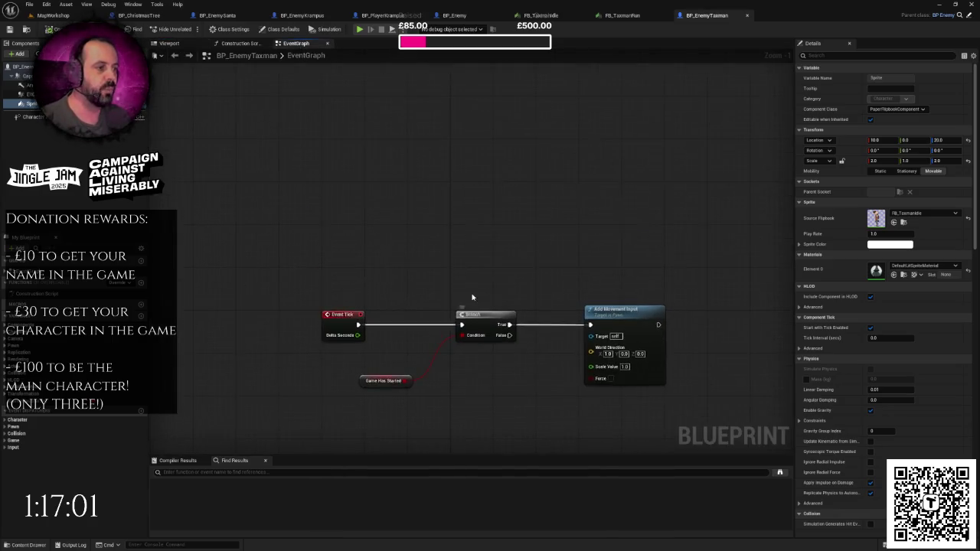
pyautogui.scroll(2, 458, 247)
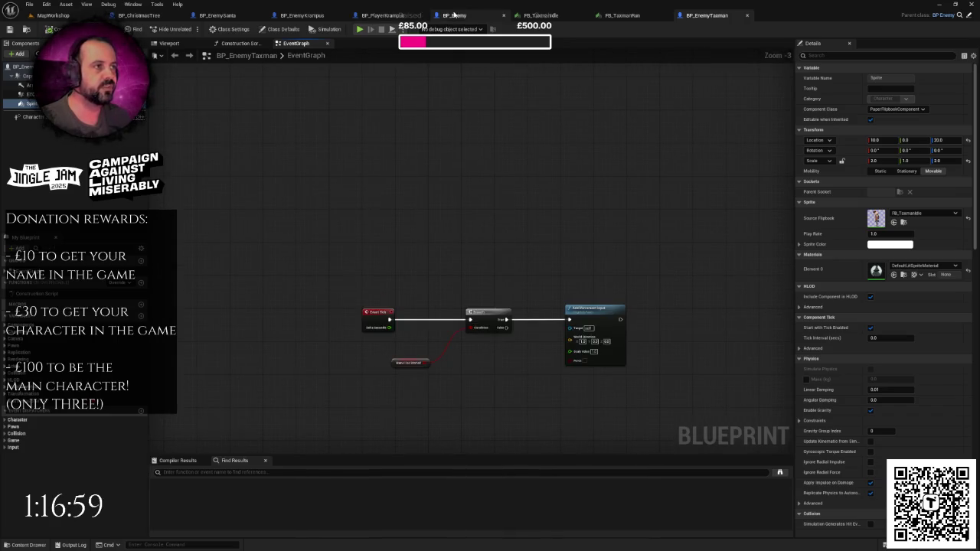
pyautogui.click(302, 15)
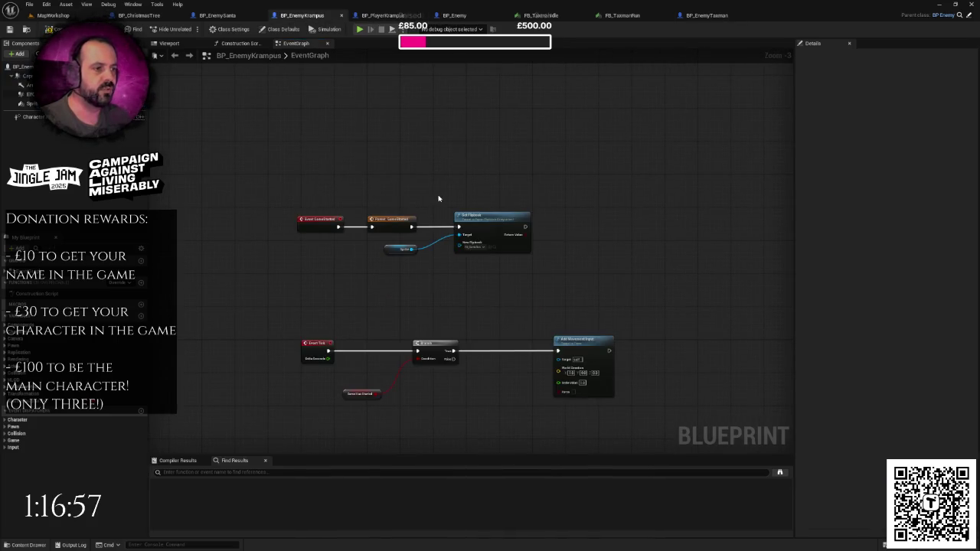
pyautogui.moveTo(285, 166)
pyautogui.mouseDown()
pyautogui.moveTo(417, 231)
pyautogui.moveTo(571, 269)
pyautogui.mouseUp()
pyautogui.hotkey('ctrl', 'c')
pyautogui.click(706, 15)
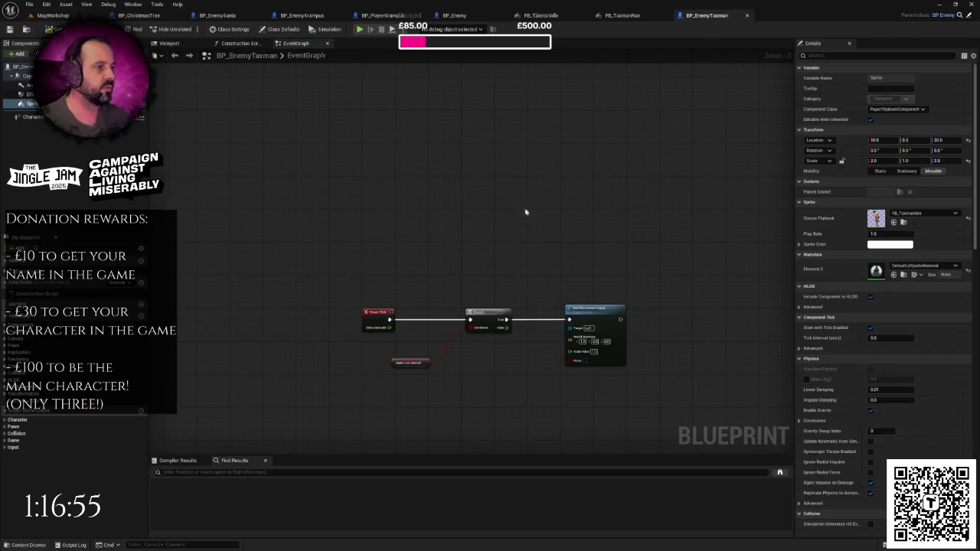
pyautogui.hotkey('ctrl', 'v')
pyautogui.moveTo(432, 186); pyautogui.dragTo(421, 192)
# Set the pasted node's New Flipbook to FB_TaxmanRun, save, and return to MapWorkshop.
pyautogui.scroll(3, 490, 203)
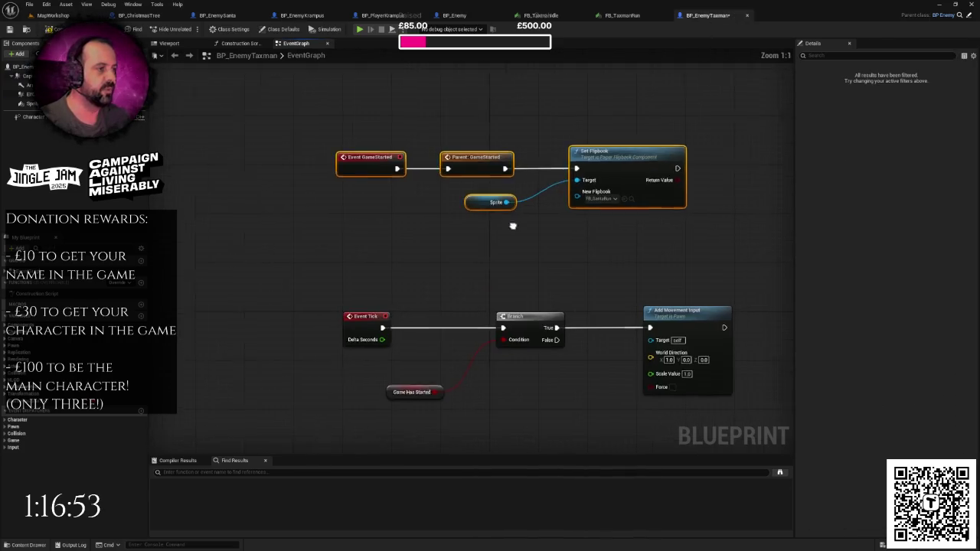
pyautogui.click(499, 200)
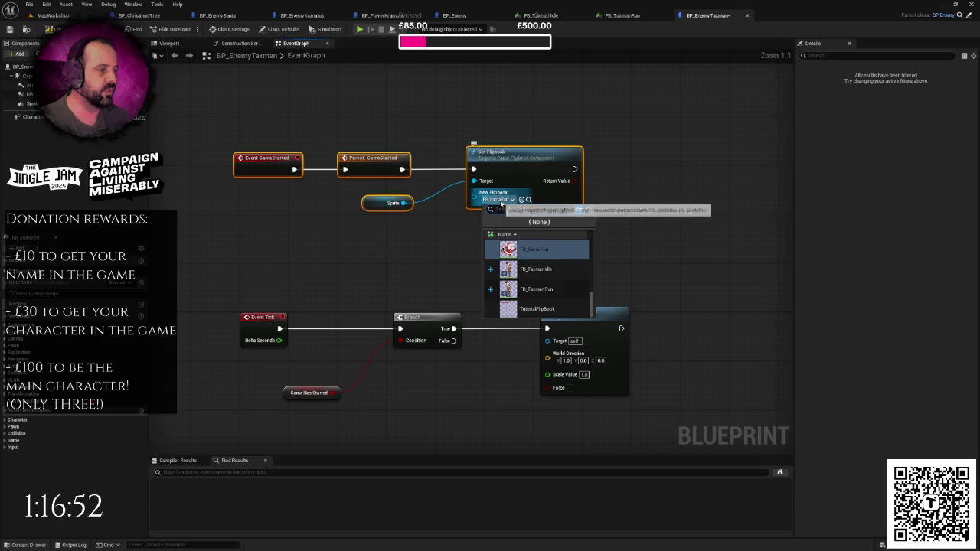
pyautogui.click(536, 288)
pyautogui.scroll(-3, 398, 231)
pyautogui.hotkey('ctrl', 's')
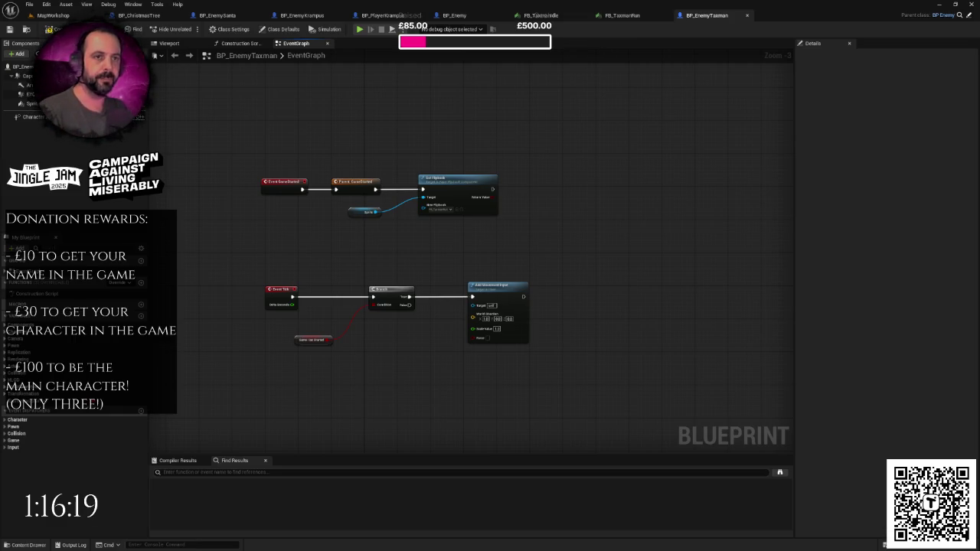
pyautogui.click(55, 15)
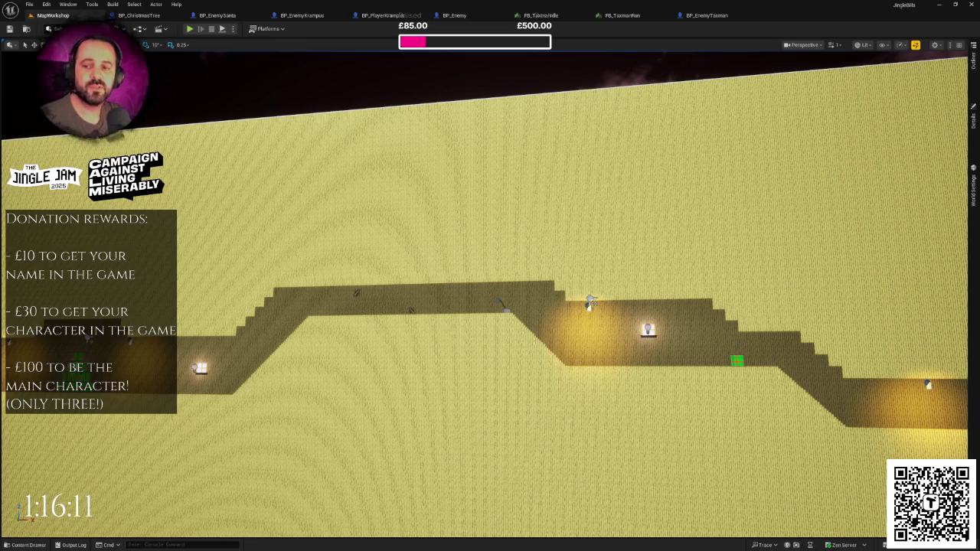
# Fly the viewport along the level wall toward the Christmas tree, presents and lights.
pyautogui.press('d')
pyautogui.press('Right')
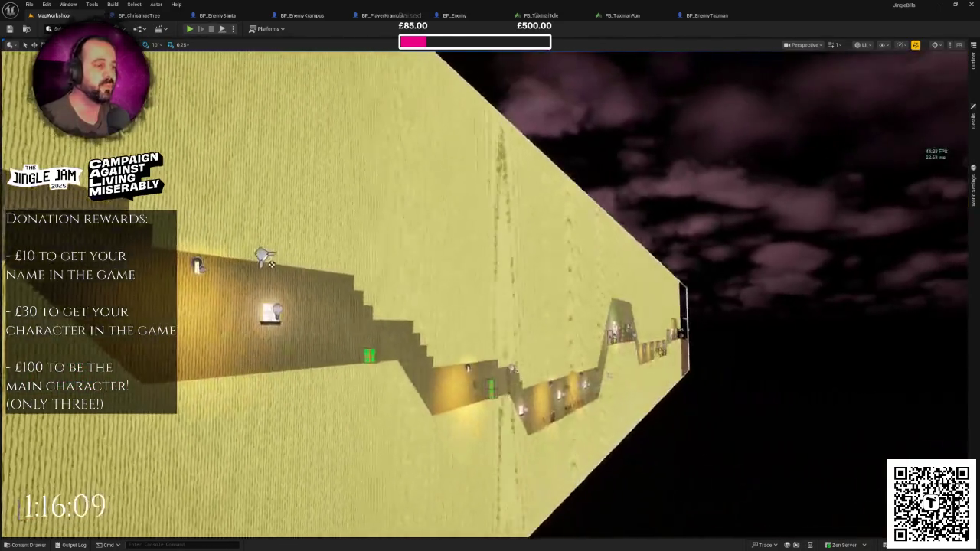
pyautogui.press('Right')
pyautogui.press('Left')
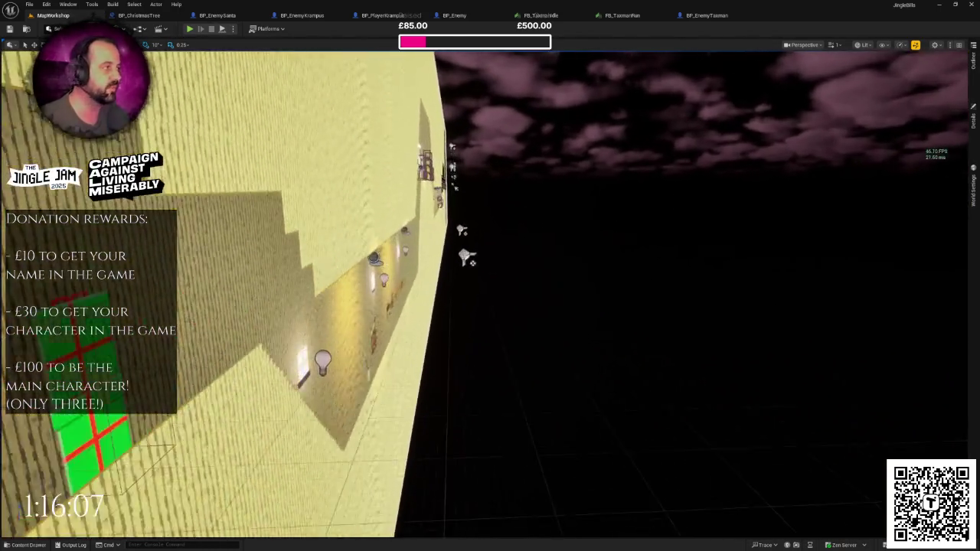
pyautogui.press('Left')
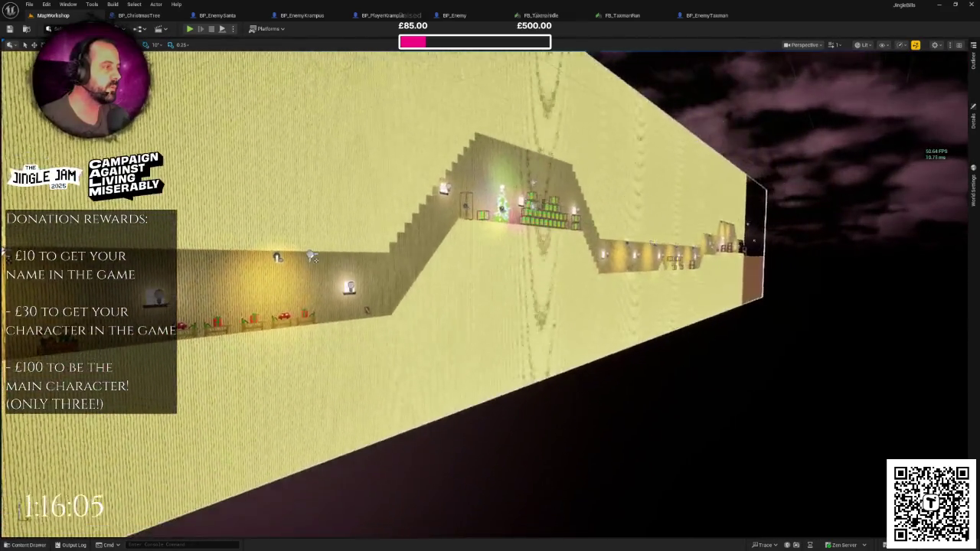
pyautogui.press('Right')
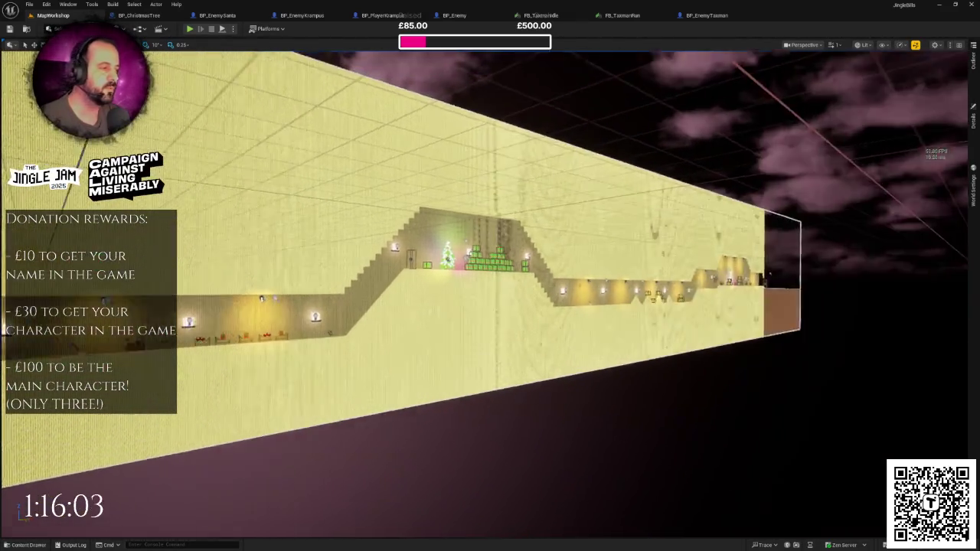
pyautogui.press('Right')
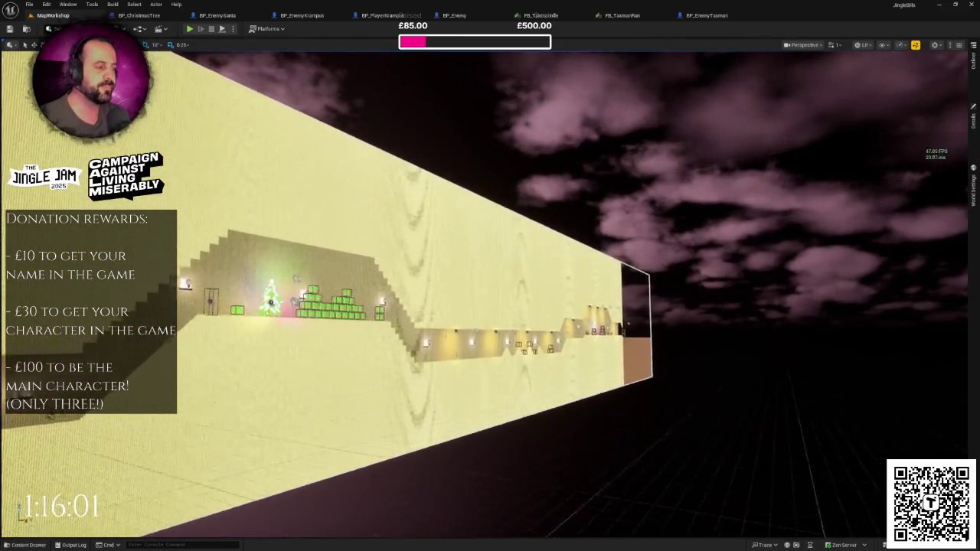
pyautogui.press('pagedown')
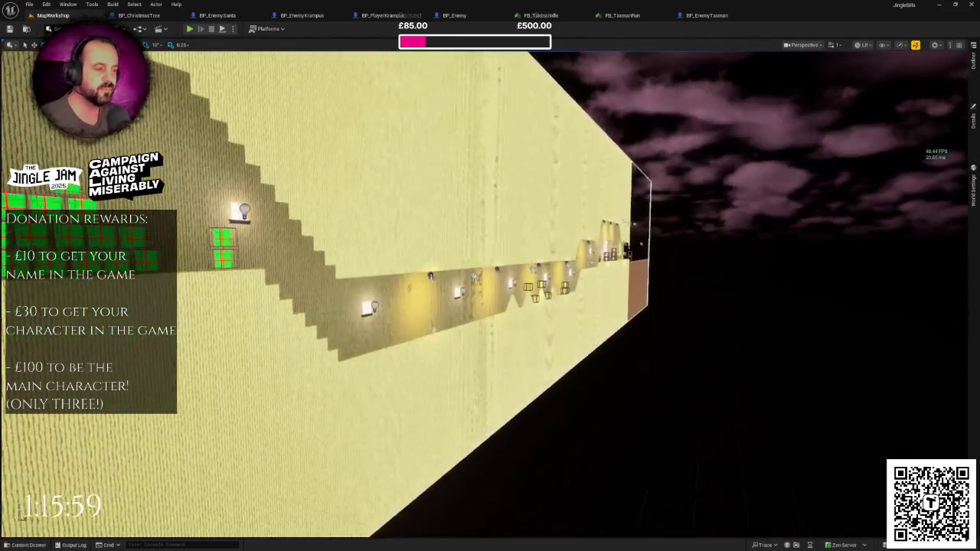
pyautogui.press('Left')
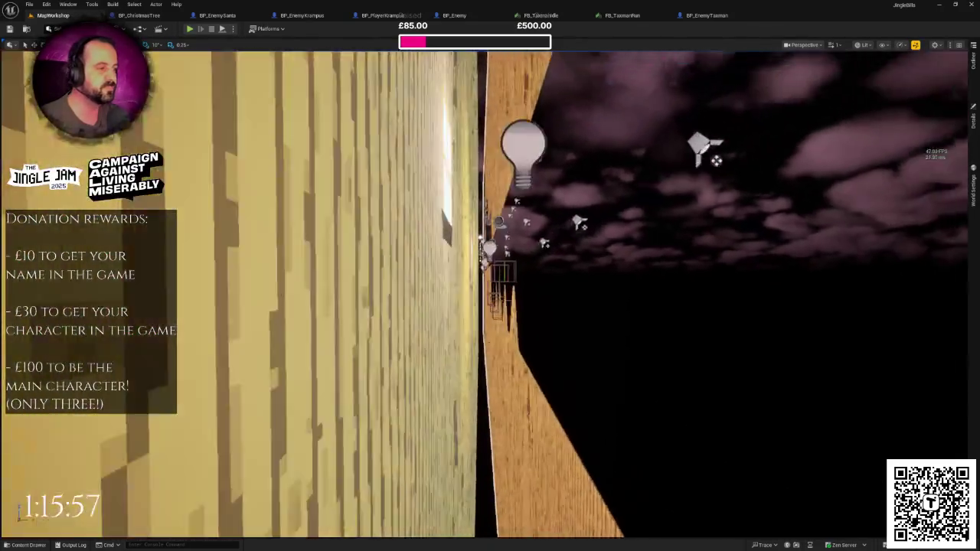
pyautogui.press('Left')
pyautogui.press('Down')
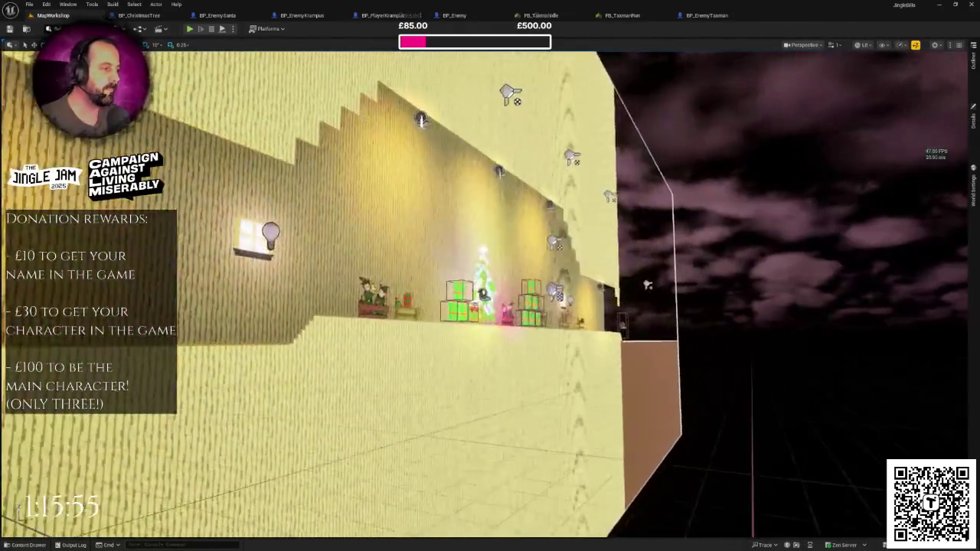
# Pull back and frame the lamp-lined corridor with green crates face-on.
pyautogui.press('Down')
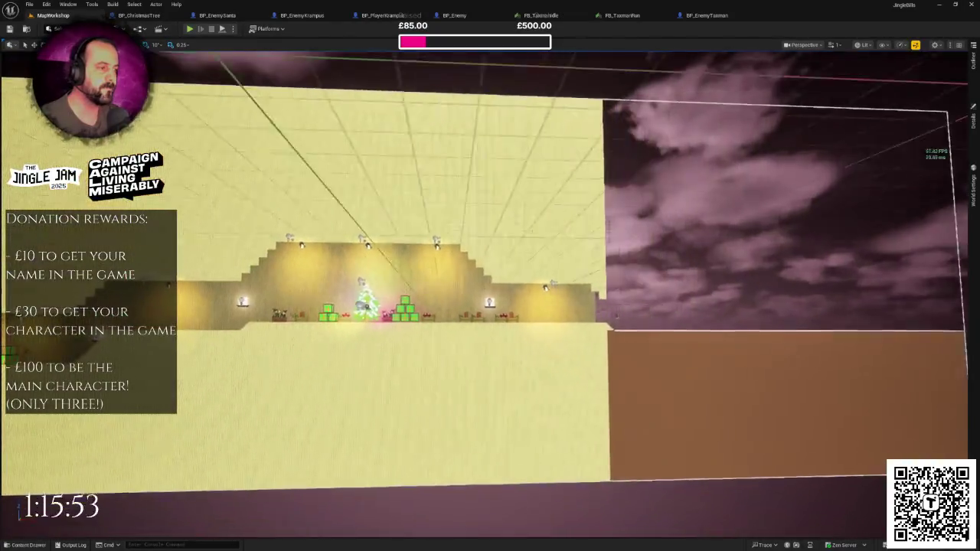
pyautogui.press('Up')
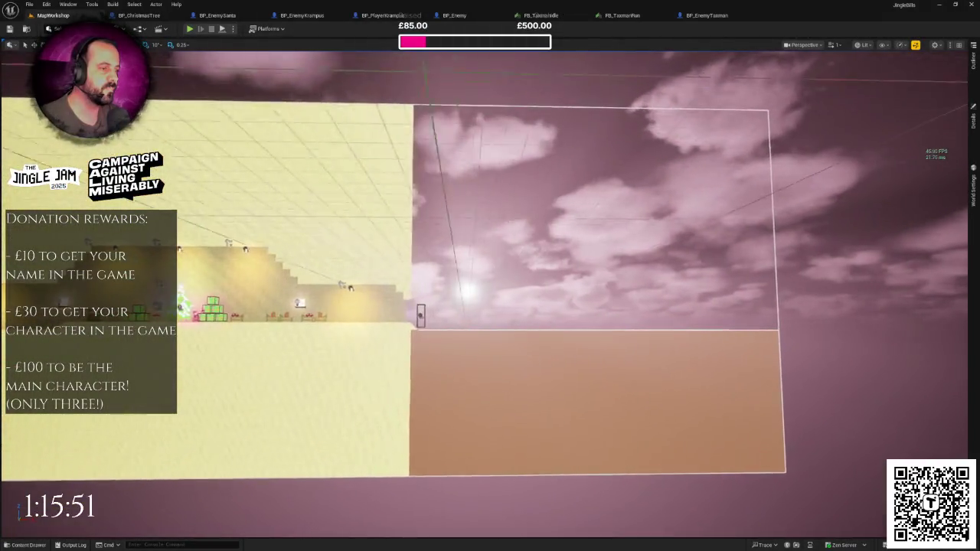
pyautogui.press('Left')
pyautogui.press('Up')
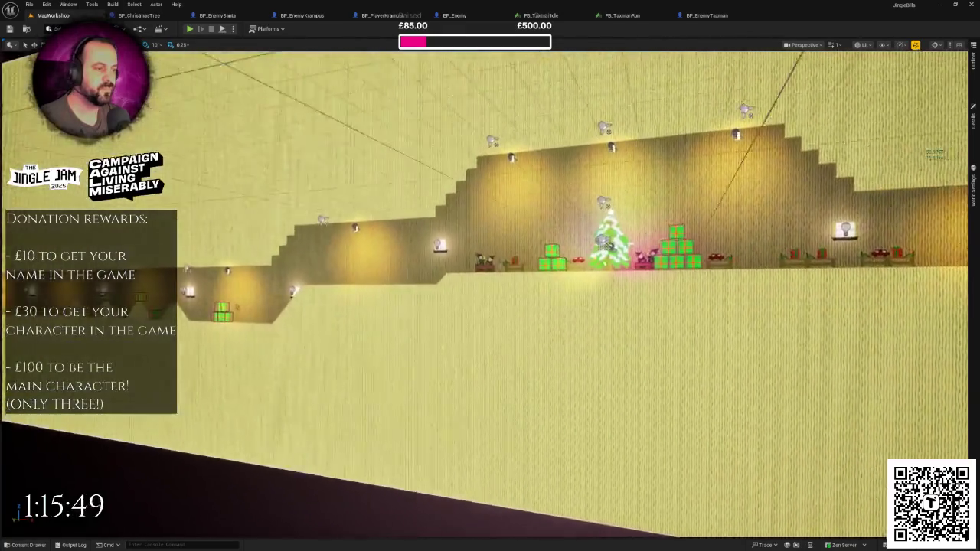
pyautogui.press('Left')
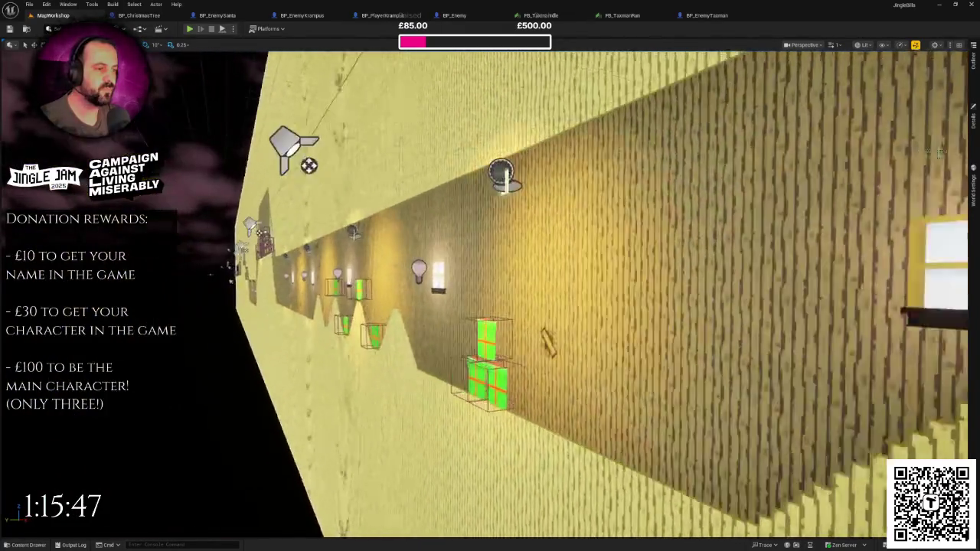
pyautogui.press('Right')
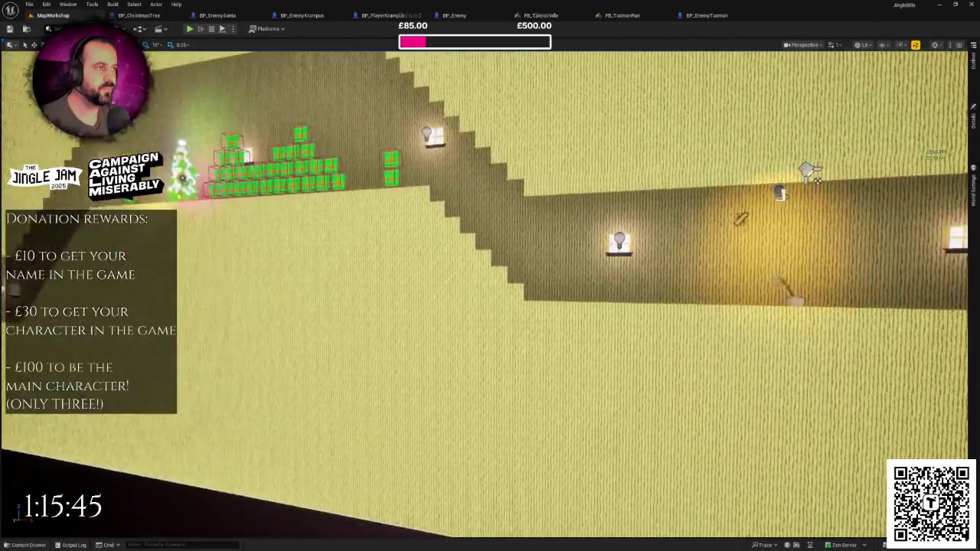
pyautogui.press('Down')
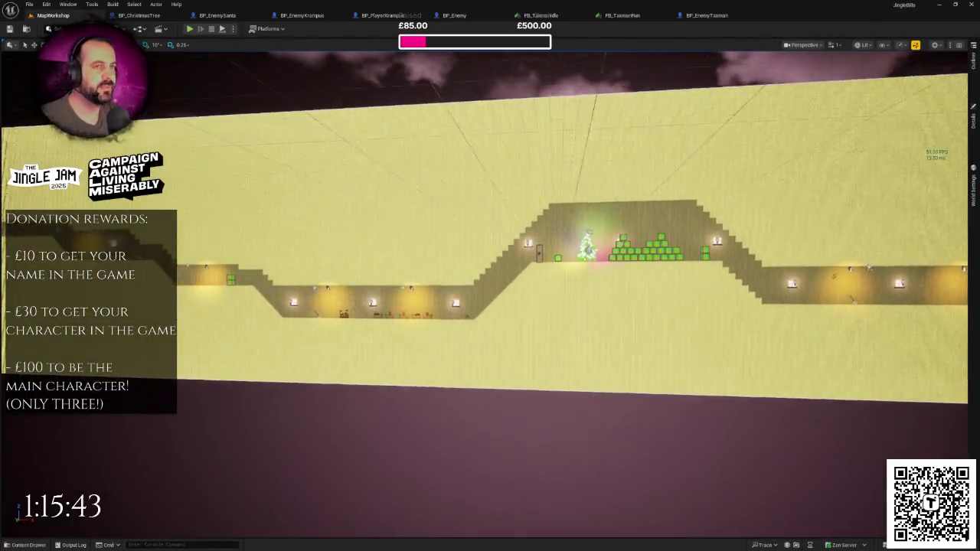
pyautogui.press('Left')
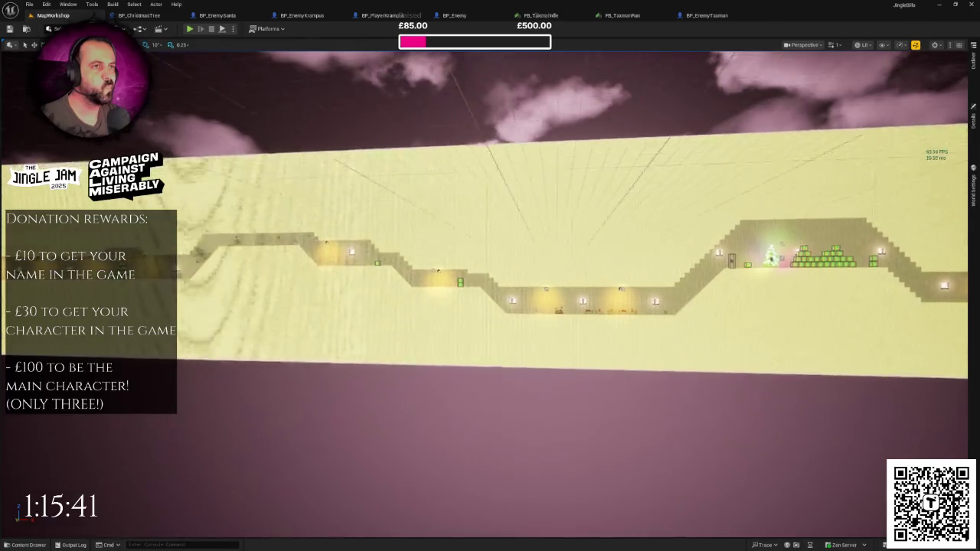
pyautogui.press('Up')
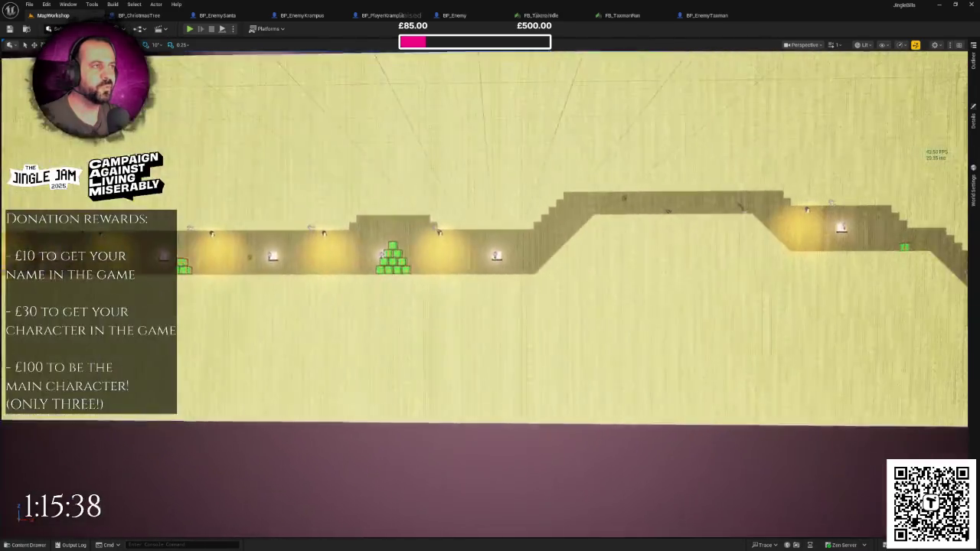
pyautogui.moveTo(562, 168); pyautogui.dragTo(562, 169)
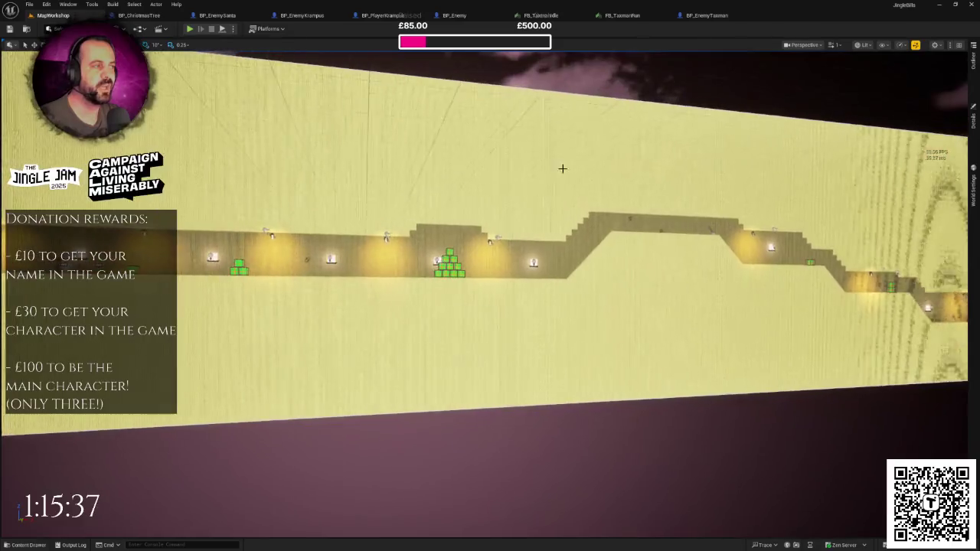
# Close the FB_TaxmanIdle, FB_TaxmanRun and BP_EnemyTaxman tabs, then open the Content Drawer on MapWorkshop.
pyautogui.click(586, 16)
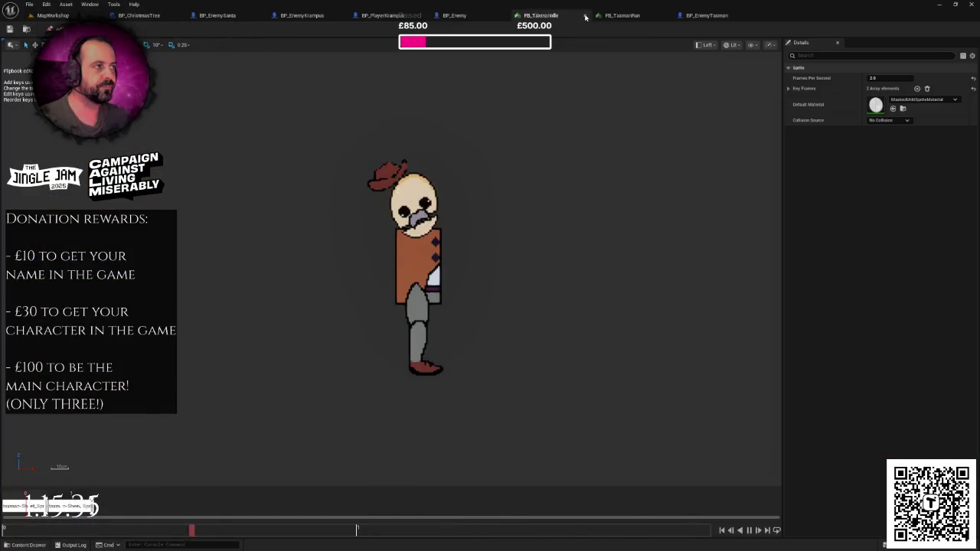
pyautogui.click(586, 16)
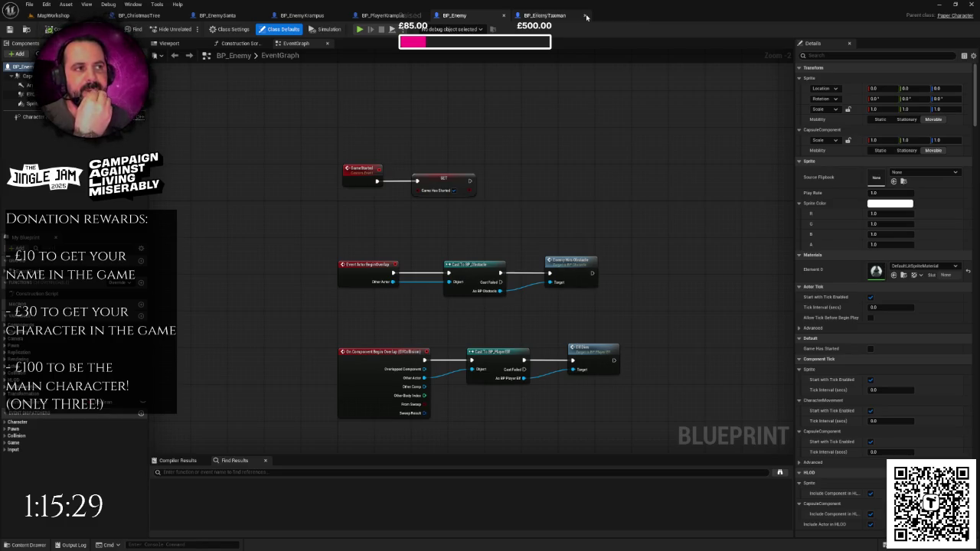
pyautogui.click(586, 15)
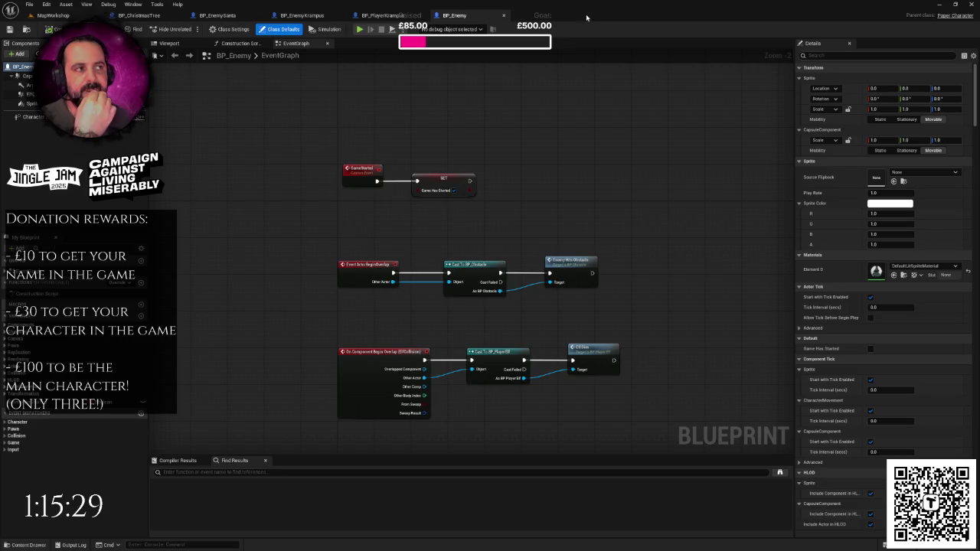
pyautogui.click(82, 17)
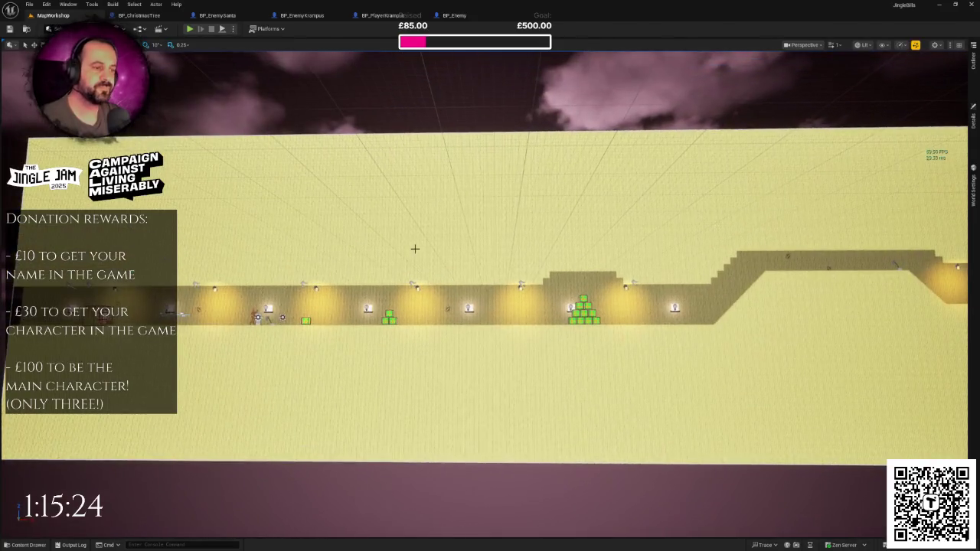
pyautogui.click(28, 545)
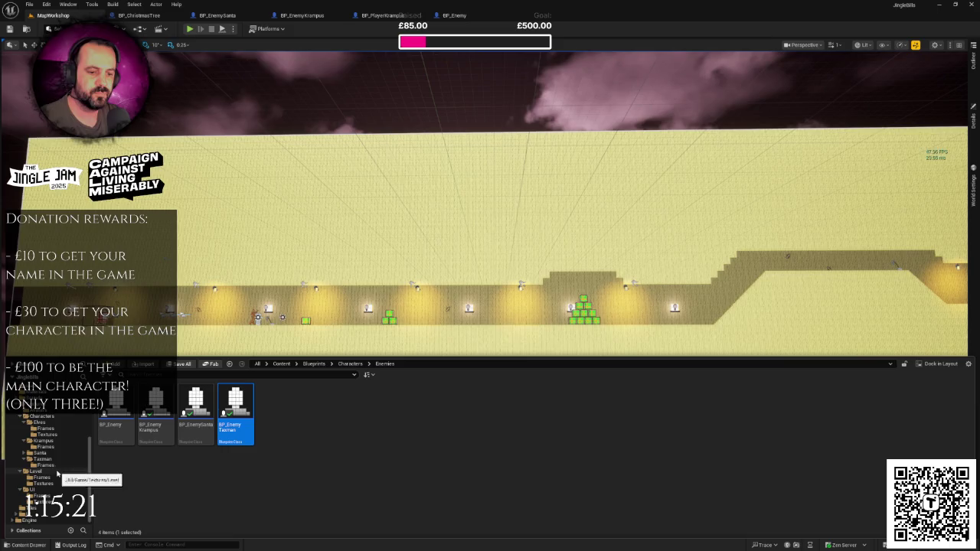
# Browse the Textures folder's Level frames and UI subfolders in the Content Drawer.
pyautogui.scroll(-2, 55, 474)
pyautogui.click(36, 507)
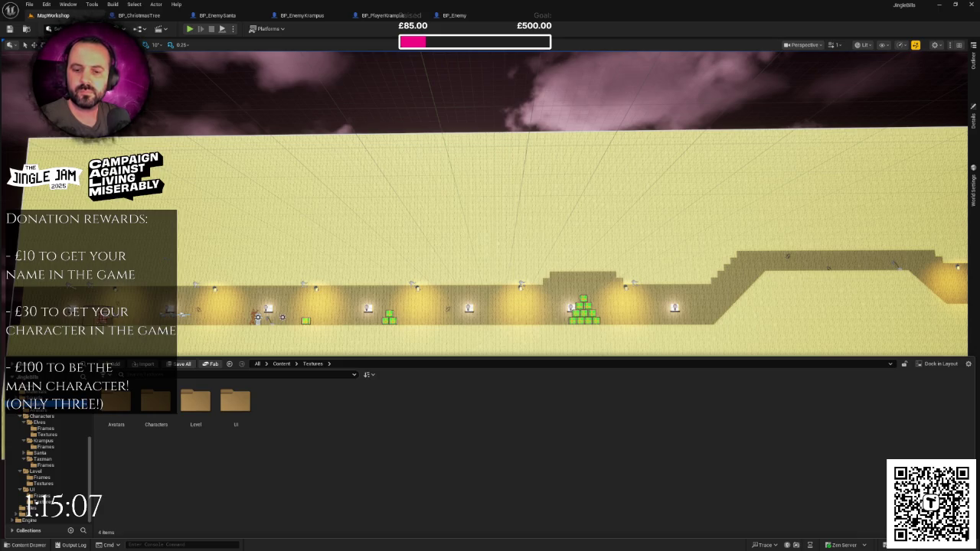
pyautogui.click(376, 156)
pyautogui.hotkey('ctrl', 'space')
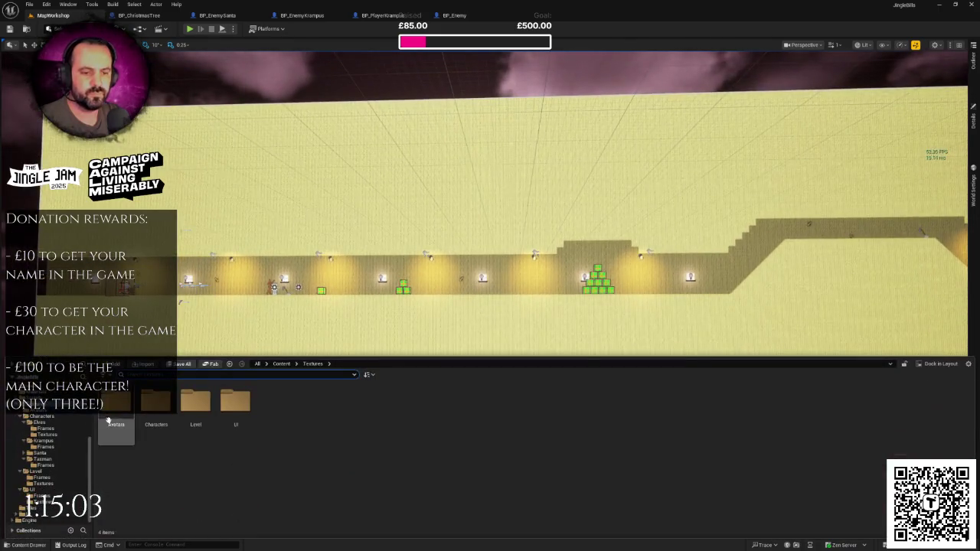
pyautogui.scroll(3, 46, 459)
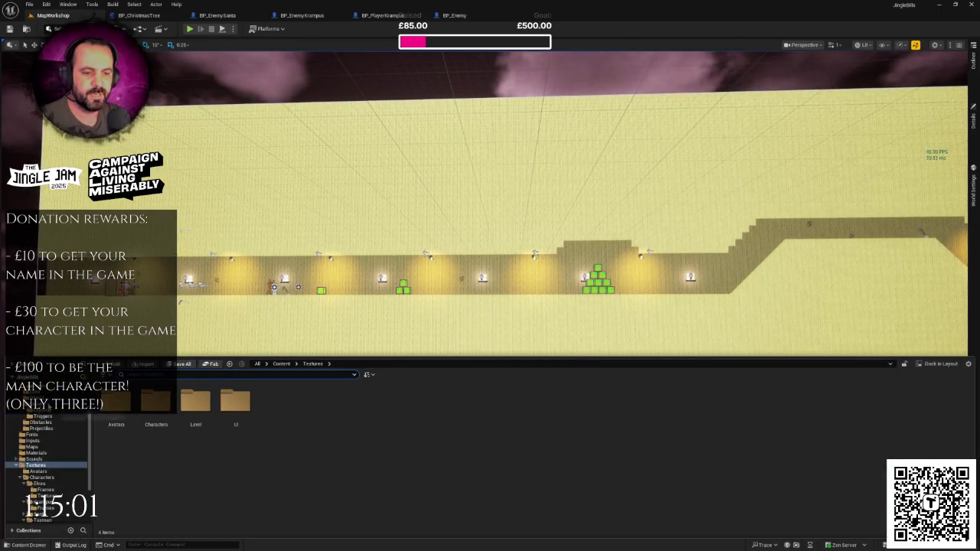
pyautogui.scroll(2, 50, 413)
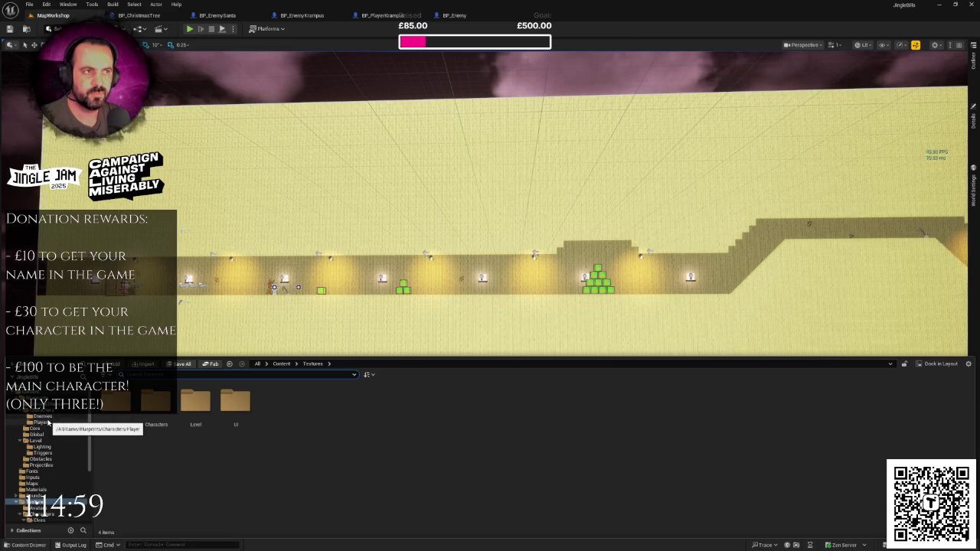
pyautogui.scroll(-5, 44, 460)
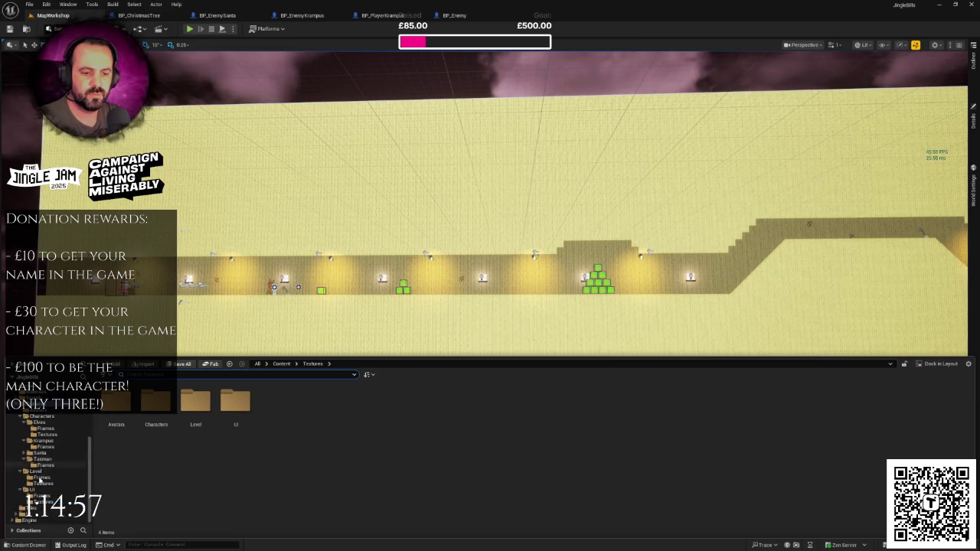
pyautogui.click(42, 478)
pyautogui.click(40, 496)
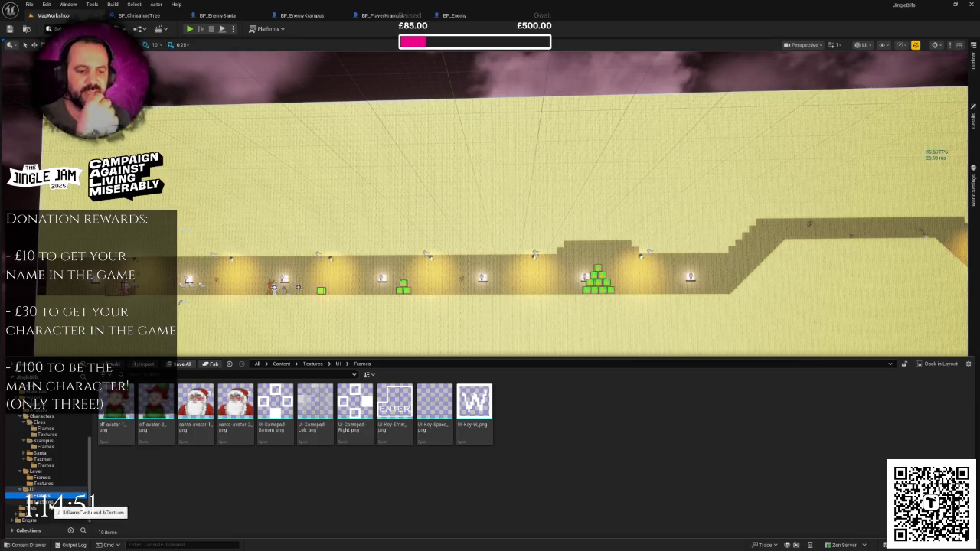
pyautogui.click(42, 502)
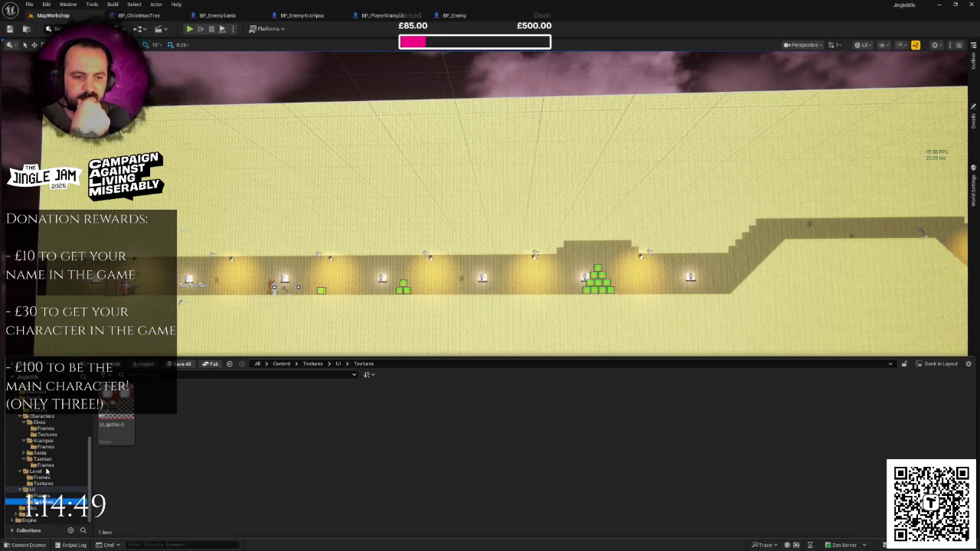
# Check the Krampus folder, then open the Santa folder and select FB_SantaRun.
pyautogui.click(40, 415)
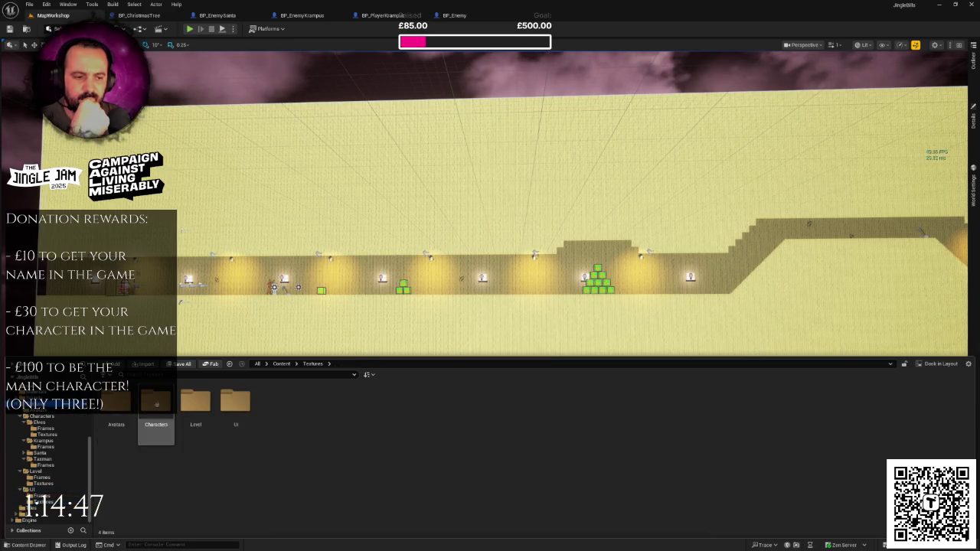
pyautogui.doubleClick(156, 402)
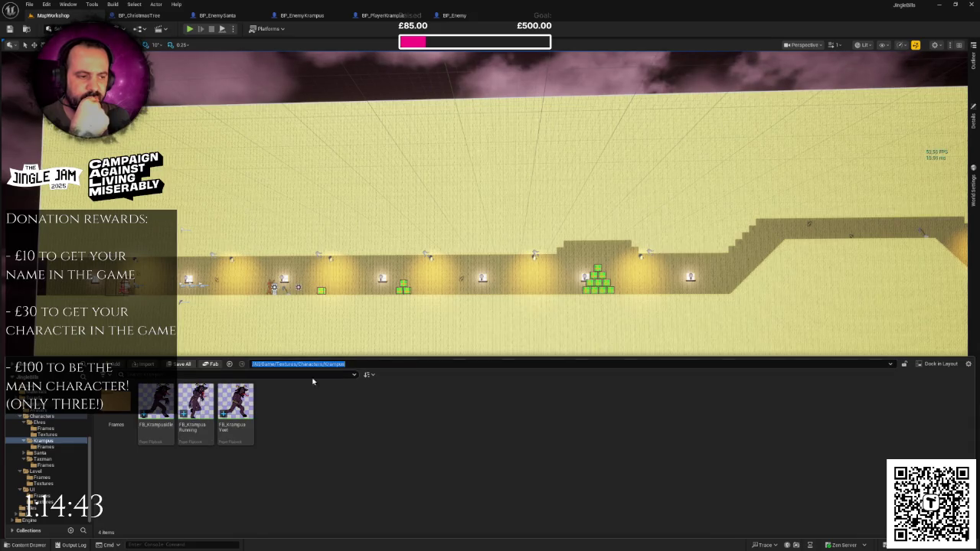
pyautogui.click(348, 364)
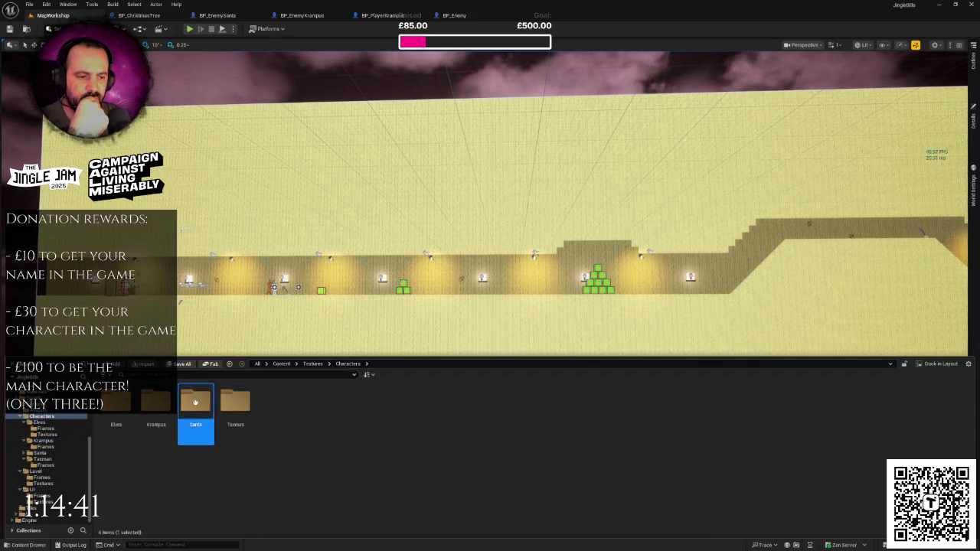
pyautogui.doubleClick(196, 402)
pyautogui.doubleClick(117, 402)
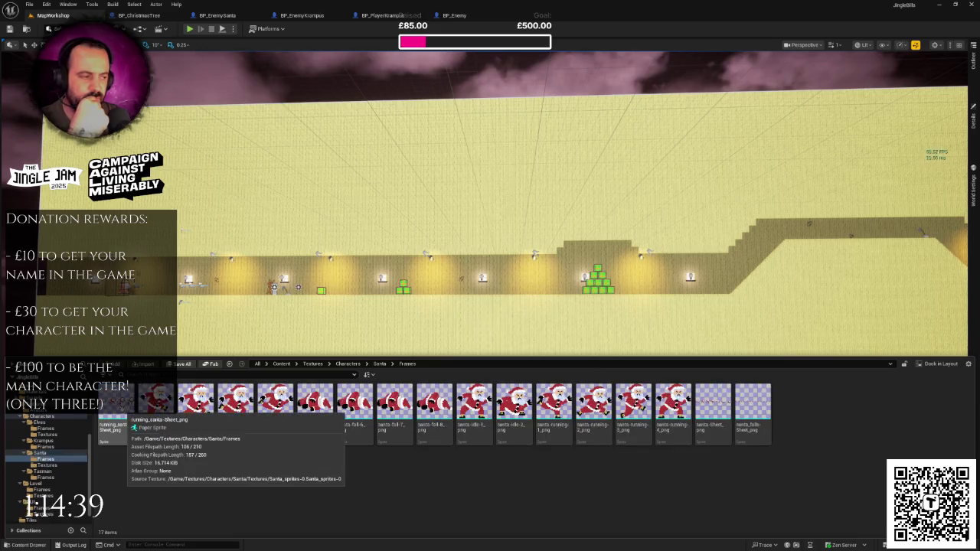
pyautogui.click(379, 364)
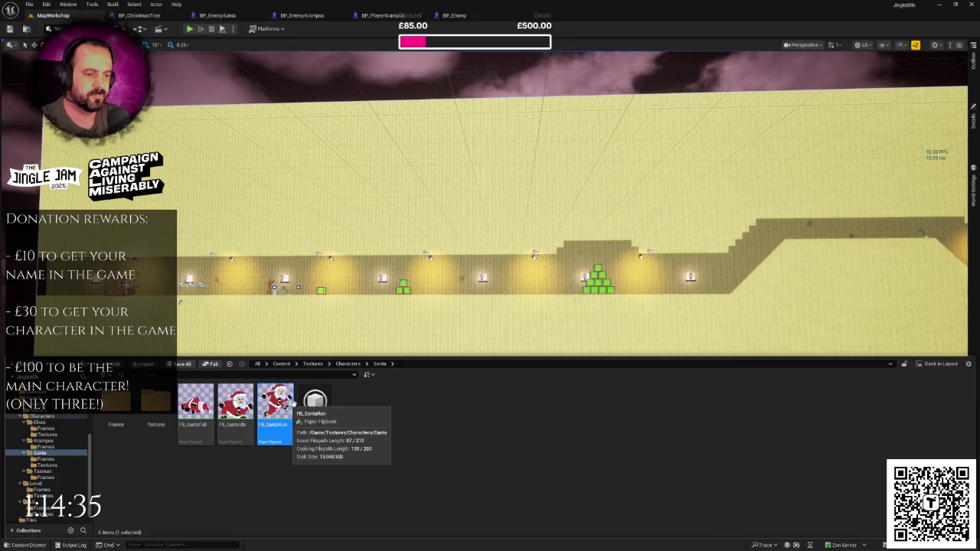
pyautogui.click(275, 404)
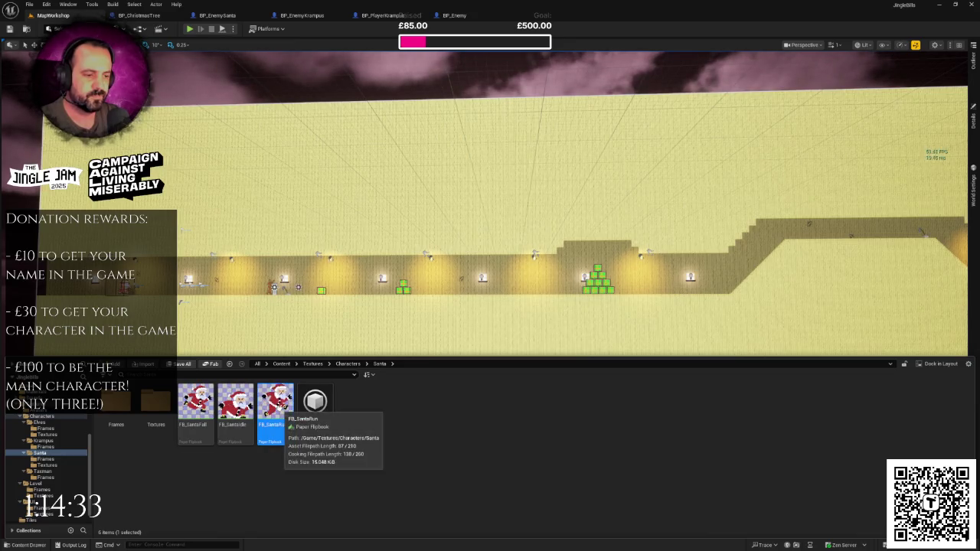
# Duplicate FB_SantaIdle, rename the copy FB_SantaSlay, and open it in the Flipbook editor.
pyautogui.click(235, 403)
pyautogui.rightClick(243, 405)
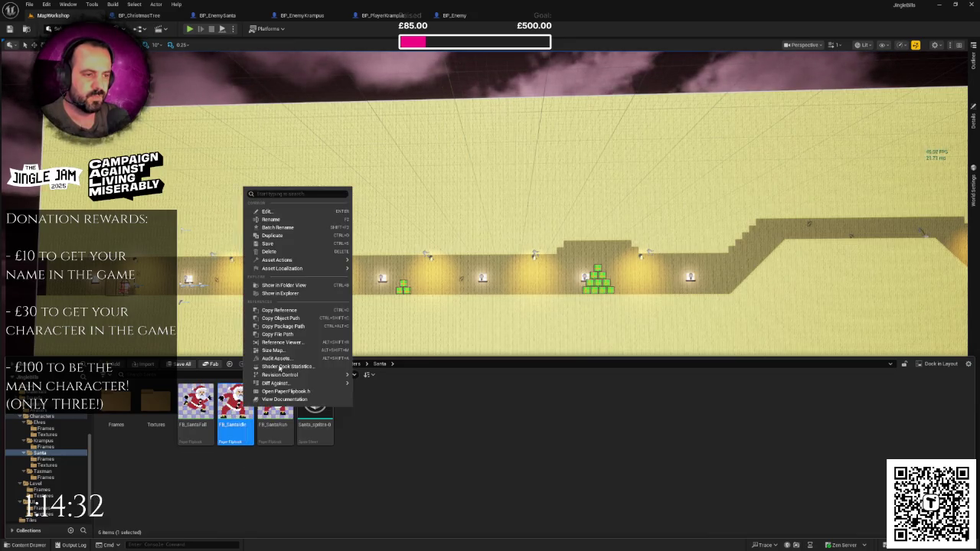
pyautogui.click(307, 237)
pyautogui.press('End')
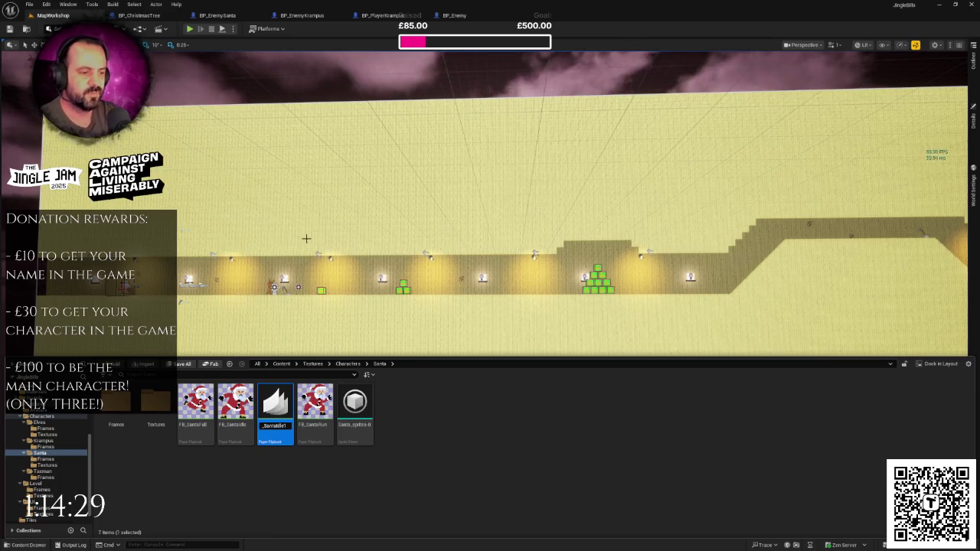
pyautogui.press('BackSpace')
pyautogui.press('BackSpace')
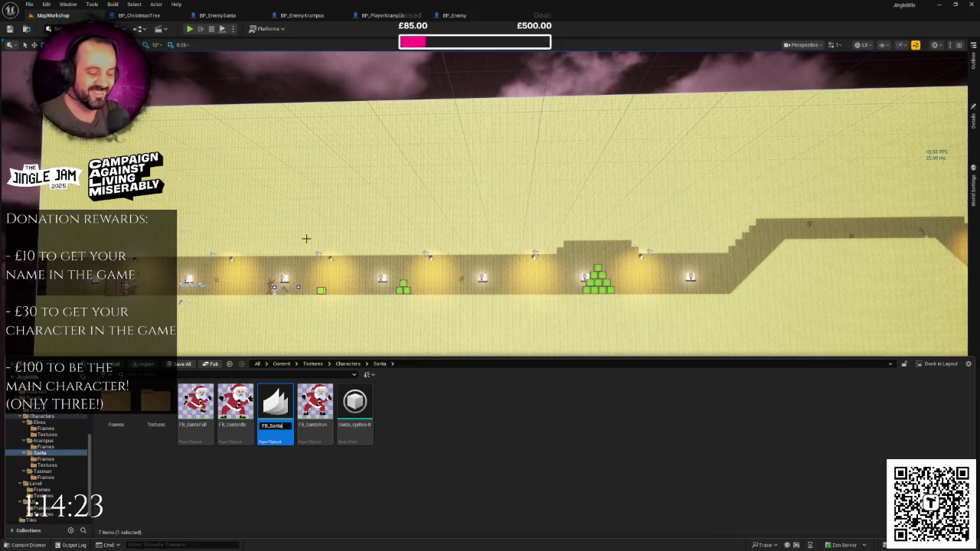
pyautogui.write('lay')
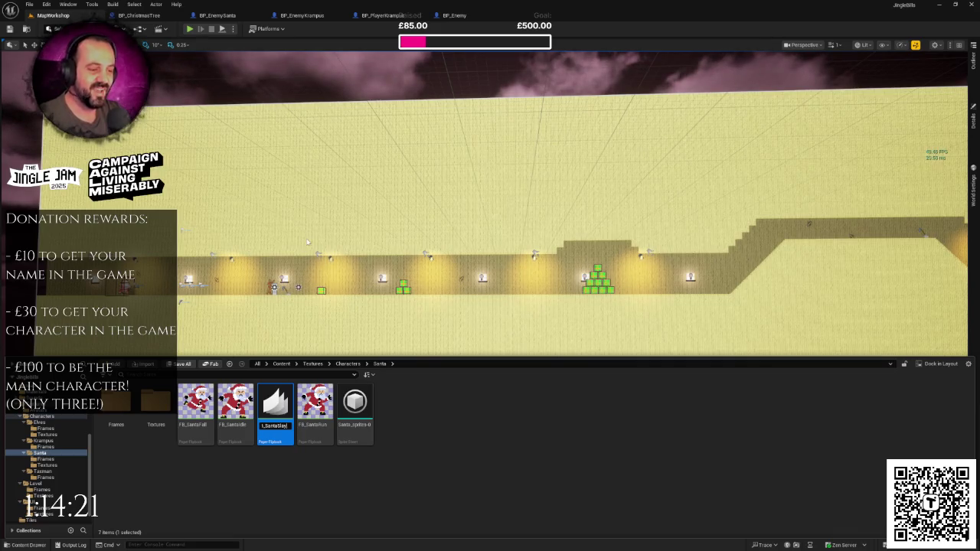
pyautogui.press('Return')
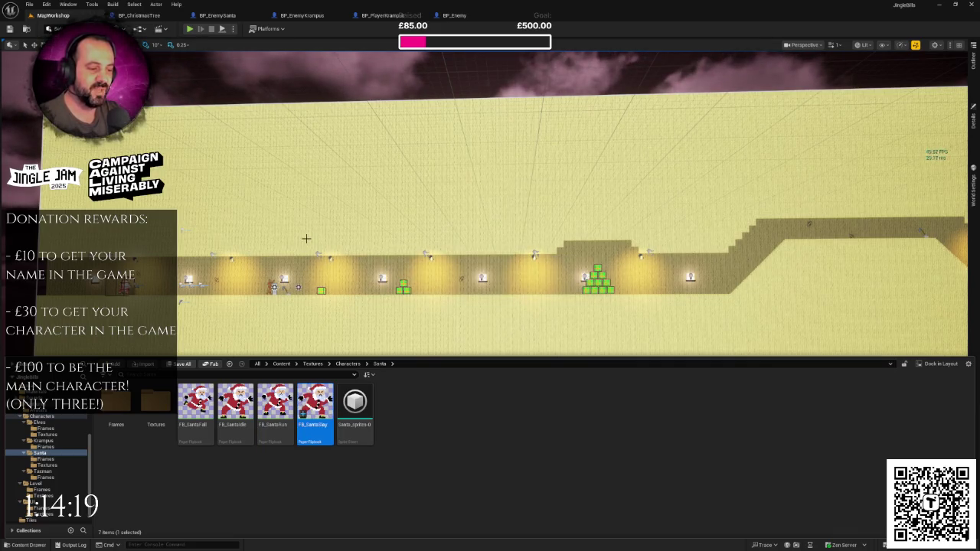
pyautogui.press('Return')
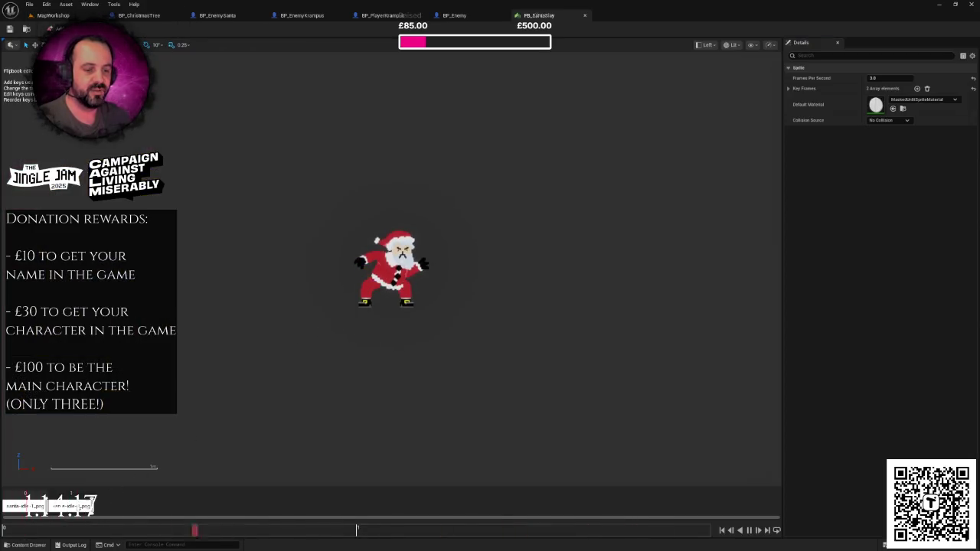
# Clear both key frames from FB_SantaSlay and switch over to TexturePacker.
pyautogui.hotkey('ctrl', 'z')
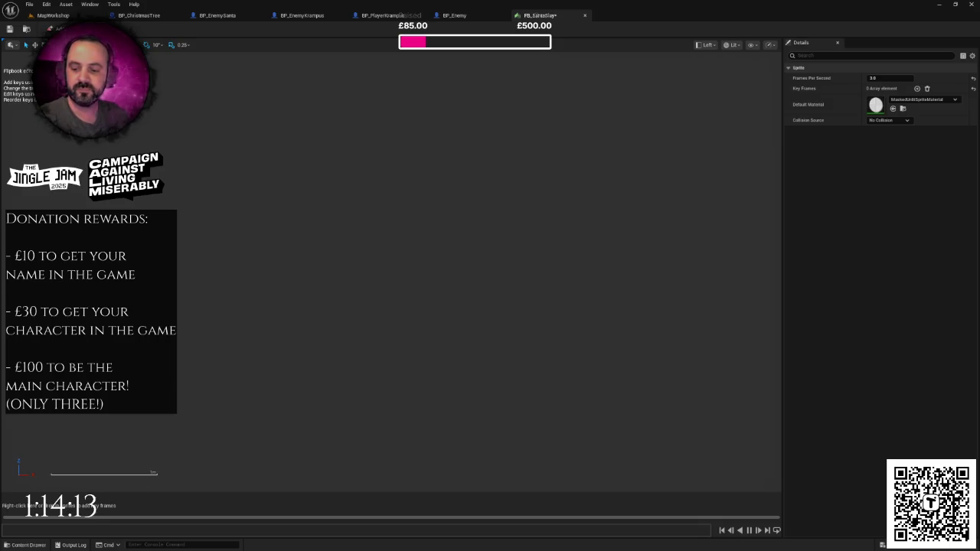
pyautogui.hotkey('alt', 'Tab')
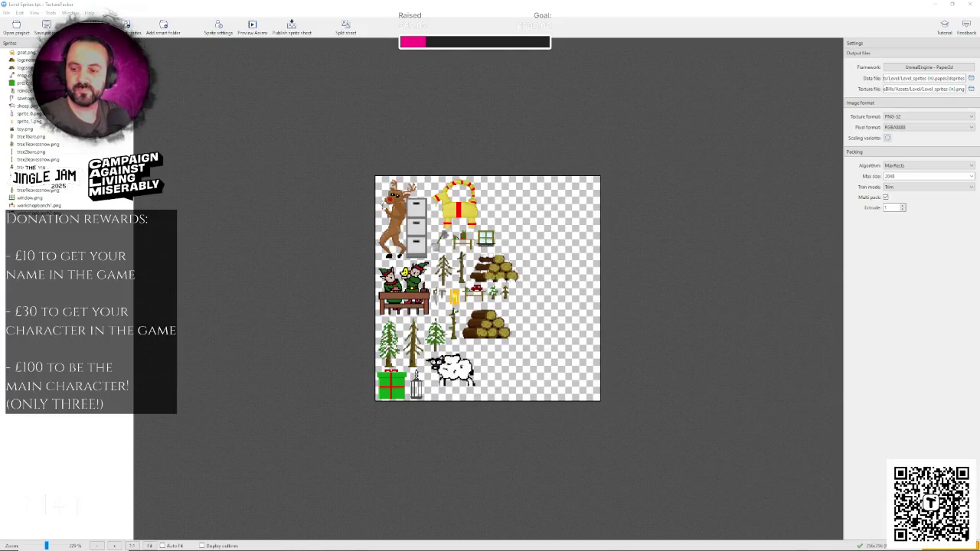
pyautogui.press('super+d')
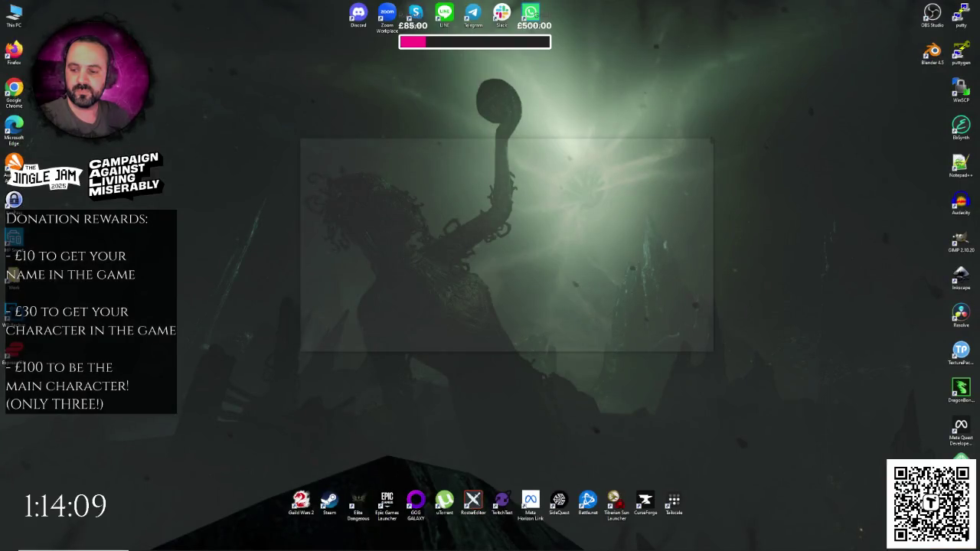
# Republish the level sprite sheet in TexturePacker and dismiss the already-up-to-date report.
pyautogui.press('super+d')
pyautogui.press('super+d')
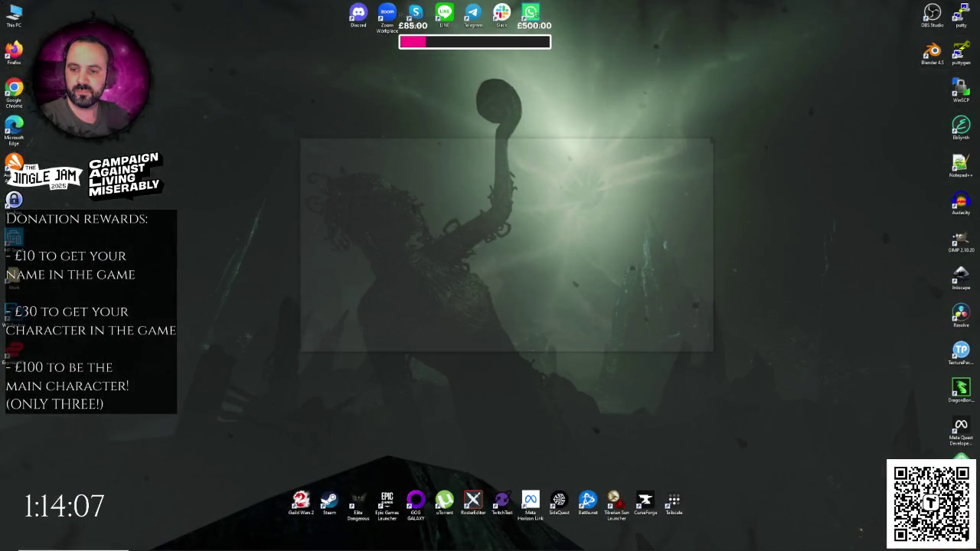
pyautogui.press('super+d')
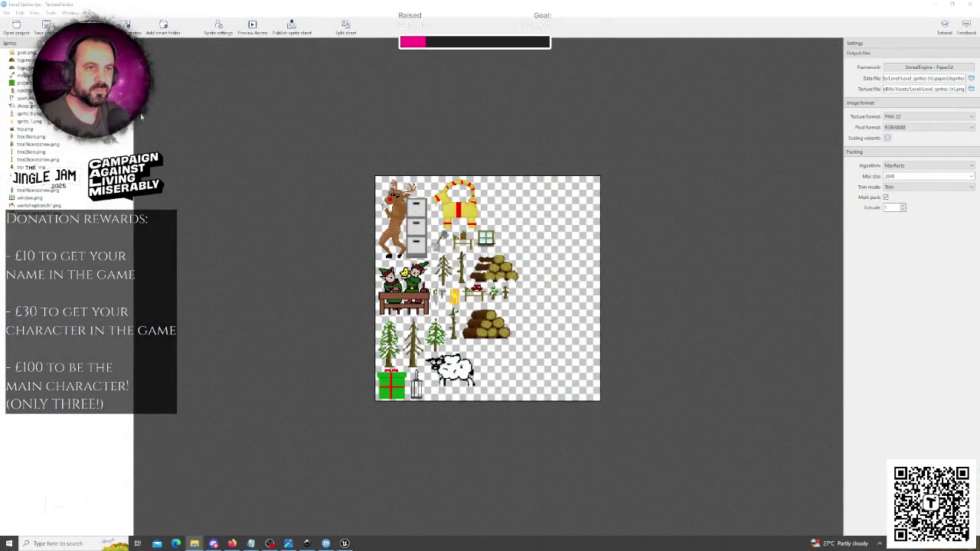
pyautogui.click(306, 34)
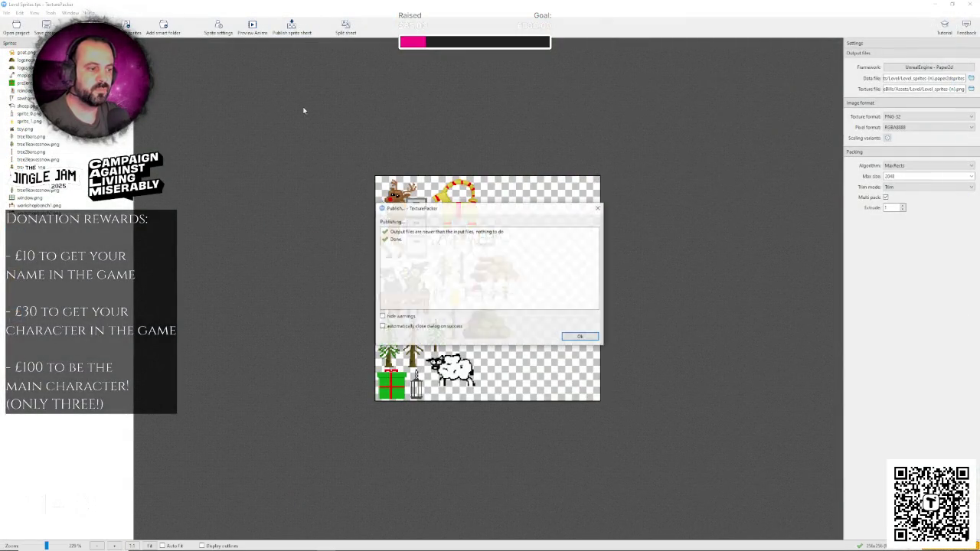
pyautogui.click(573, 340)
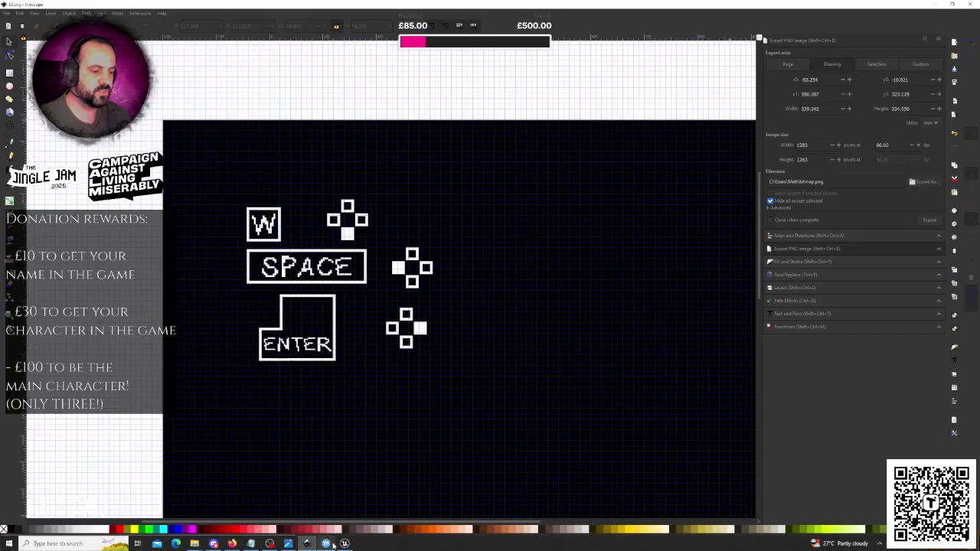
# Browse the Content Drawer from Textures > Characters > Santa over to the Level textures folder.
pyautogui.click(346, 544)
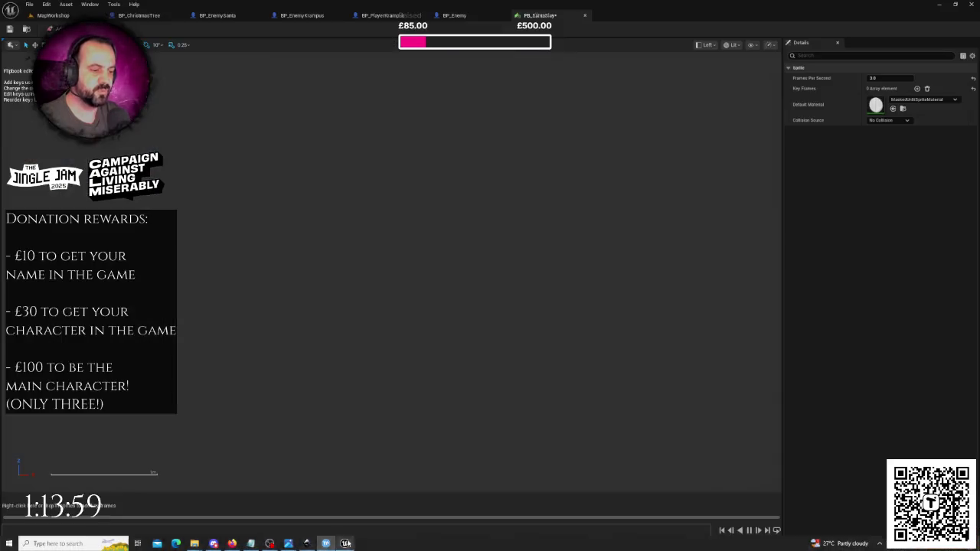
pyautogui.hotkey('ctrl', 'b')
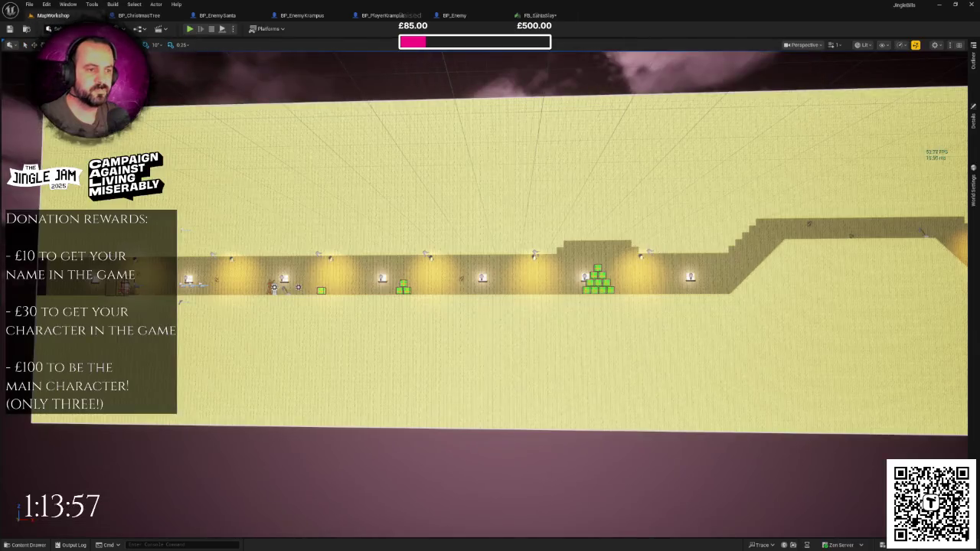
pyautogui.scroll(-1, 46, 483)
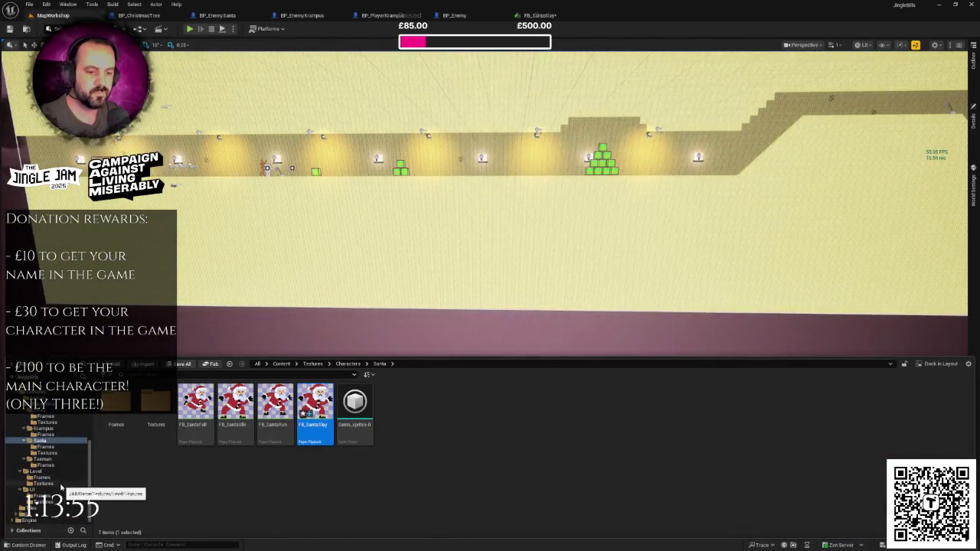
pyautogui.click(37, 394)
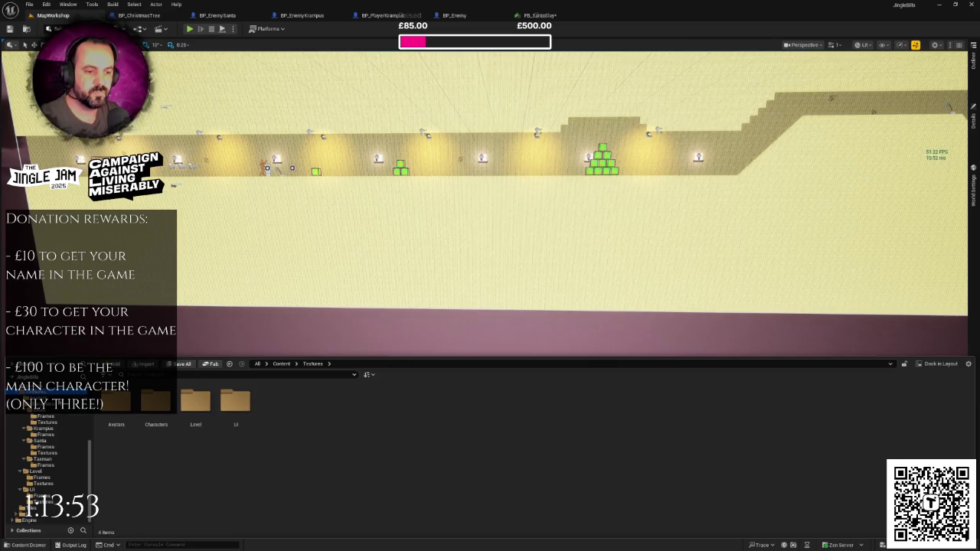
pyautogui.click(154, 401)
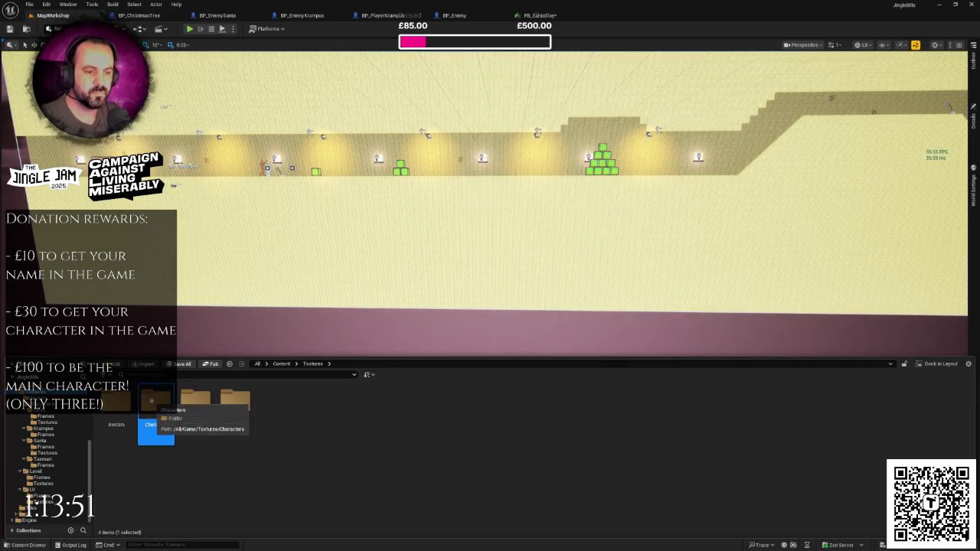
pyautogui.doubleClick(153, 401)
pyautogui.doubleClick(198, 403)
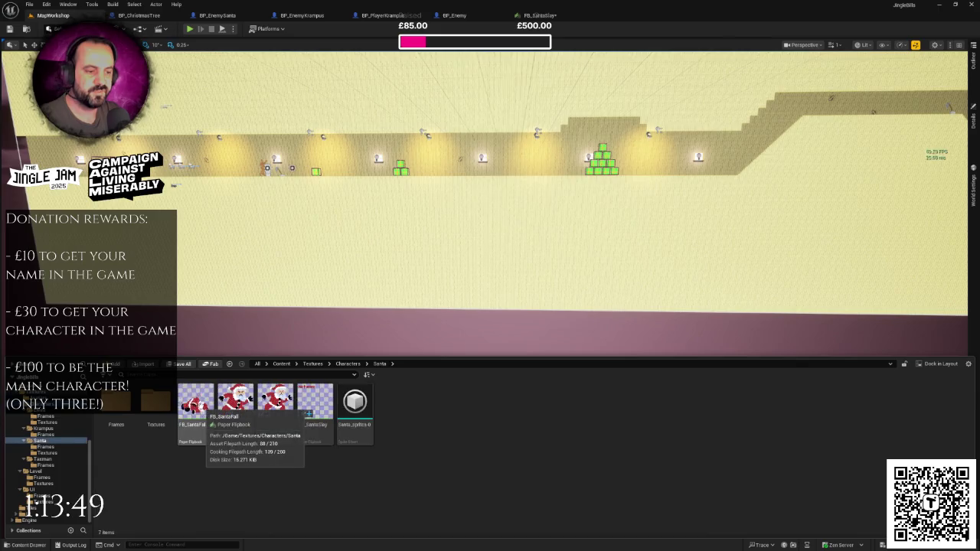
pyautogui.click(348, 364)
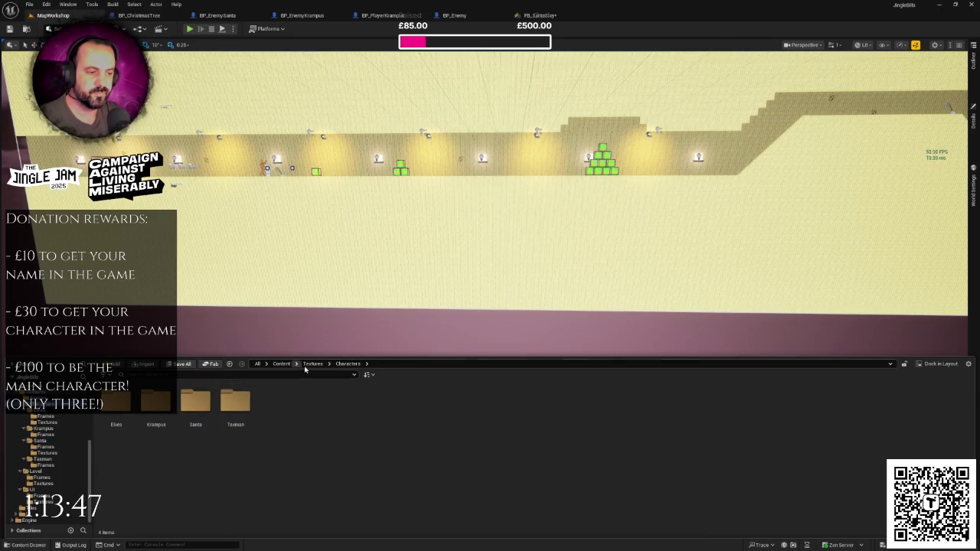
pyautogui.click(35, 471)
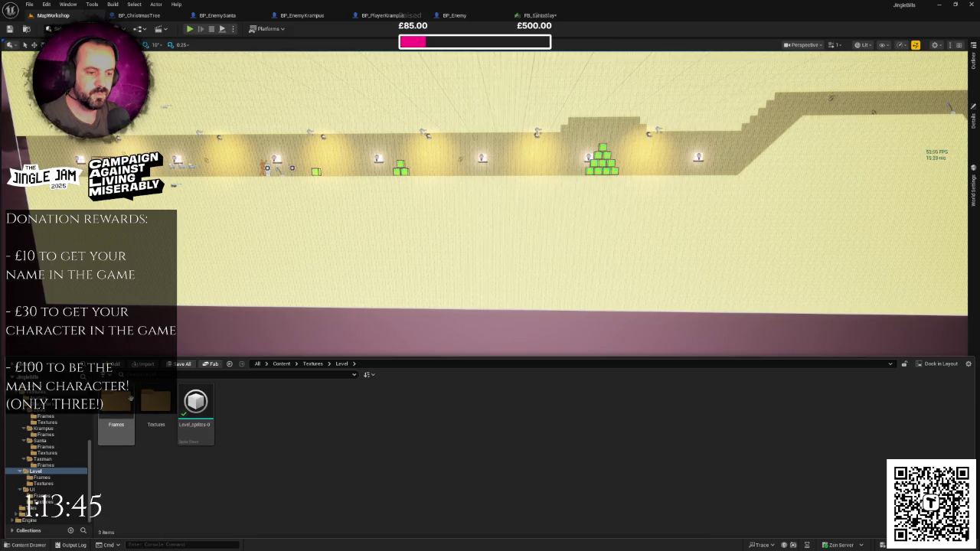
pyautogui.doubleClick(126, 400)
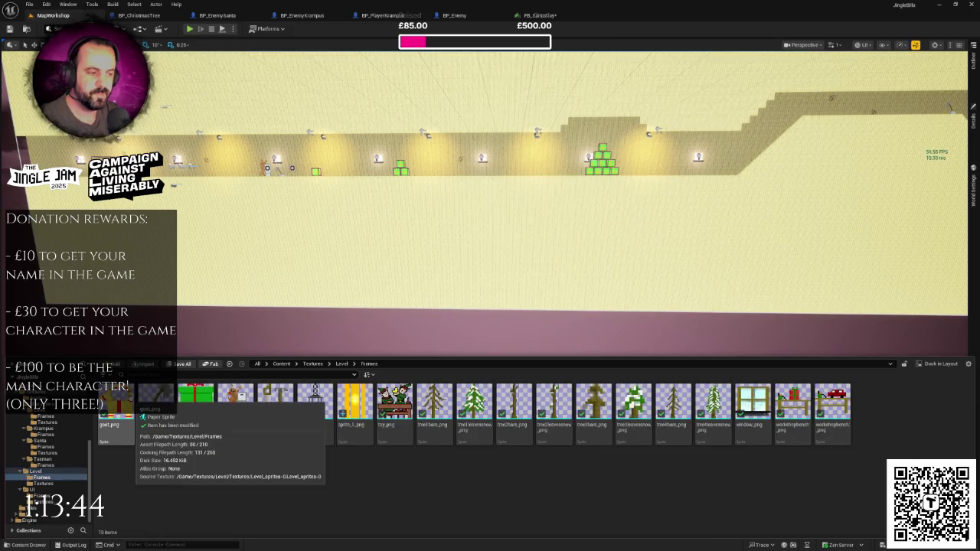
pyautogui.click(341, 363)
# Reimport the Level_sprites-0 sprite sheet and check the updated Frames folder.
pyautogui.rightClick(196, 404)
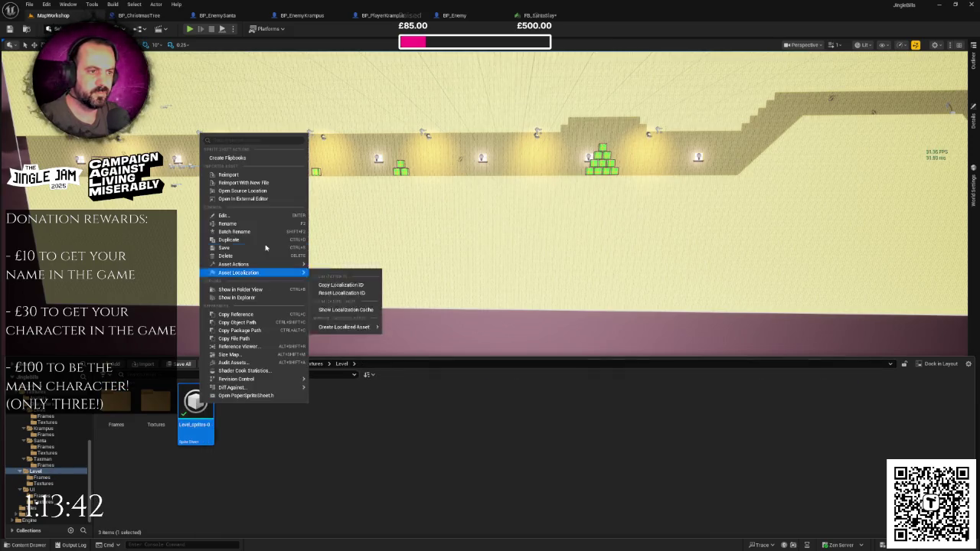
pyautogui.click(229, 175)
pyautogui.doubleClick(122, 406)
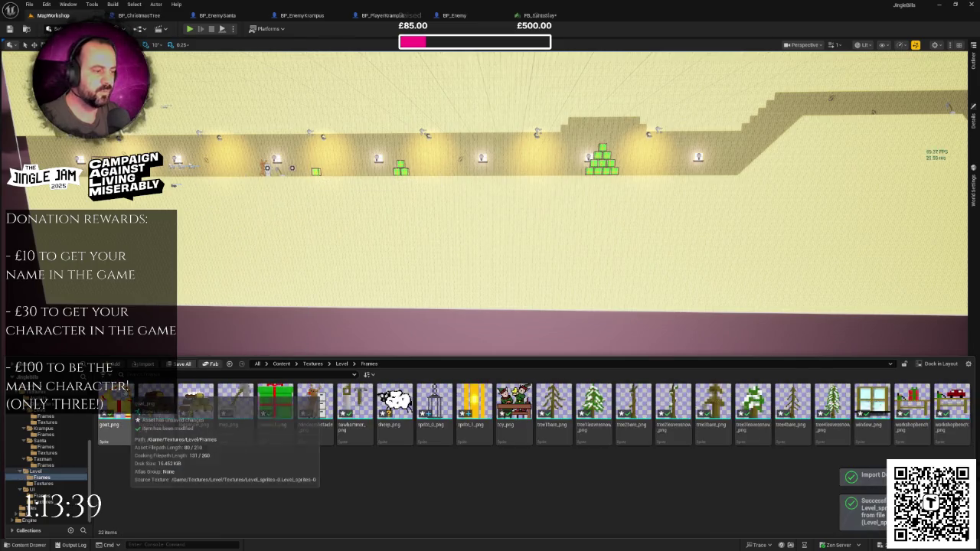
pyautogui.click(341, 364)
pyautogui.scroll(-2, 490, 275)
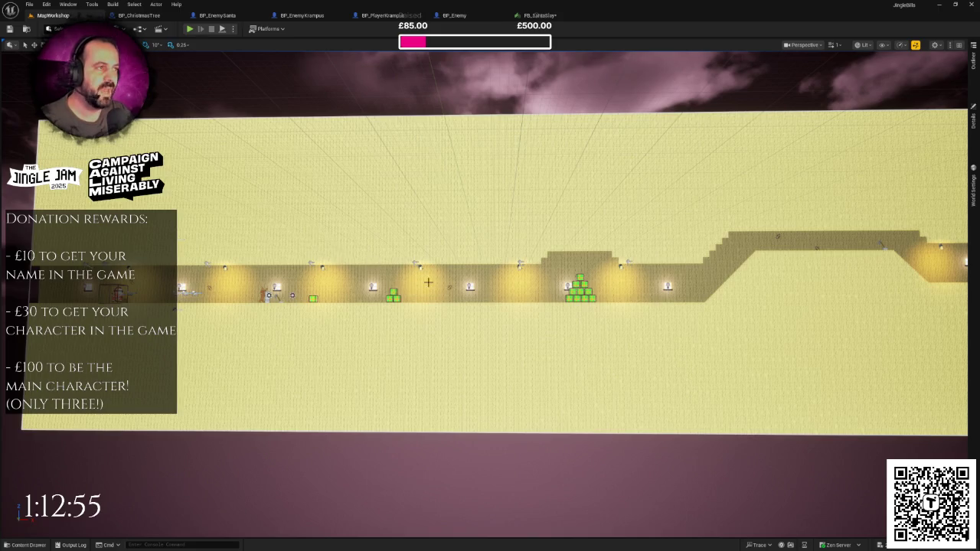
# Orbit the level viewport, then return to the FB_SantaSlay flipbook with its empty key frame list.
pyautogui.moveTo(490, 345); pyautogui.dragTo(551, 337)
pyautogui.click(544, 17)
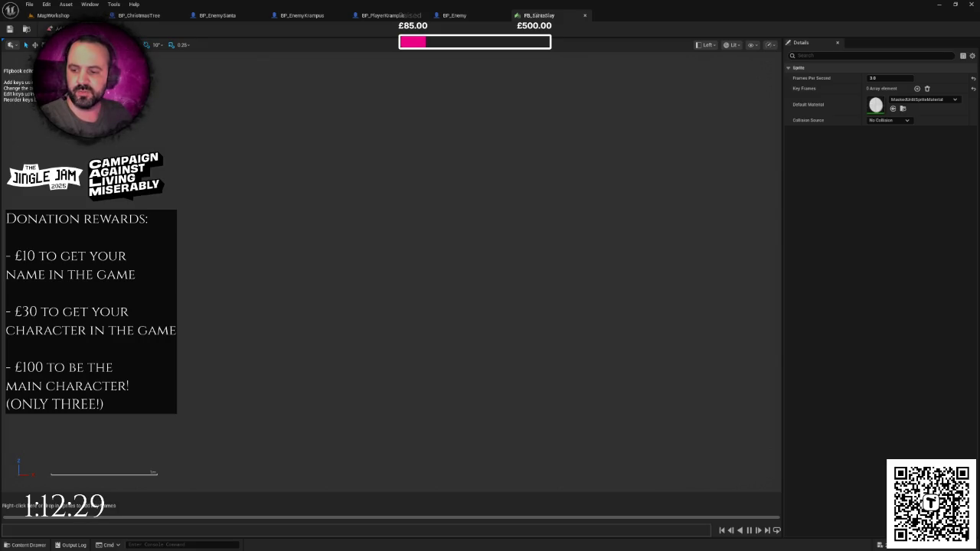
# Launch GIMP 2.10 through Windows Search by searching for gimp.
pyautogui.press('super')
pyautogui.write('gimp')
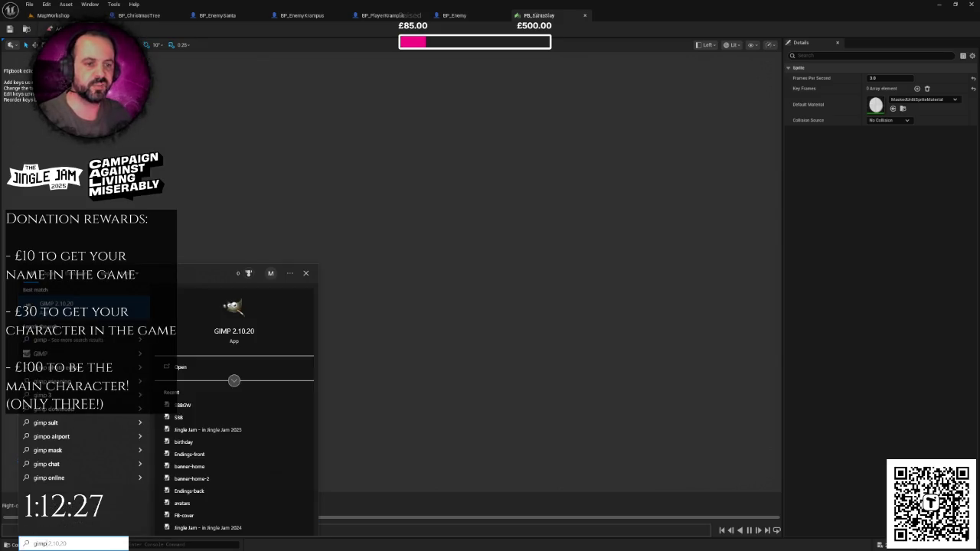
pyautogui.press('Return')
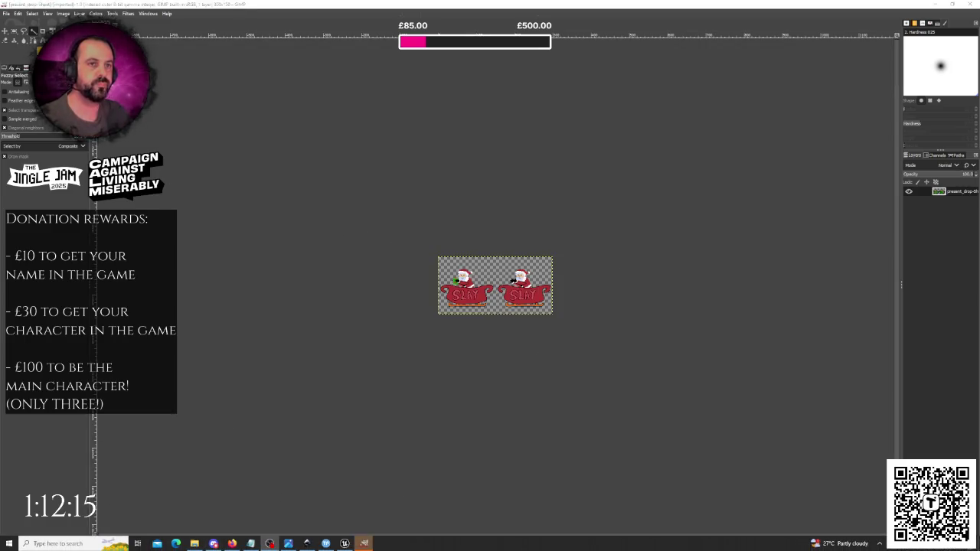
# Zoom in on the sleighs and crop the canvas to 150 px wide, keeping the left frame.
pyautogui.press('z')
pyautogui.click(527, 294)
pyautogui.click(527, 295)
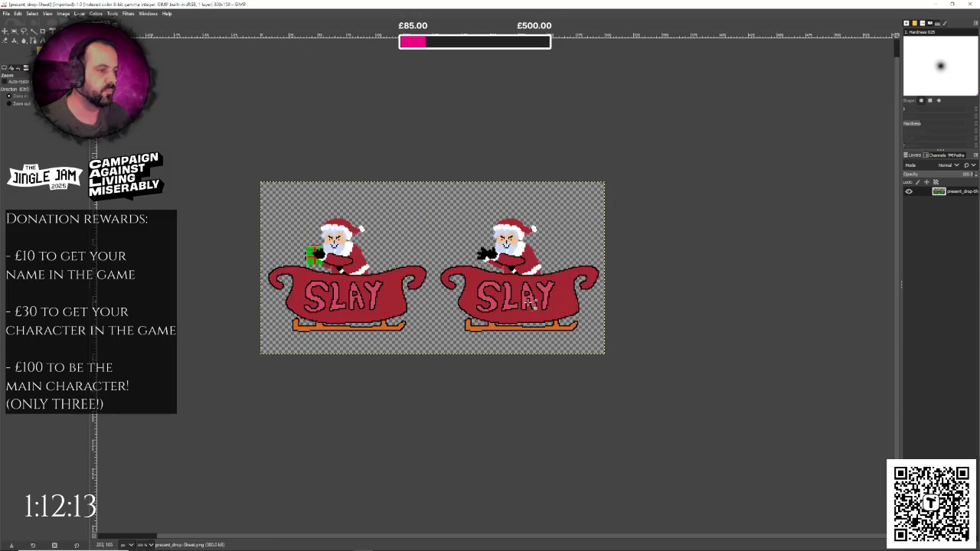
pyautogui.click(63, 14)
pyautogui.click(76, 86)
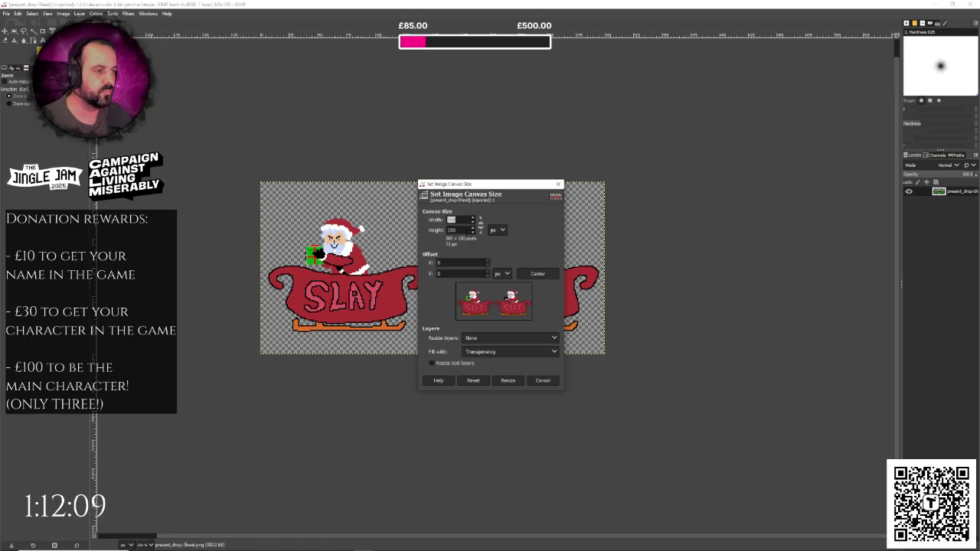
pyautogui.write('150')
pyautogui.press('Return')
# Export the left frame as santa-slay-1.png without Exif data, then undo the crop.
pyautogui.hotkey('ctrl', 'shift', 'e')
pyautogui.write('santa-slay-1')
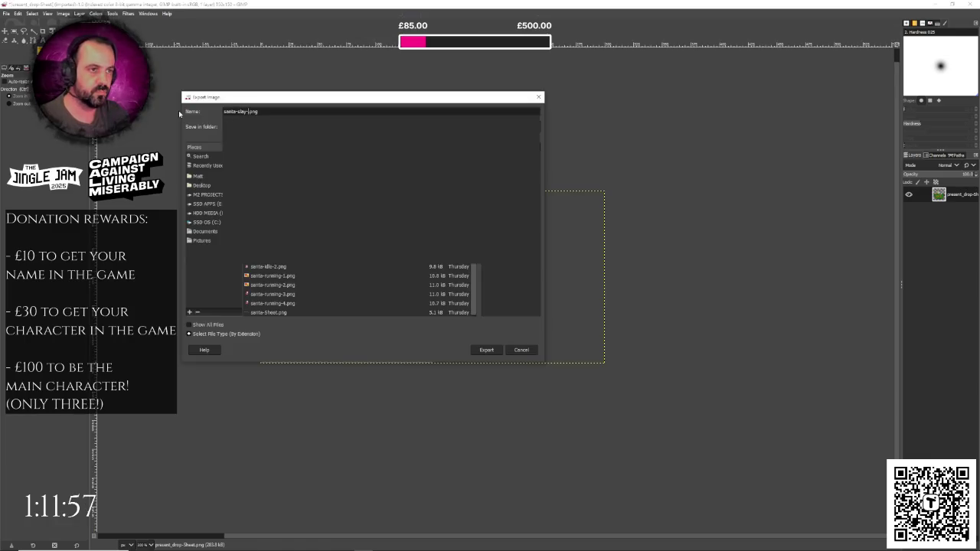
pyautogui.press('Return')
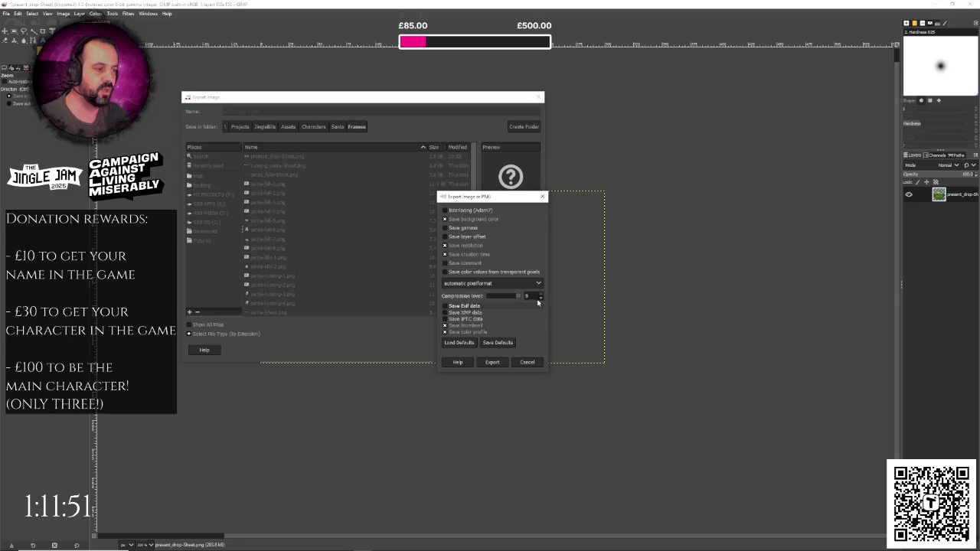
pyautogui.click(490, 306)
pyautogui.click(493, 363)
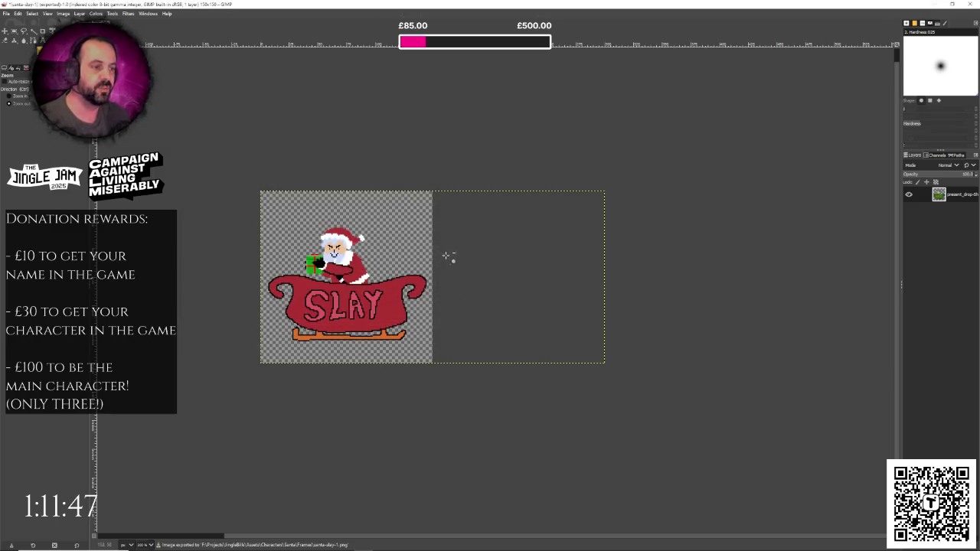
pyautogui.hotkey('ctrl', 'z')
pyautogui.hotkey('ctrl', 'y')
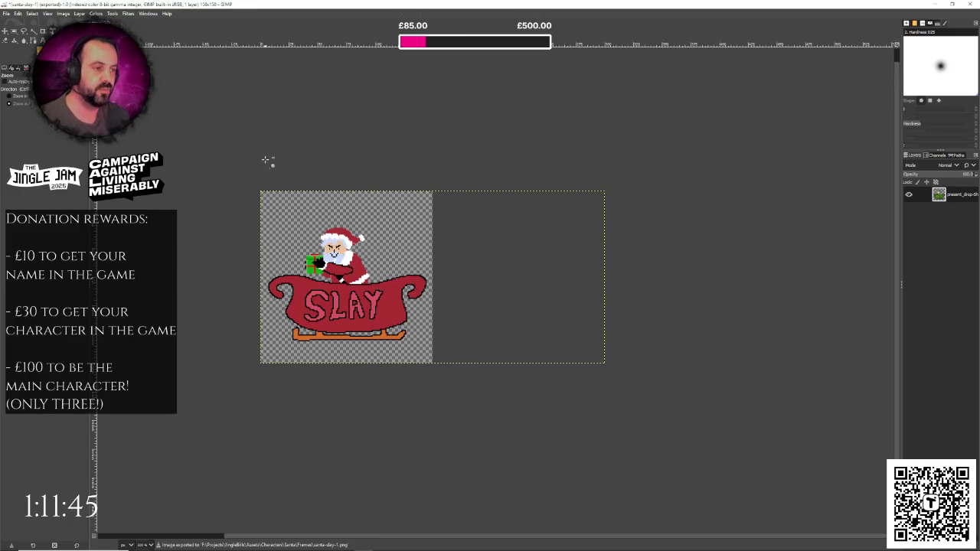
pyautogui.hotkey('ctrl', 'z')
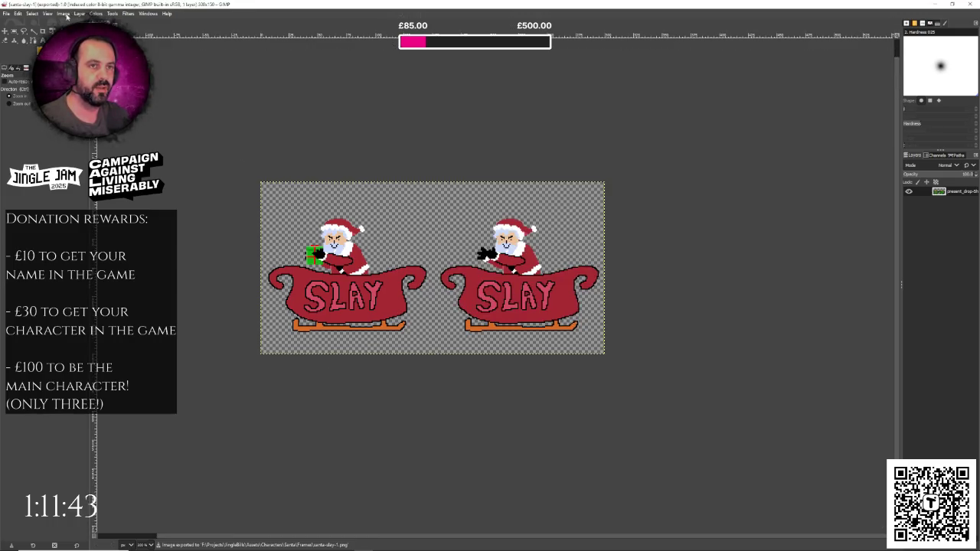
# Resize the canvas with an offset that keeps only the right sleigh frame.
pyautogui.hotkey('alt', 'i')
pyautogui.press('v')
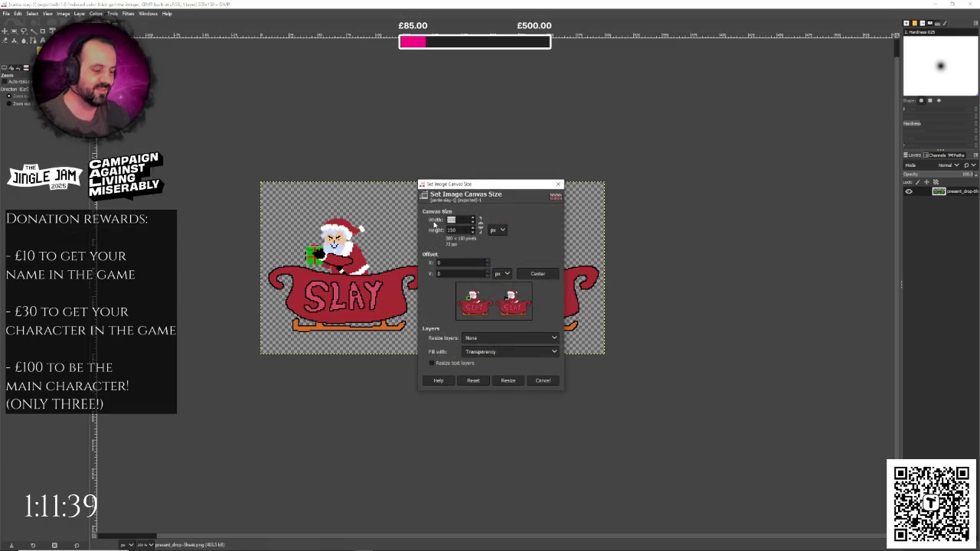
pyautogui.write('150')
pyautogui.click(534, 275)
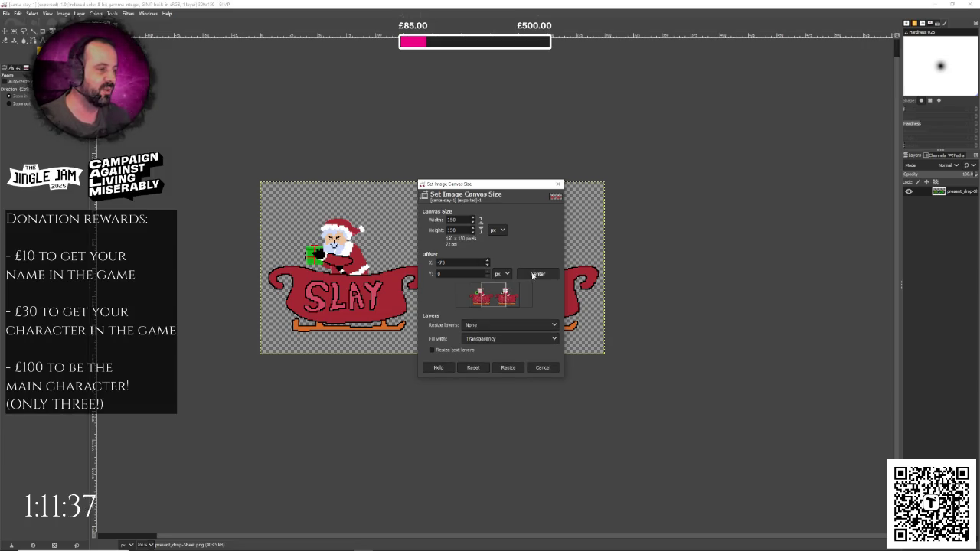
pyautogui.moveTo(481, 295); pyautogui.dragTo(469, 295)
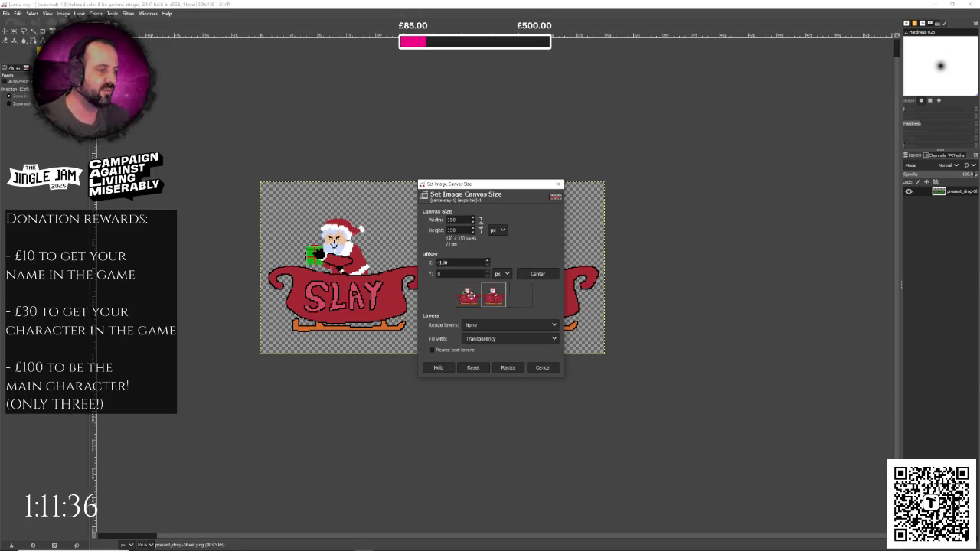
pyautogui.click(506, 369)
# Export the right frame as santa-slay-2.png.
pyautogui.hotkey('shift', 'ctrl', 'e')
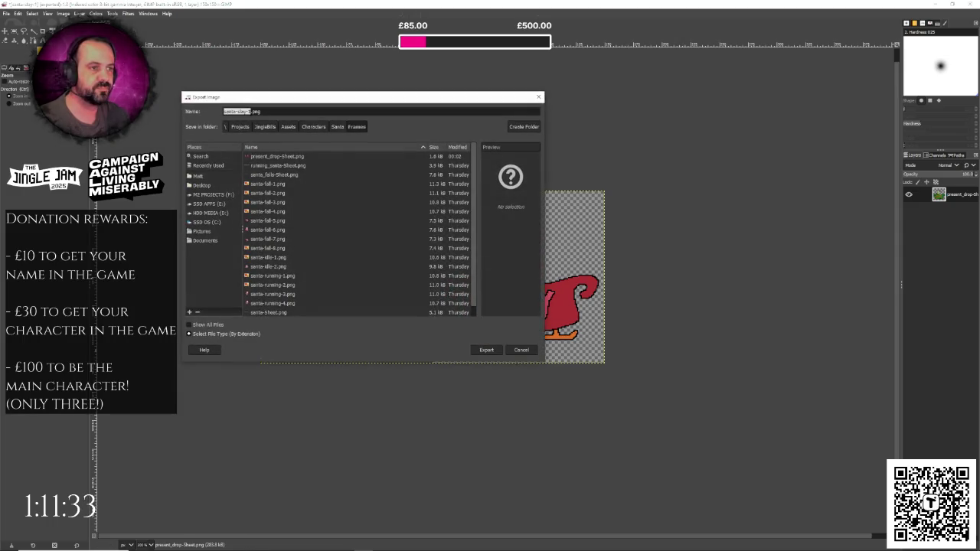
pyautogui.click(250, 112)
pyautogui.write('2')
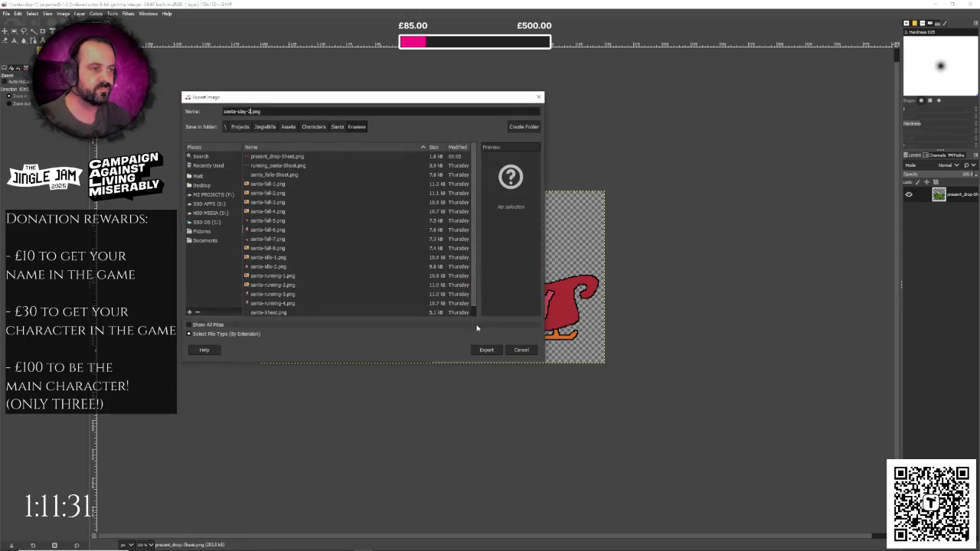
pyautogui.click(487, 350)
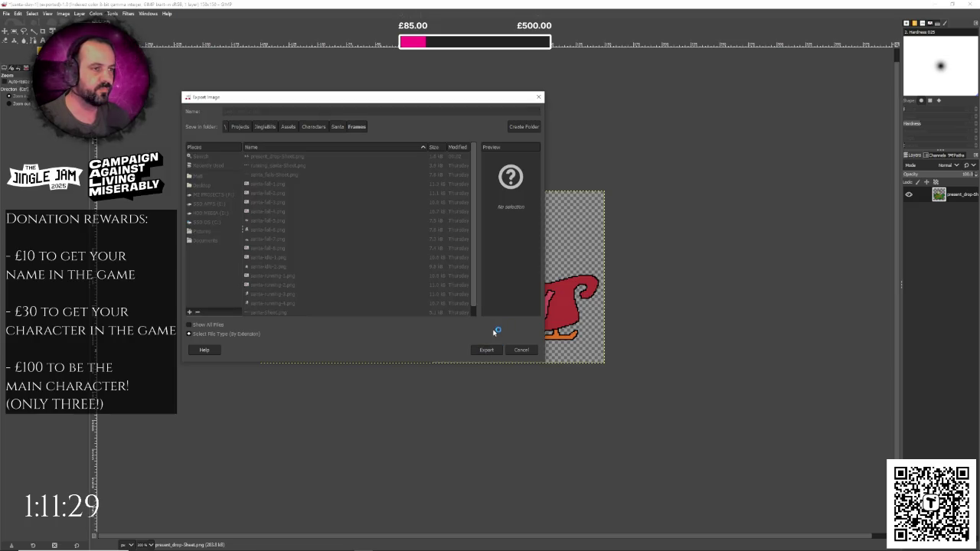
pyautogui.click(493, 362)
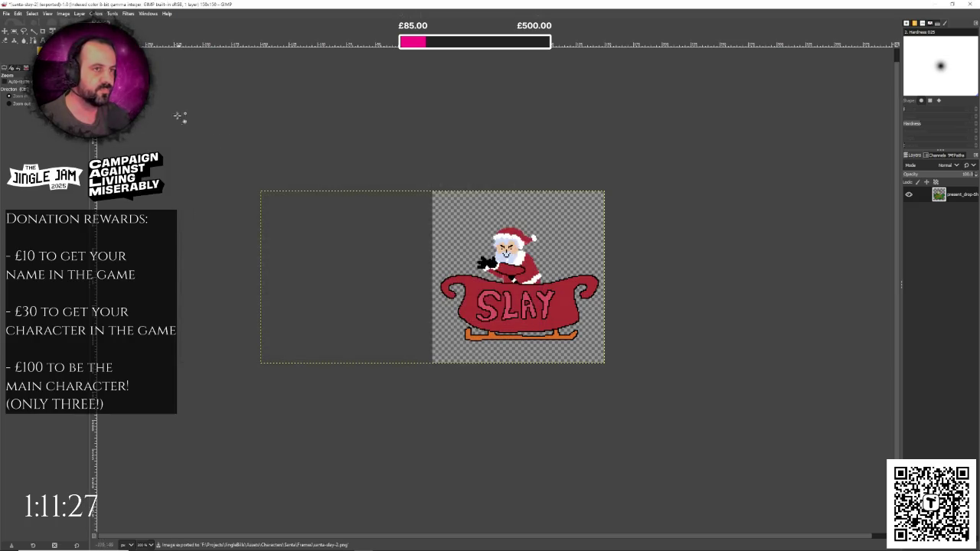
# Close the image discarding changes and quit GIMP.
pyautogui.hotkey('ctrl', 'w')
pyautogui.click(492, 328)
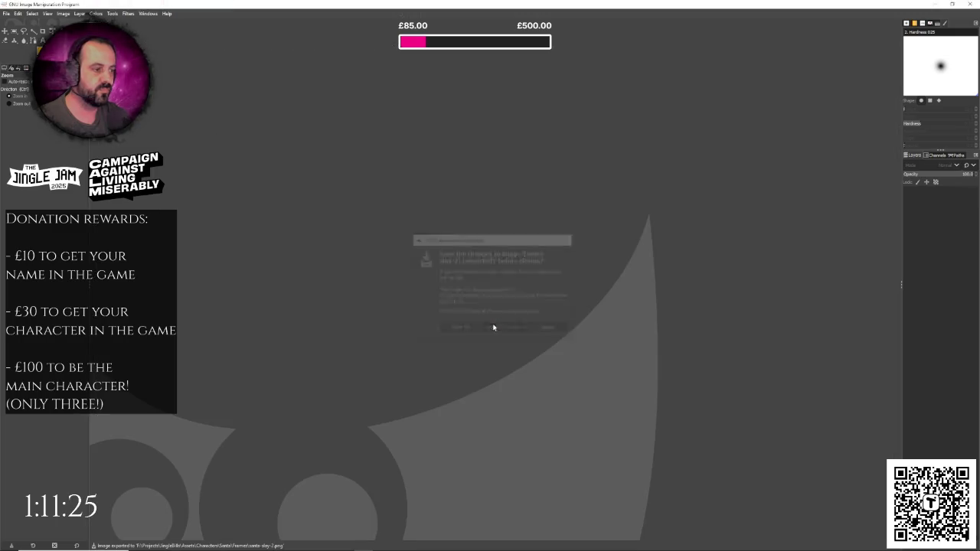
pyautogui.click(970, 3)
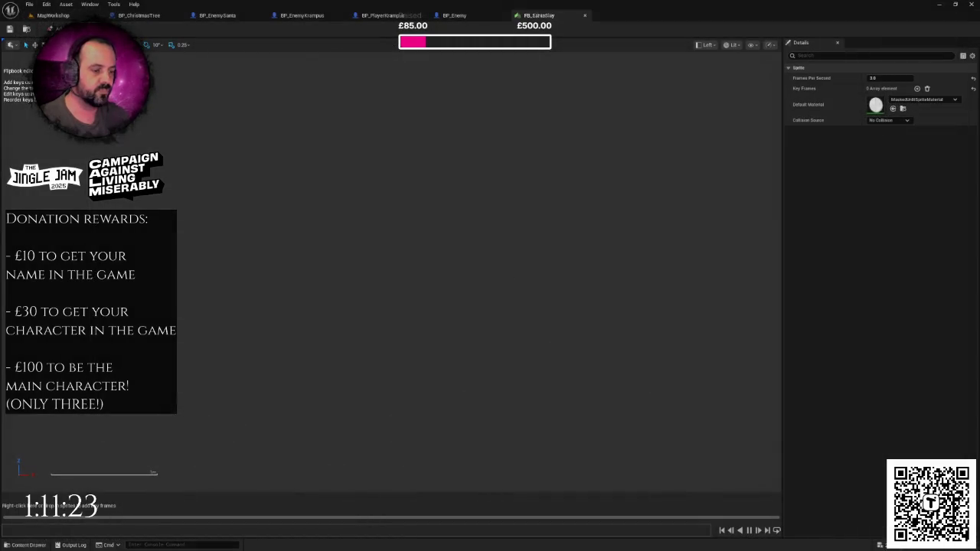
# Switch from Unreal Engine to the TexturePacker Santa Sprites project.
pyautogui.hotkey('alt', 'Tab')
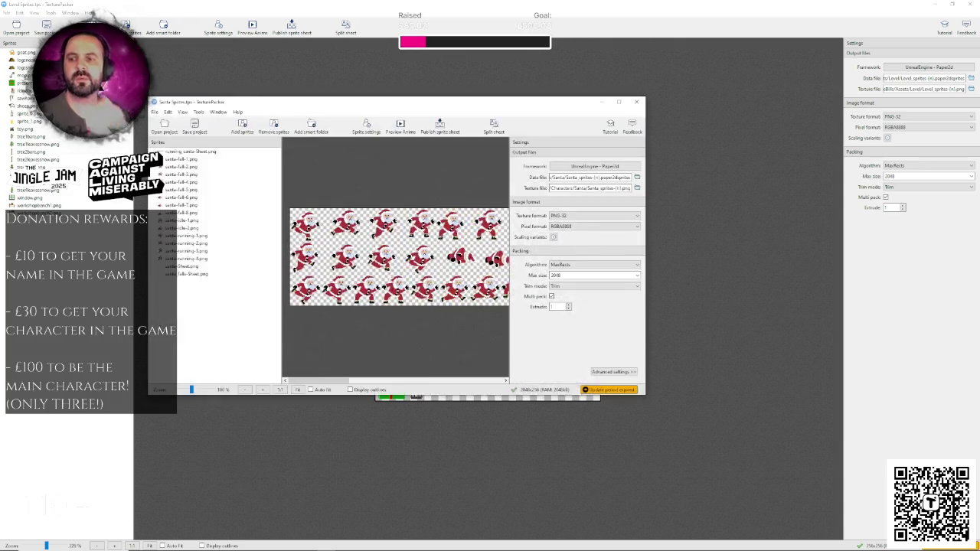
# Close Level Sprites, add the sleigh PNG to the maximized Santa sheet, publish it, and return to Unreal.
pyautogui.click(971, 4)
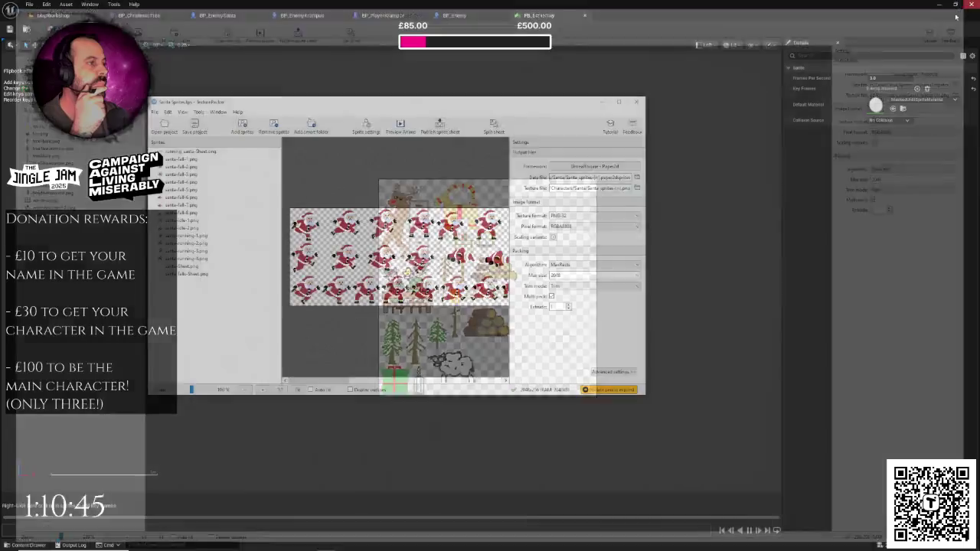
pyautogui.click(619, 101)
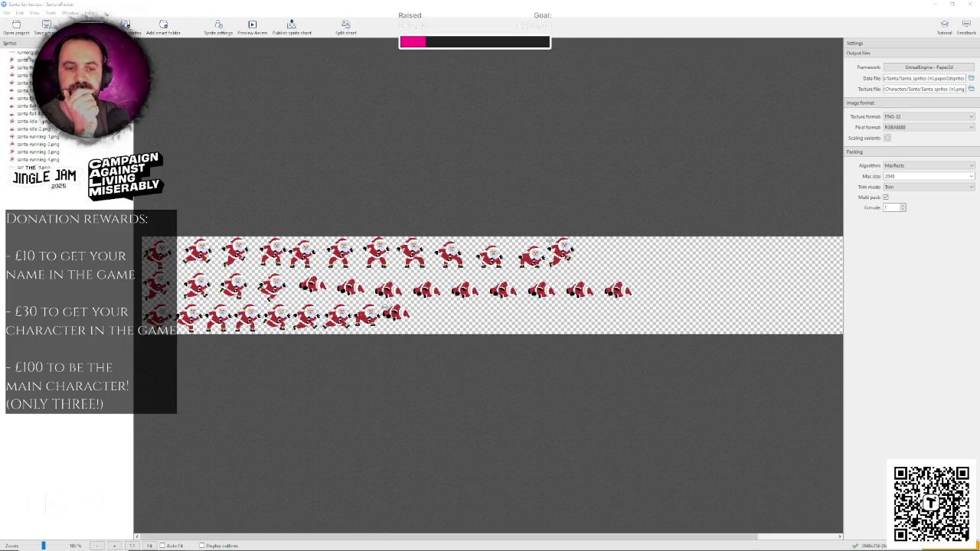
pyautogui.moveTo(348, 314); pyautogui.dragTo(454, 310)
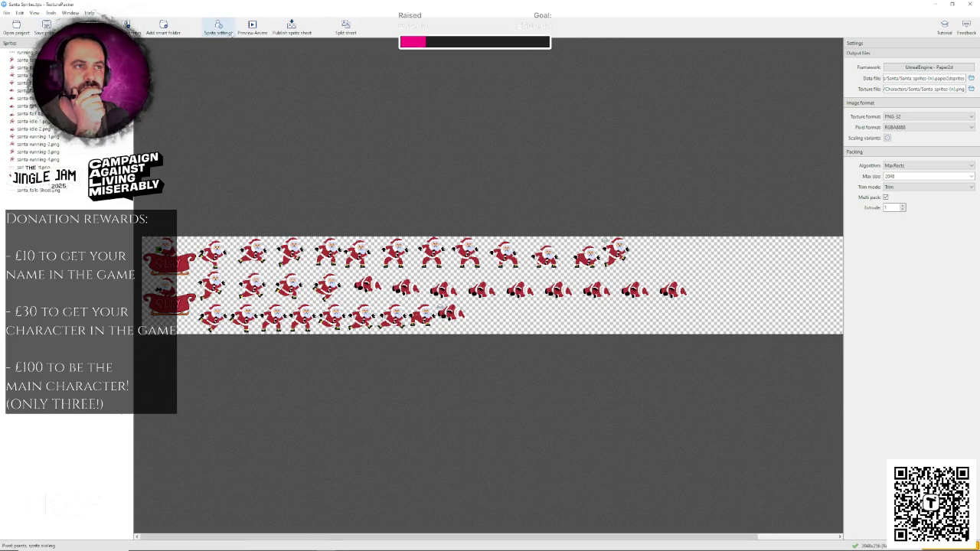
pyautogui.click(294, 34)
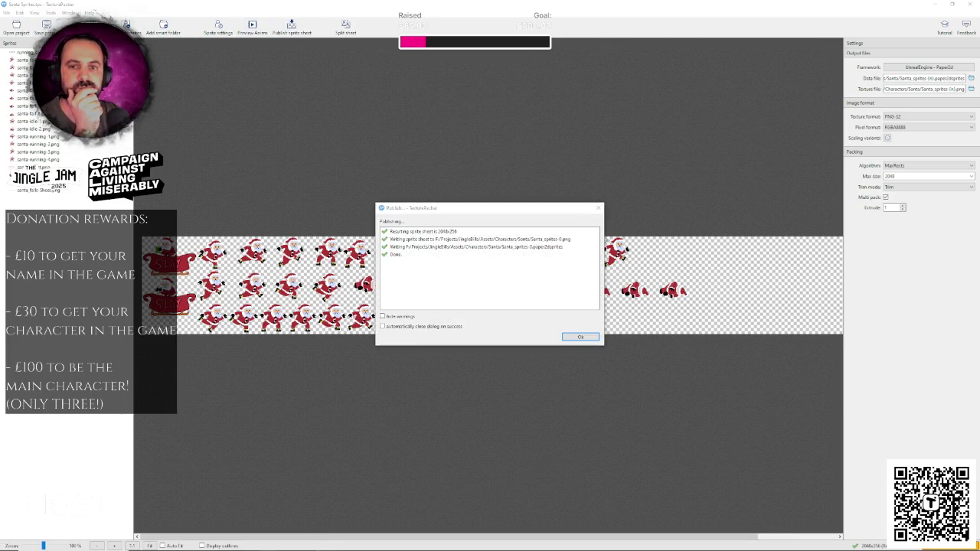
pyautogui.click(579, 338)
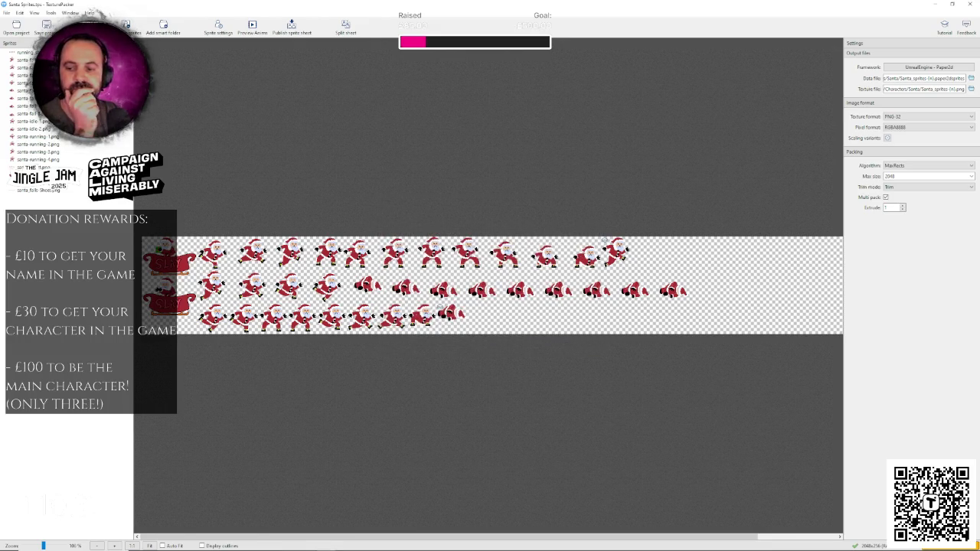
pyautogui.hotkey('alt', 'Tab')
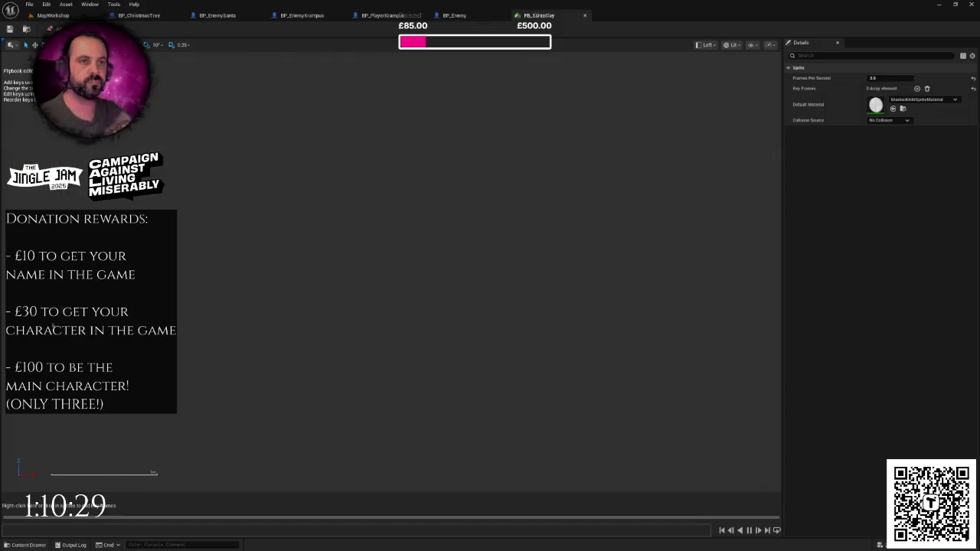
# Reimport the Santa_sprites-0 sheet from Textures > Characters > Santa.
pyautogui.click(60, 15)
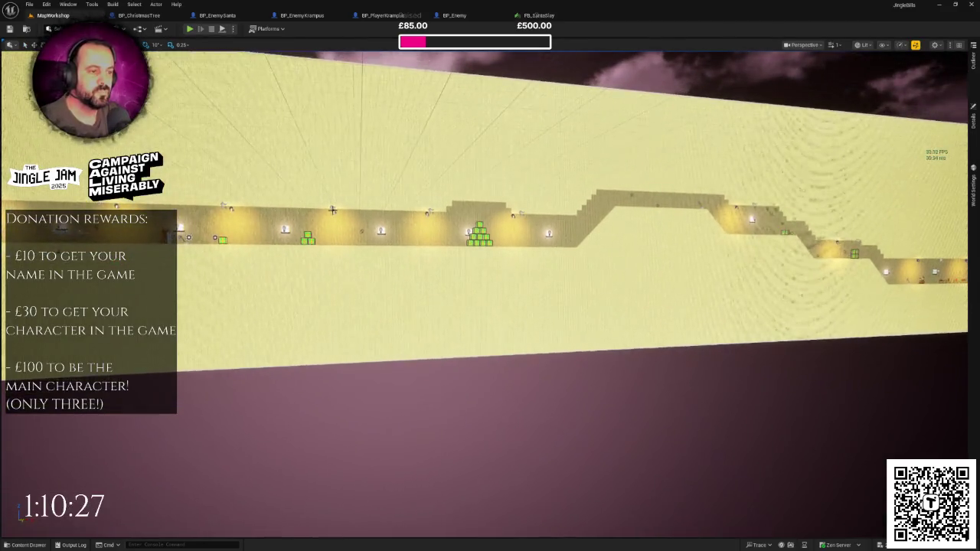
pyautogui.hotkey('ctrl', 'space')
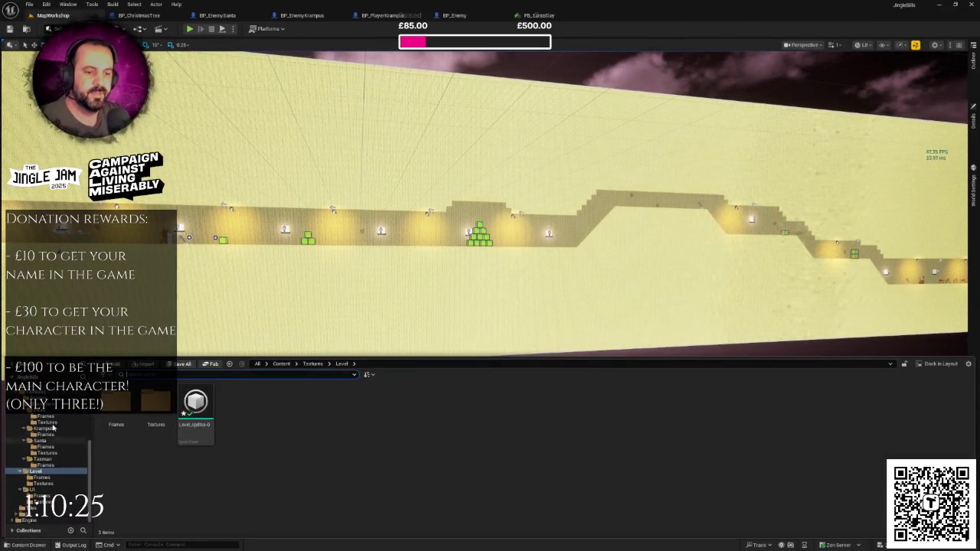
pyautogui.scroll(5, 46, 429)
pyautogui.scroll(5, 46, 429)
pyautogui.click(35, 394)
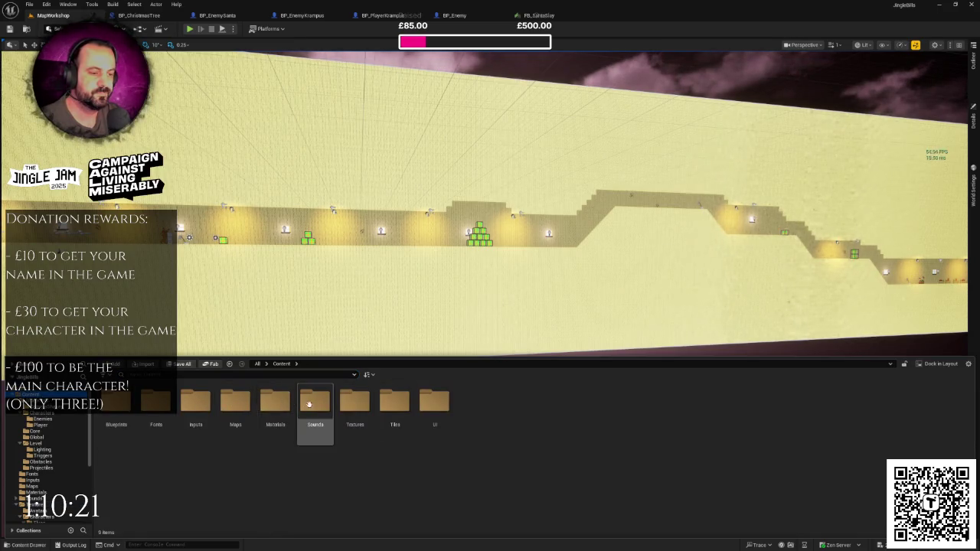
pyautogui.doubleClick(352, 403)
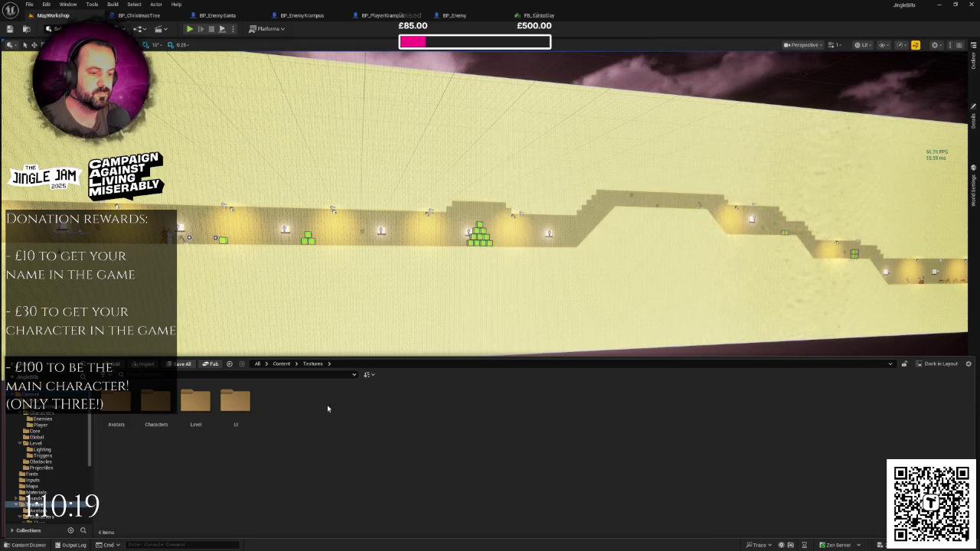
pyautogui.doubleClick(156, 402)
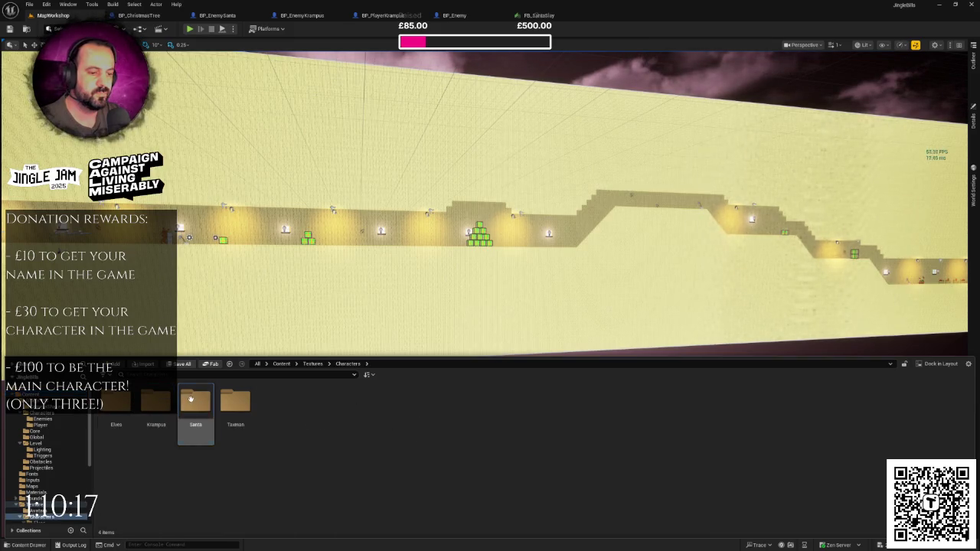
pyautogui.doubleClick(196, 402)
pyautogui.rightClick(355, 402)
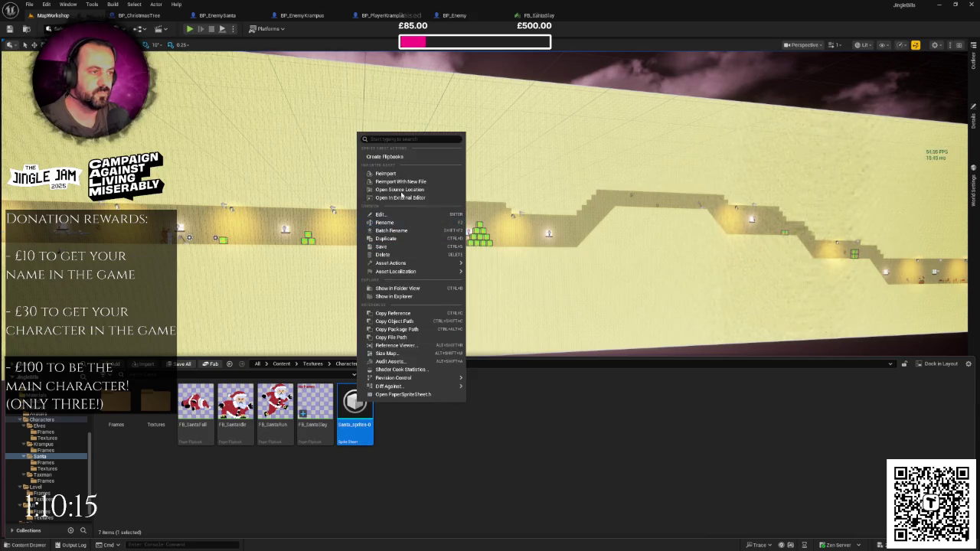
pyautogui.click(395, 175)
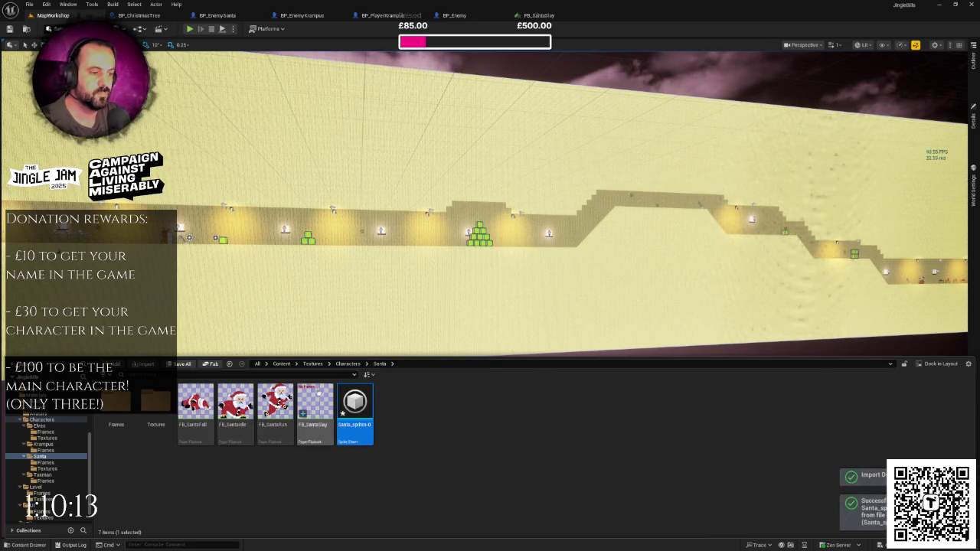
# Duplicate FB_SantaSlay as FB_SantaSlayDrop and select both flipbooks.
pyautogui.click(319, 392)
pyautogui.rightClick(319, 392)
pyautogui.click(361, 220)
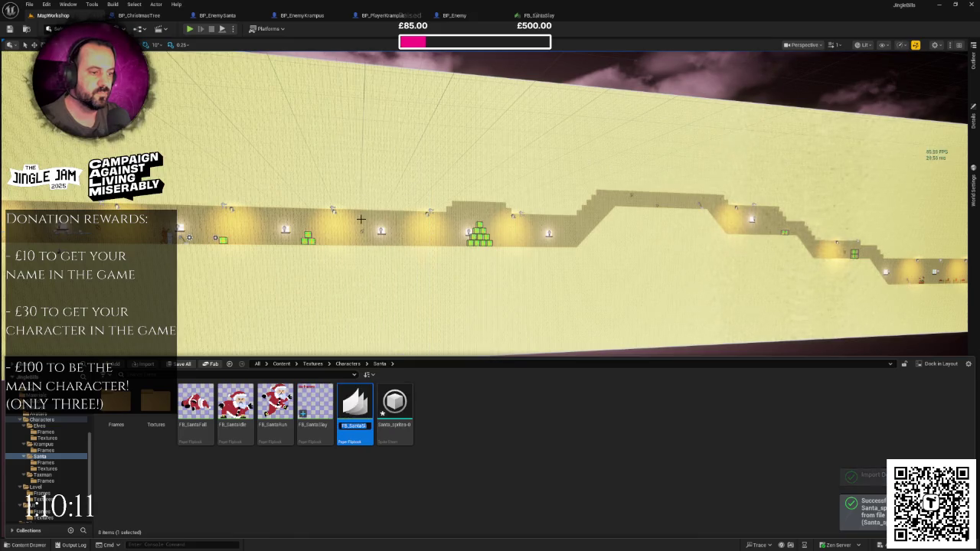
pyautogui.press('BackSpace')
pyautogui.write('Drop')
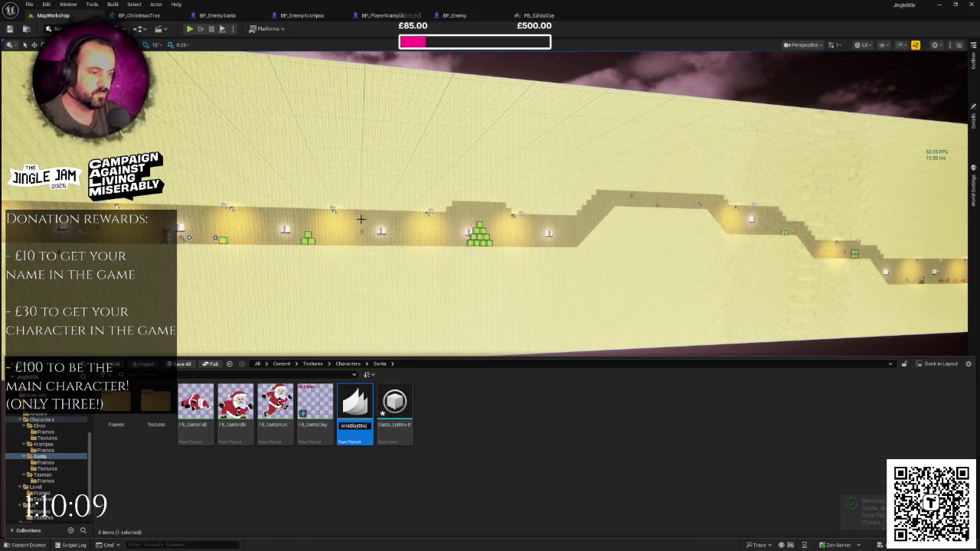
pyautogui.press('Return')
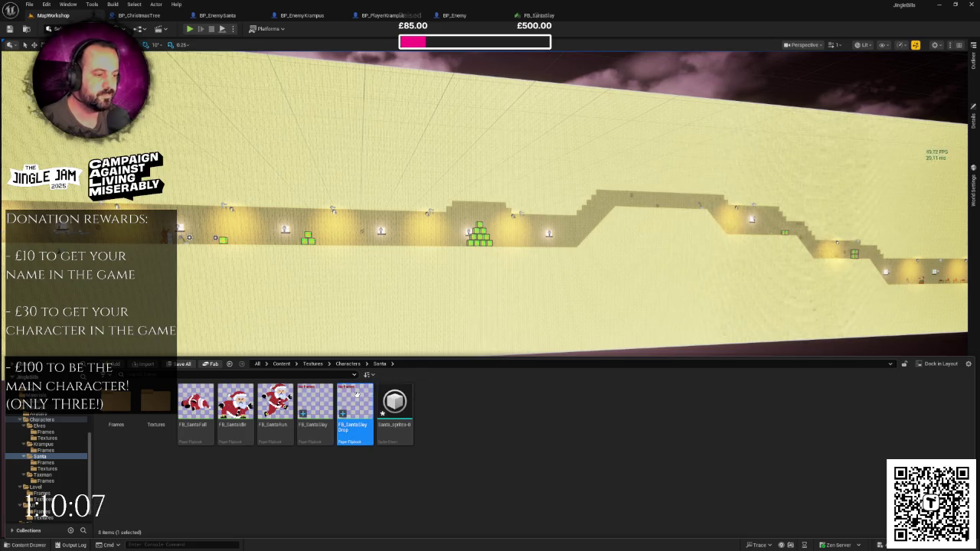
pyautogui.click(321, 403)
pyautogui.keyDown('ctrl'); pyautogui.click(351, 402); pyautogui.keyUp('ctrl')
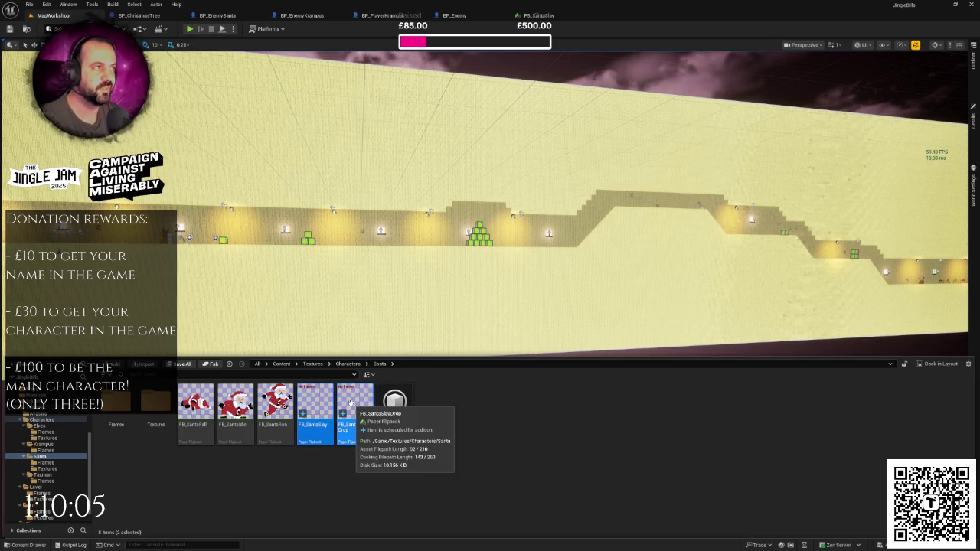
# Add the santa-slay-1 frame to FB_SantaSlay and save it.
pyautogui.doubleClick(355, 406)
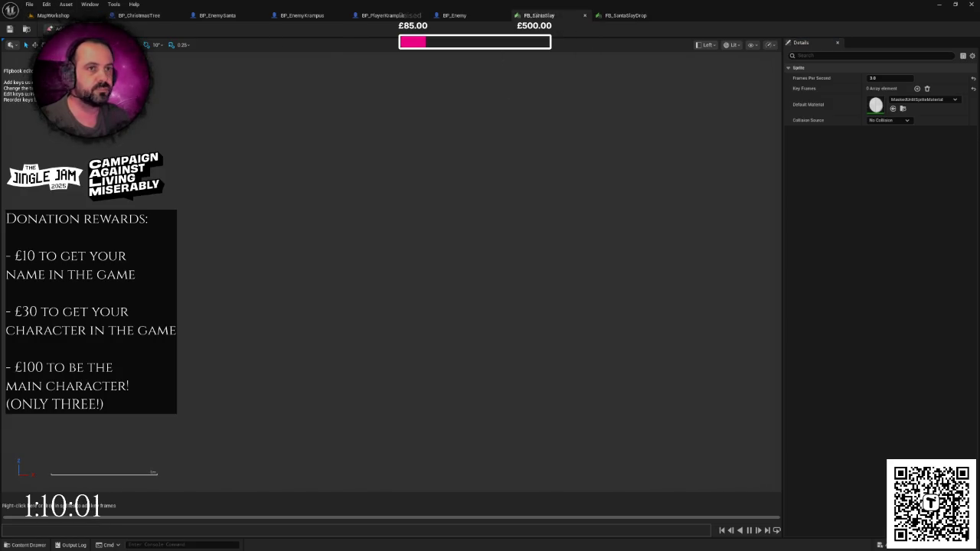
pyautogui.click(46, 16)
pyautogui.click(27, 545)
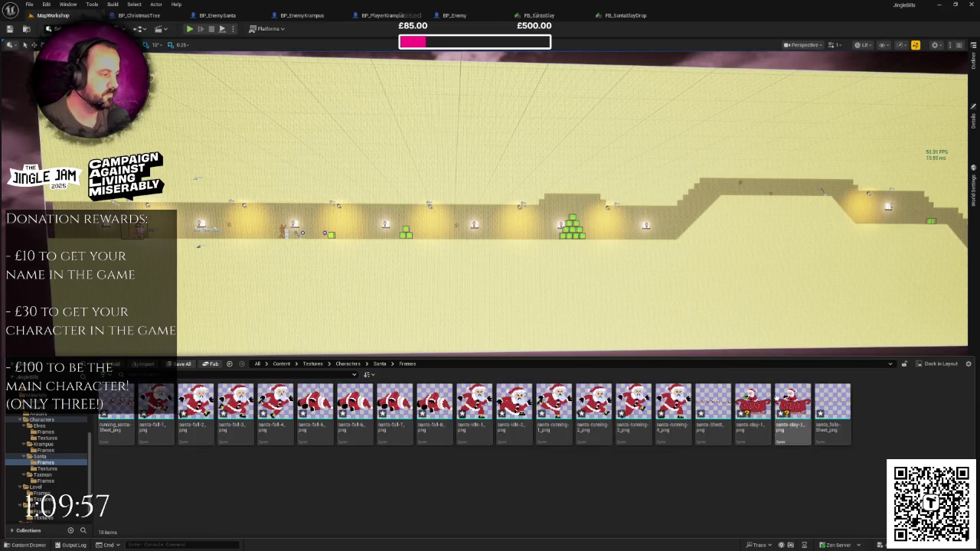
pyautogui.moveTo(753, 404)
pyautogui.mouseDown()
pyautogui.moveTo(729, 260)
pyautogui.moveTo(542, 20)
pyautogui.moveTo(555, 29)
pyautogui.moveTo(97, 490)
pyautogui.mouseUp()
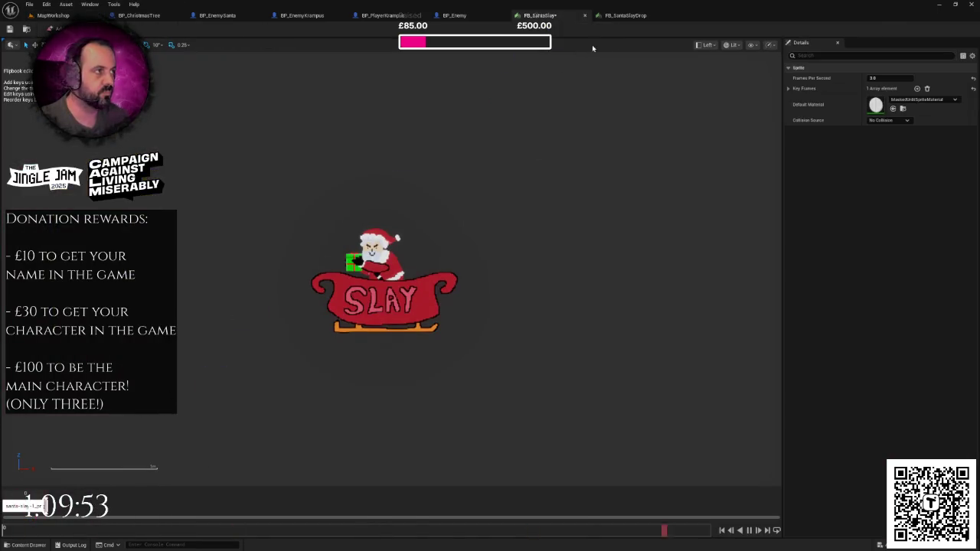
pyautogui.click(616, 16)
pyautogui.click(557, 16)
pyautogui.hotkey('ctrl', 's')
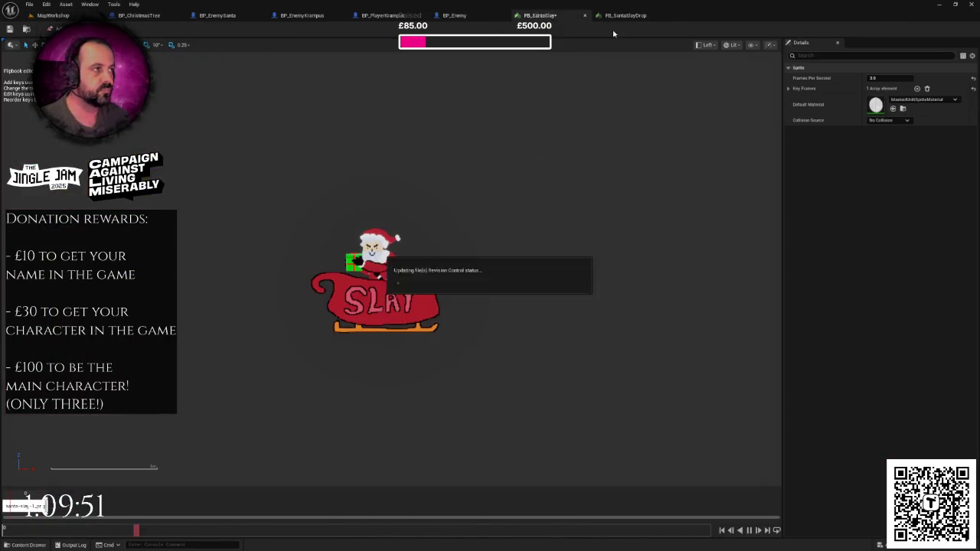
# Add the santa-slay-2 frame to FB_SantaSlayDrop.
pyautogui.click(622, 16)
pyautogui.click(50, 15)
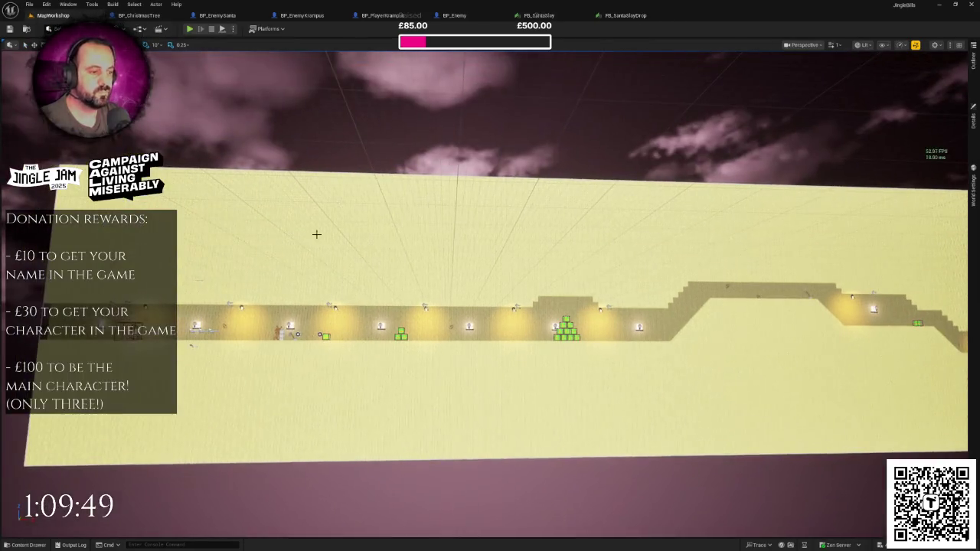
pyautogui.hotkey('ctrl', 'space')
pyautogui.moveTo(793, 405)
pyautogui.mouseDown()
pyautogui.moveTo(625, 15)
pyautogui.moveTo(126, 512)
pyautogui.mouseUp()
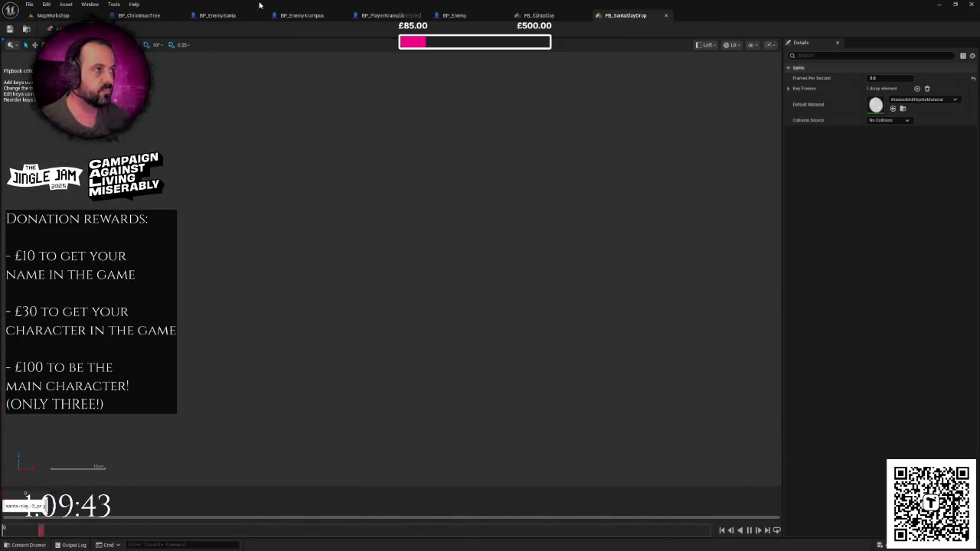
pyautogui.click(623, 16)
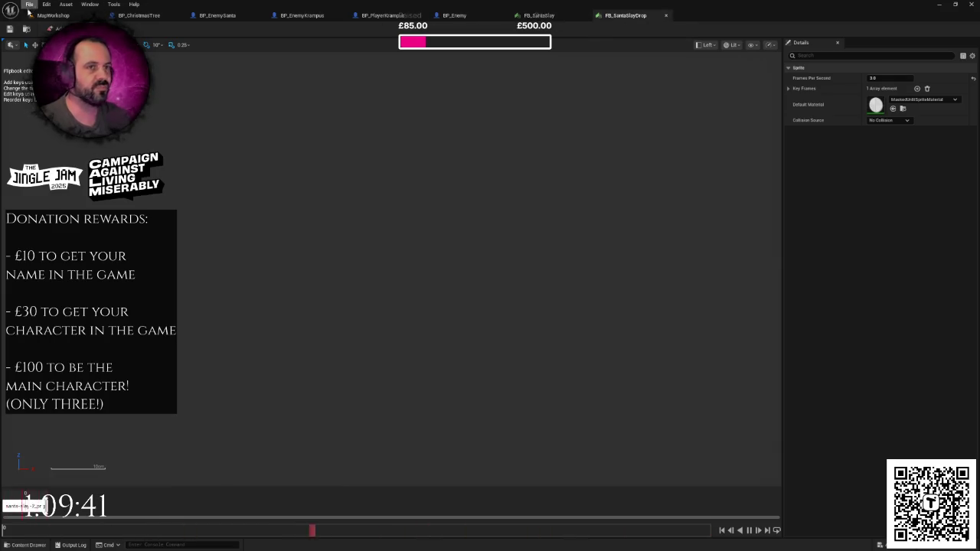
# Reopen FB_SantaSlayDrop from the Santa folder, then close both flipbook tabs.
pyautogui.click(52, 16)
pyautogui.hotkey('ctrl', 'space')
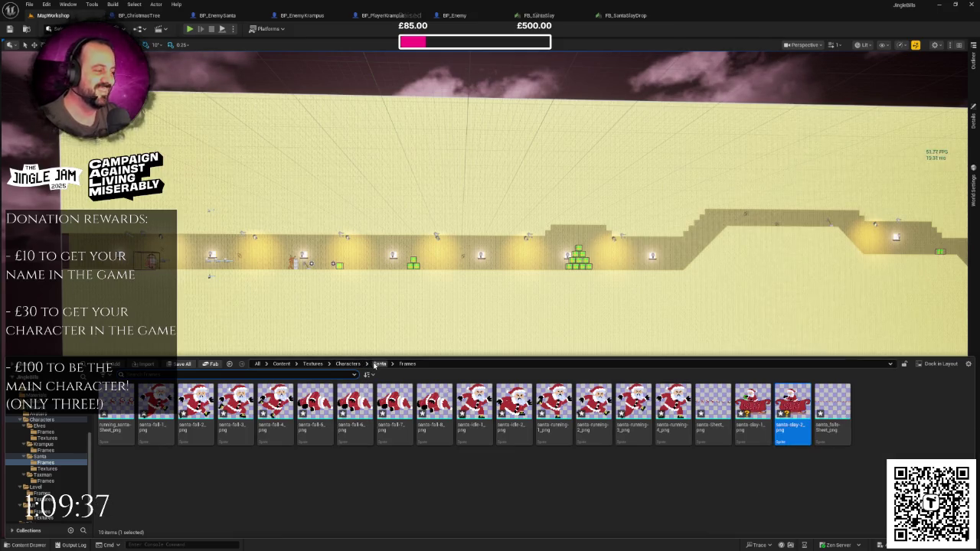
pyautogui.click(379, 364)
pyautogui.click(359, 425)
pyautogui.doubleClick(359, 425)
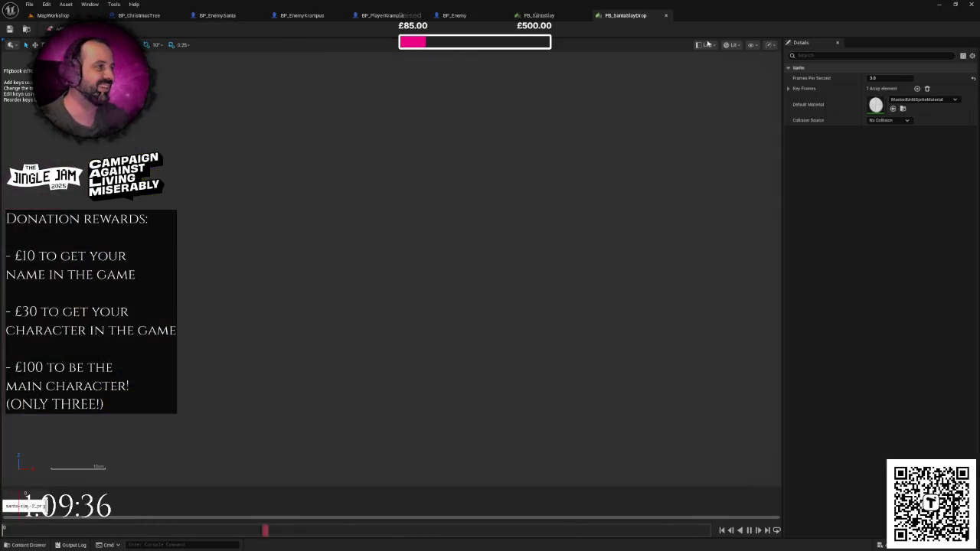
pyautogui.click(666, 16)
pyautogui.click(585, 16)
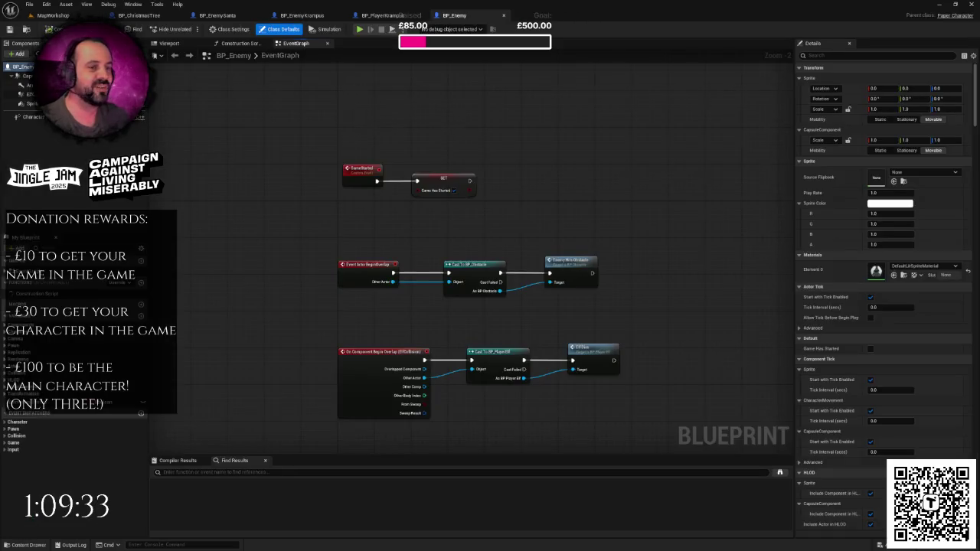
# Open BP_PlayerSanta from the Player blueprints folder and re-centre its event graph.
pyautogui.click(52, 15)
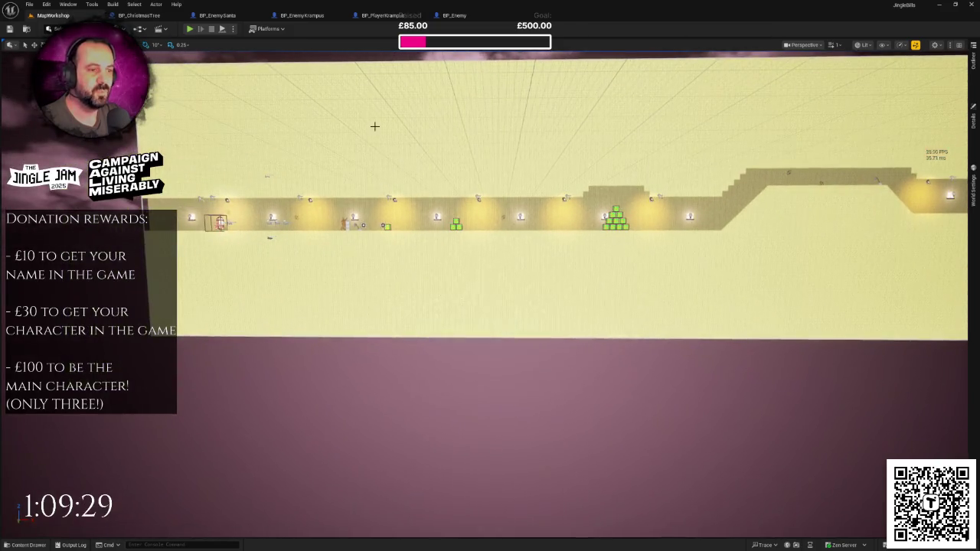
pyautogui.hotkey('ctrl', 'space')
pyautogui.scroll(5, 57, 421)
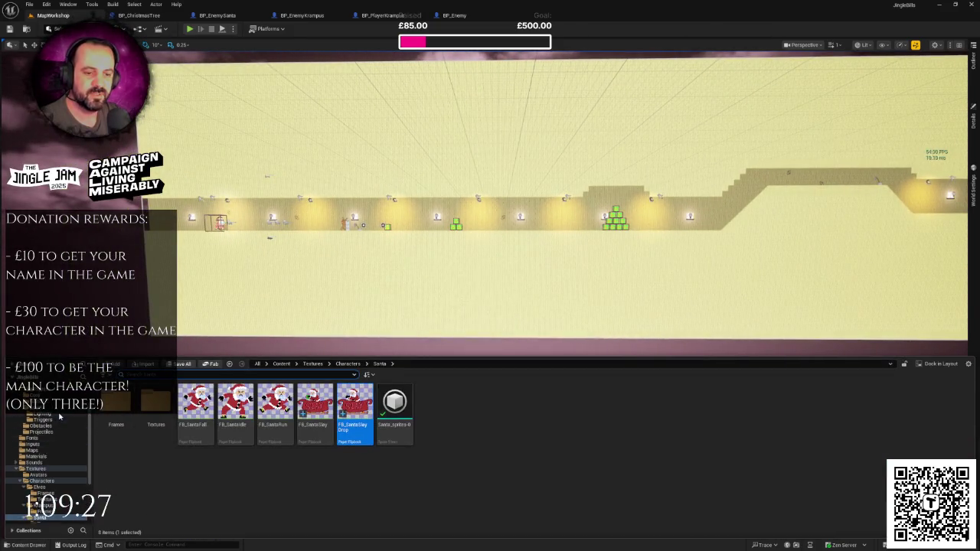
pyautogui.click(42, 425)
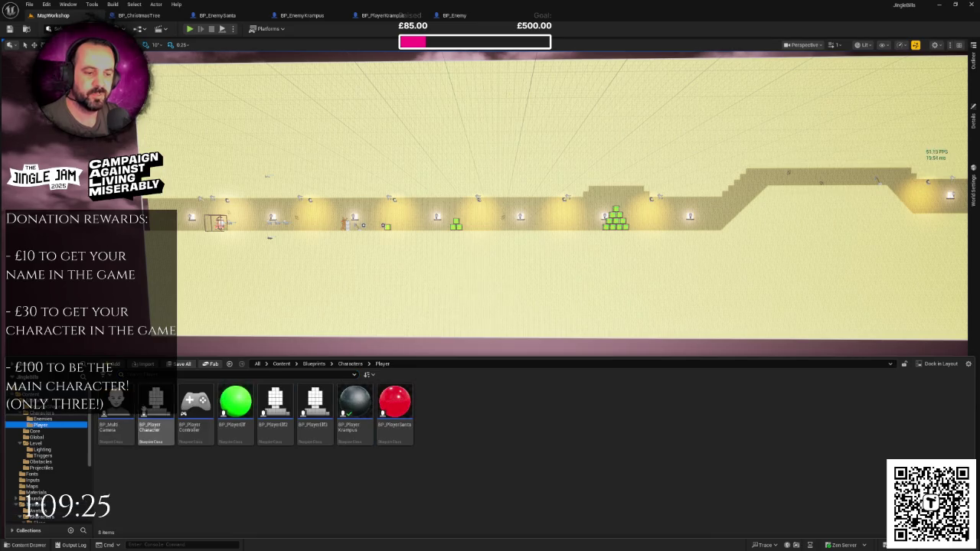
pyautogui.doubleClick(406, 397)
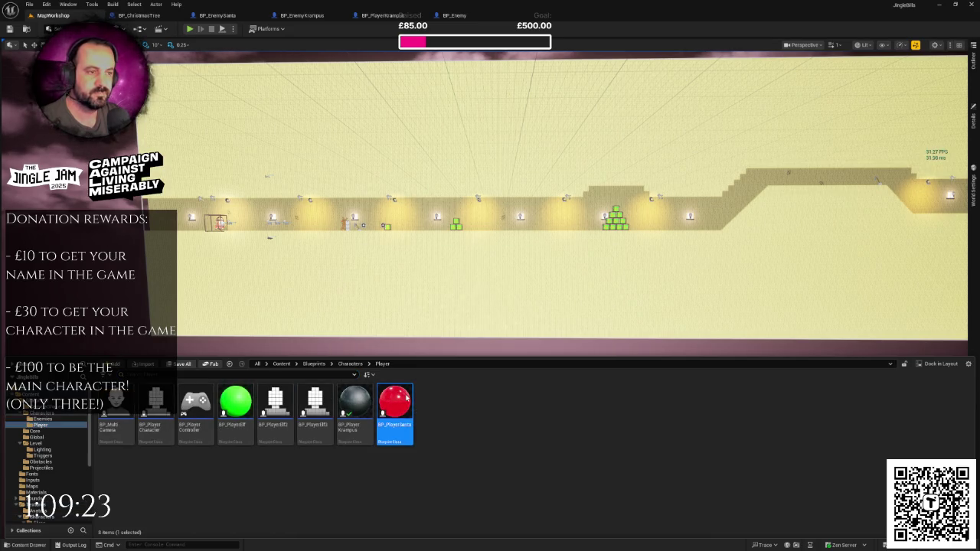
pyautogui.scroll(4, 428, 277)
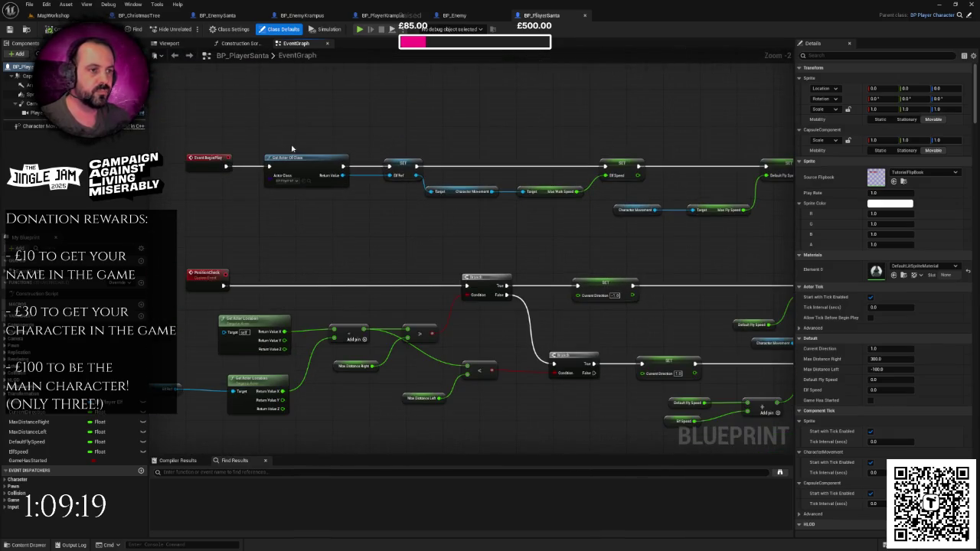
pyautogui.moveTo(295, 150); pyautogui.dragTo(252, 146)
pyautogui.moveTo(312, 194)
pyautogui.mouseDown()
pyautogui.moveTo(106, 185)
pyautogui.moveTo(424, 194)
pyautogui.mouseUp()
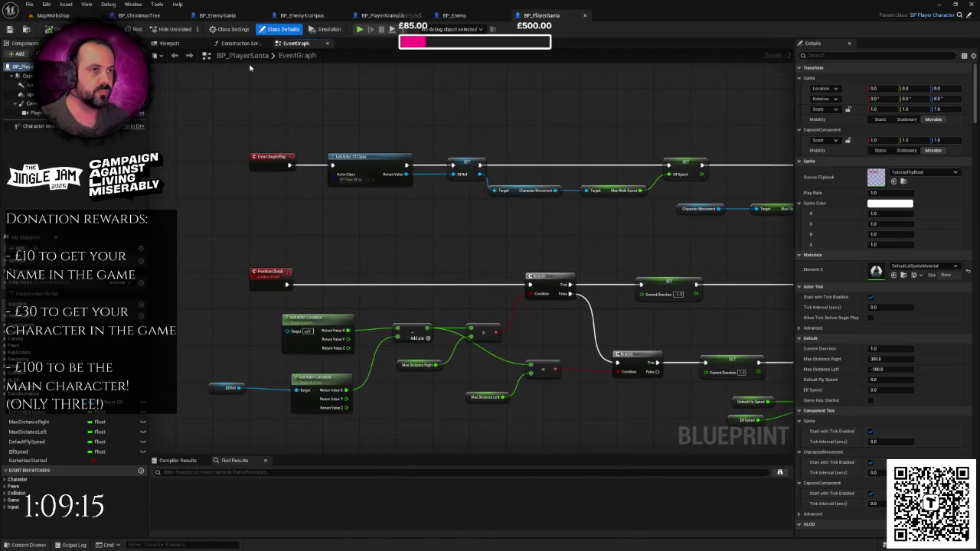
# In the blueprint's Viewport, select the Sprite component to show its properties.
pyautogui.click(181, 46)
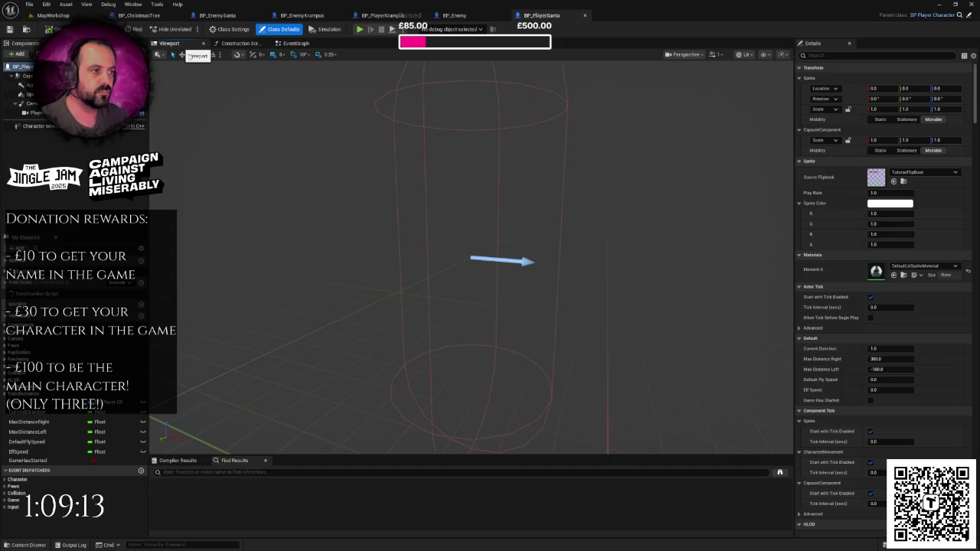
pyautogui.scroll(-5, 471, 276)
pyautogui.scroll(2, 471, 276)
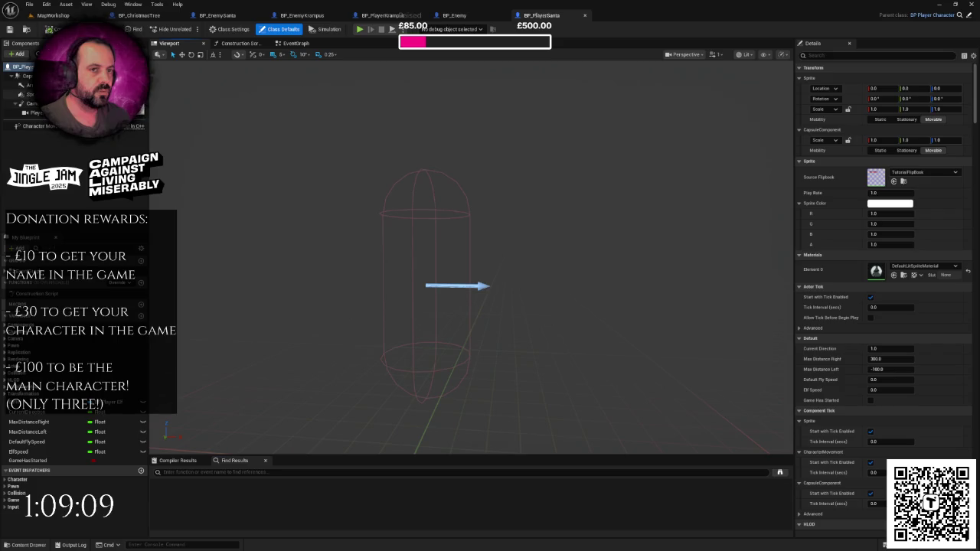
pyautogui.click(29, 94)
pyautogui.scroll(-2, 569, 238)
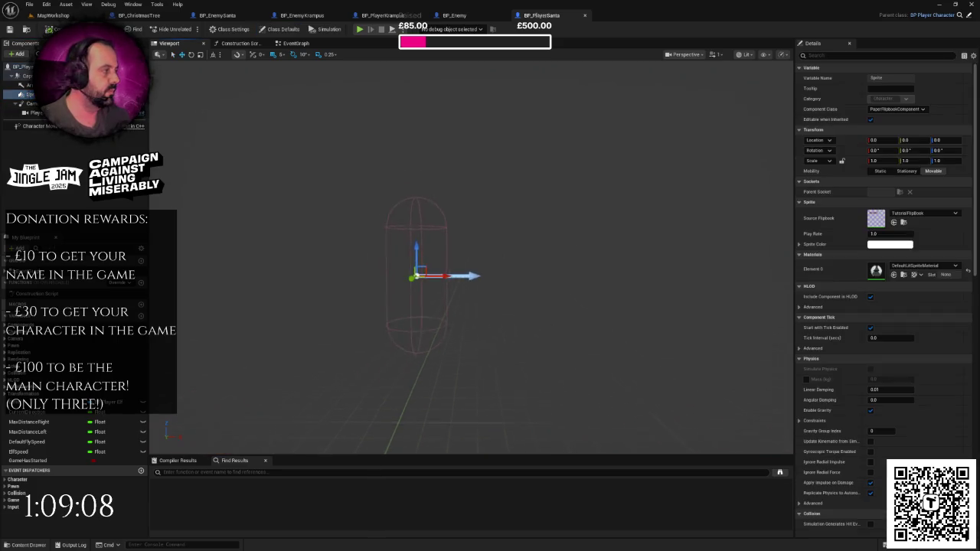
# Set the Sprite's Source Flipbook to FB_SantaSlay and frame the sleigh in the viewport.
pyautogui.click(914, 214)
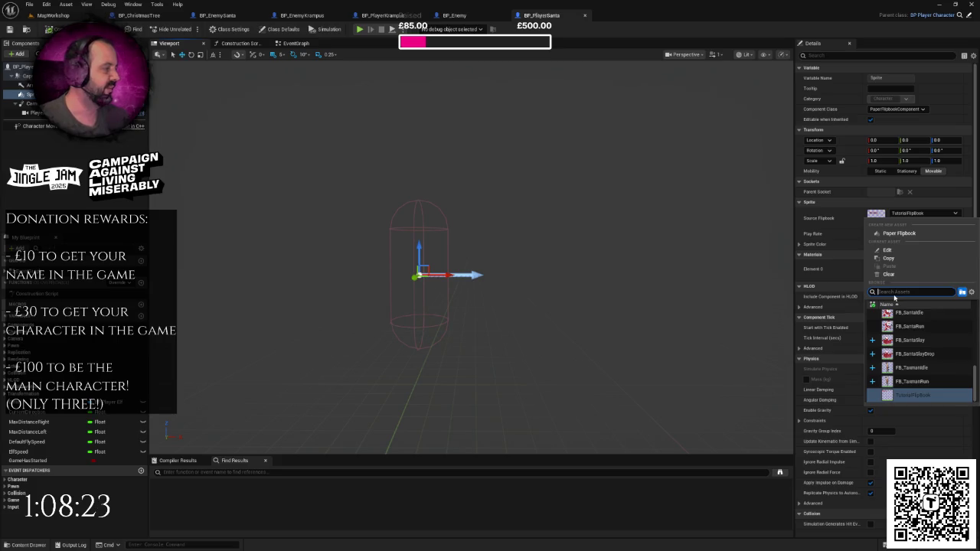
pyautogui.write('sleylay')
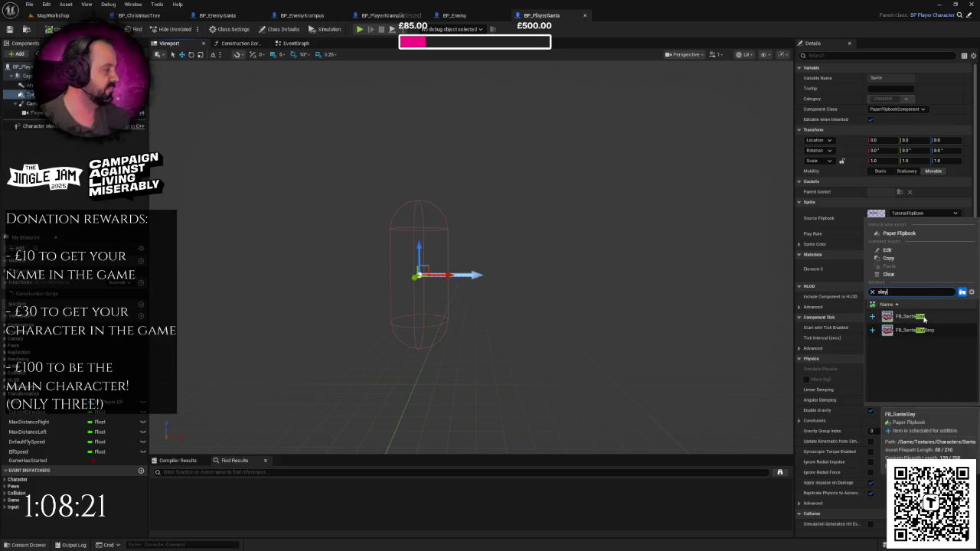
pyautogui.click(921, 315)
pyautogui.press('f')
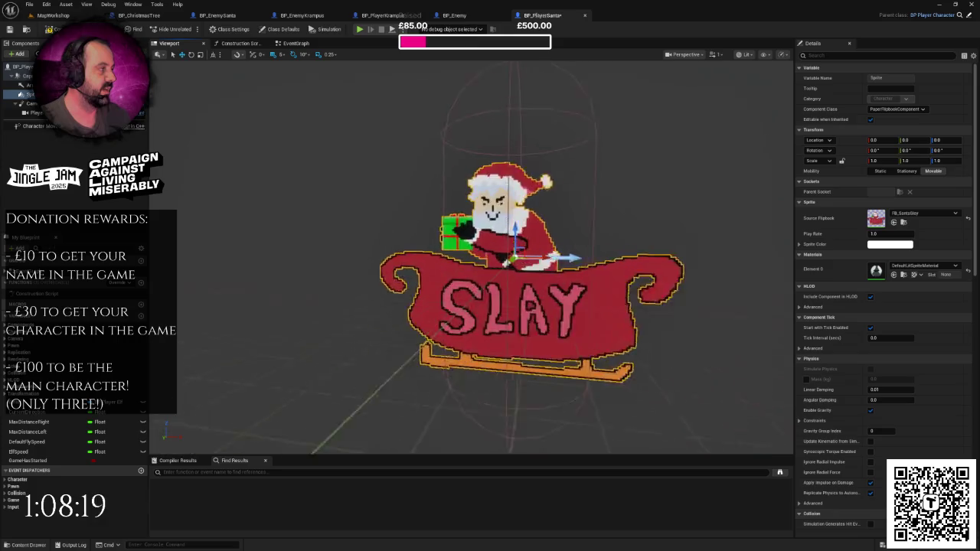
pyautogui.scroll(-5, 573, 284)
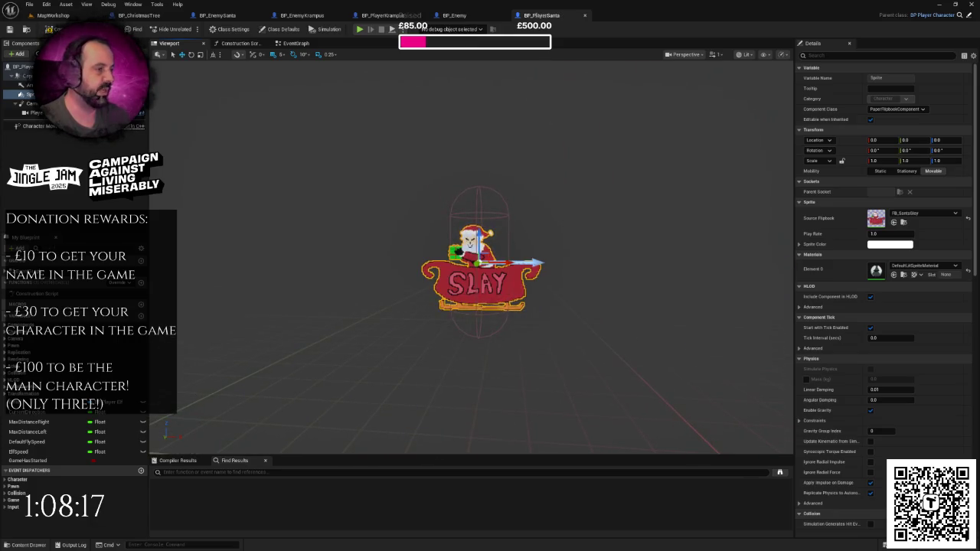
pyautogui.scroll(3, 470, 260)
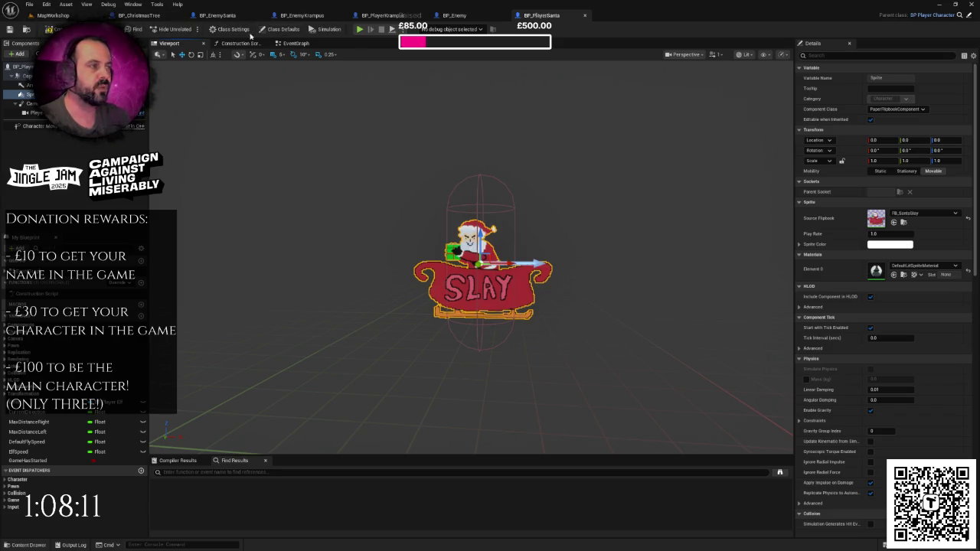
# Drop a test BP_PlayerSanta beside Santa in MapWorkshop to compare sizes, then delete it.
pyautogui.click(53, 15)
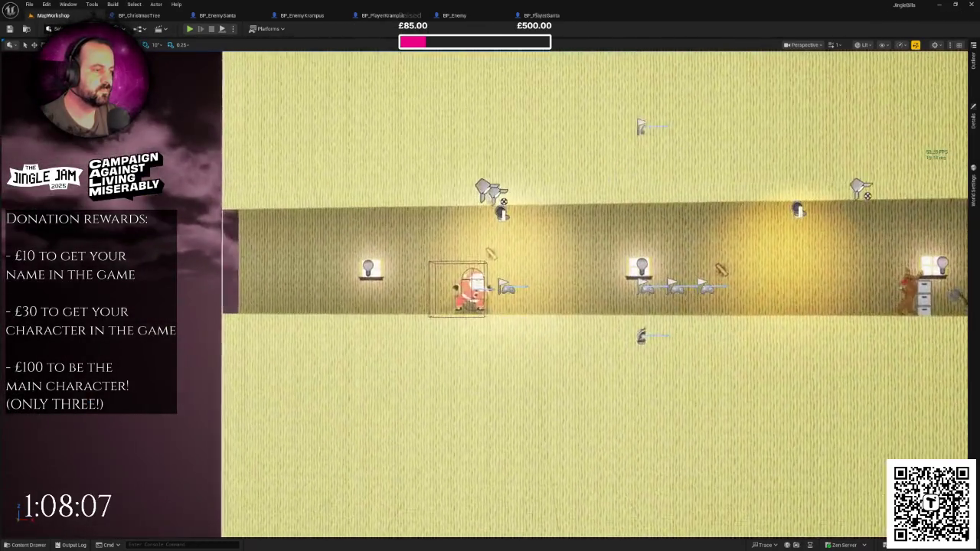
pyautogui.hotkey('ctrl', 'space')
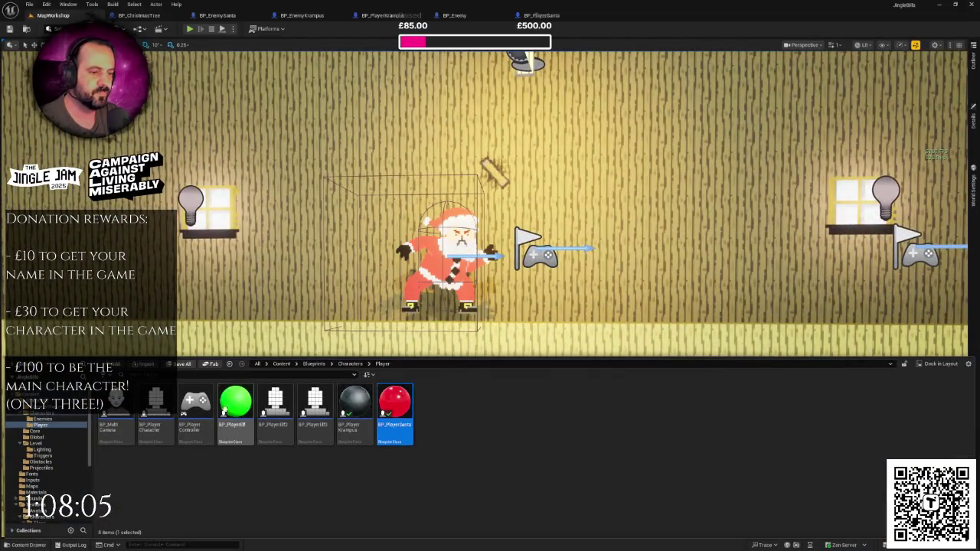
pyautogui.moveTo(394, 406)
pyautogui.mouseDown()
pyautogui.moveTo(521, 354)
pyautogui.moveTo(527, 273)
pyautogui.mouseUp()
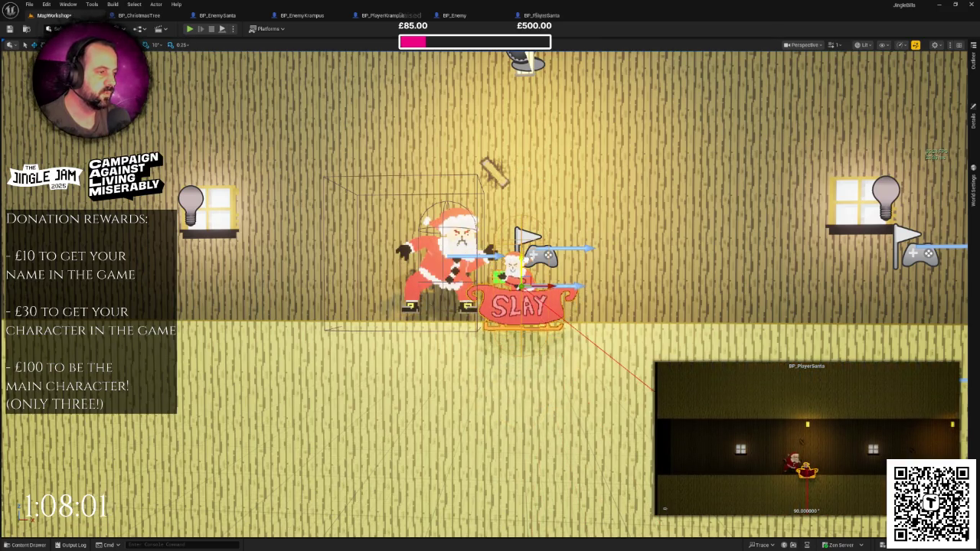
pyautogui.press('Delete')
# In BP_PlayerSanta, set the sprite's Scale X and Z to 2.0.
pyautogui.click(542, 15)
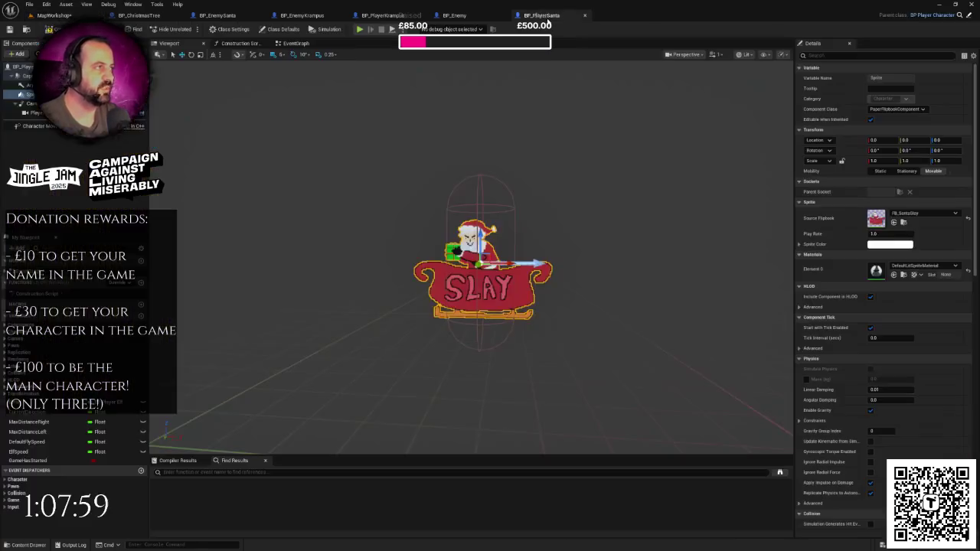
pyautogui.click(881, 161)
pyautogui.write('2')
pyautogui.press('Return')
pyautogui.click(942, 161)
pyautogui.write('2')
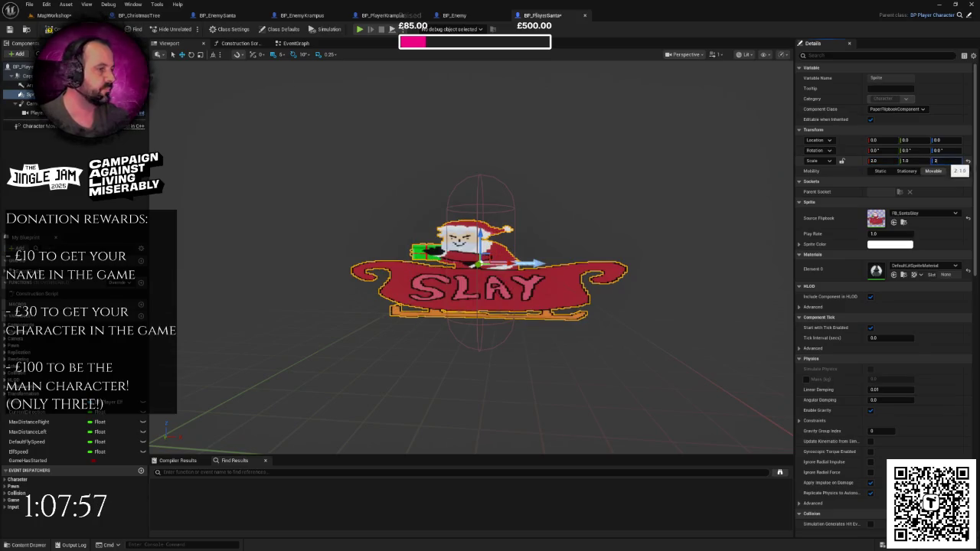
pyautogui.press('Return')
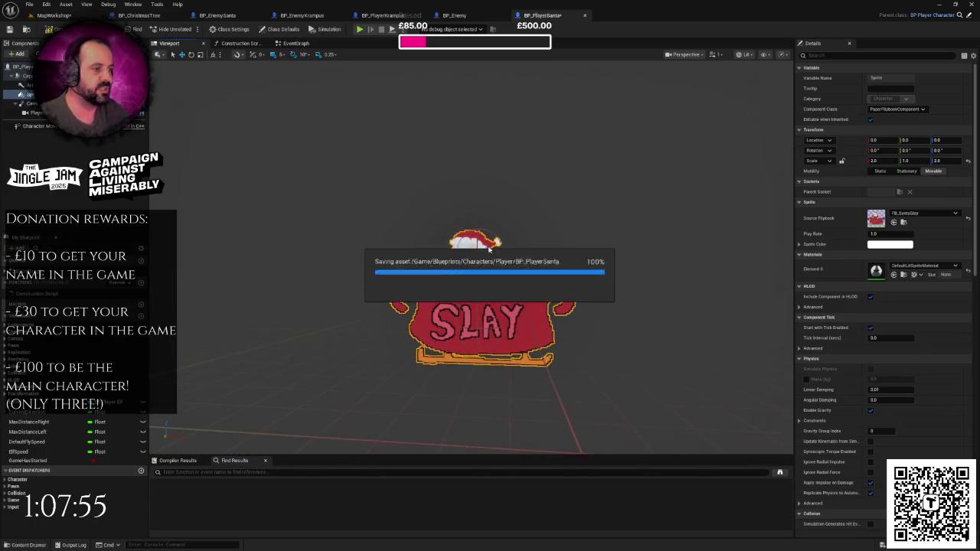
# Orbit and zoom to inspect the doubled sleigh, then return to the EventGraph.
pyautogui.moveTo(388, 175); pyautogui.dragTo(413, 174)
pyautogui.scroll(1, 551, 158)
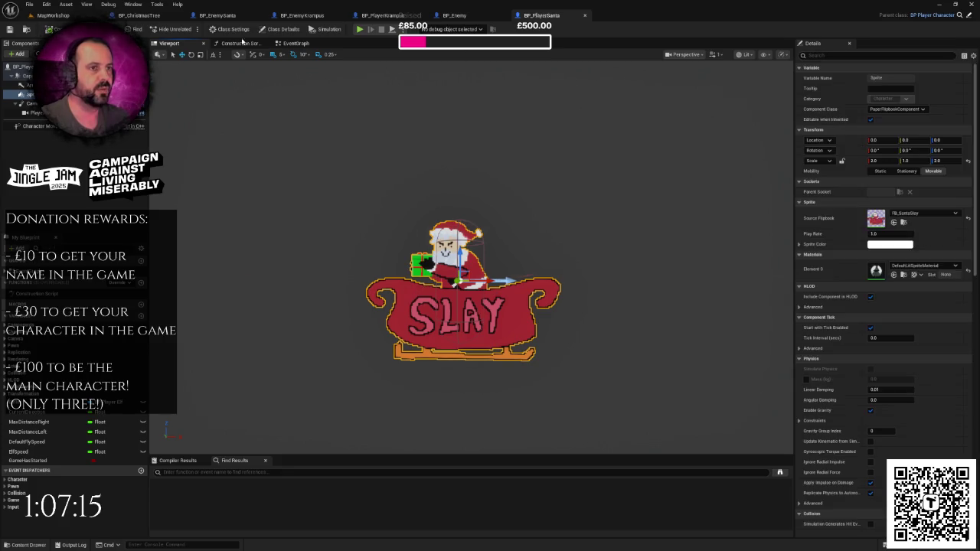
pyautogui.click(293, 46)
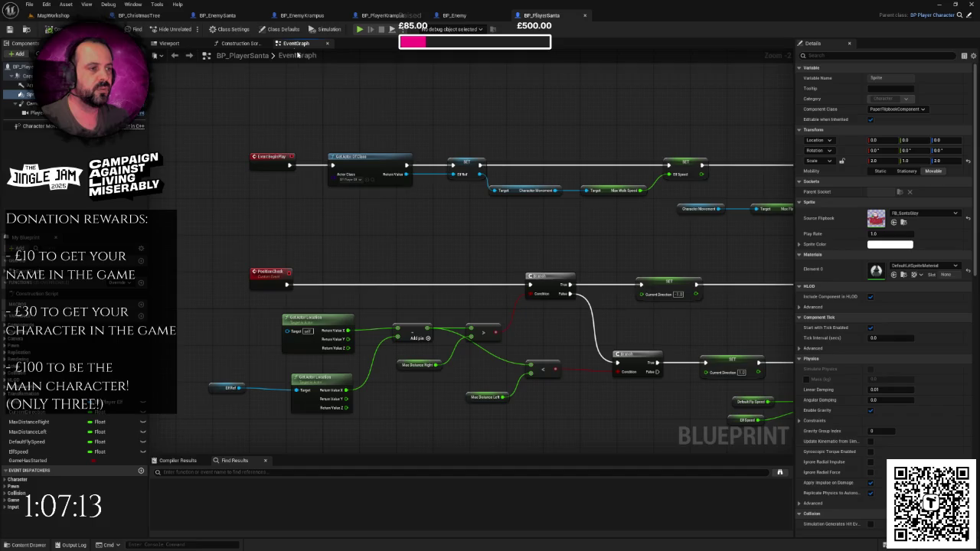
# Shift the graph, glance at BP_PlayerKrampus, and come back to BP_PlayerSanta's event graph.
pyautogui.moveTo(417, 143)
pyautogui.mouseDown()
pyautogui.moveTo(315, 133)
pyautogui.moveTo(398, 178)
pyautogui.moveTo(283, 181)
pyautogui.moveTo(345, 175)
pyautogui.moveTo(411, 196)
pyautogui.mouseUp()
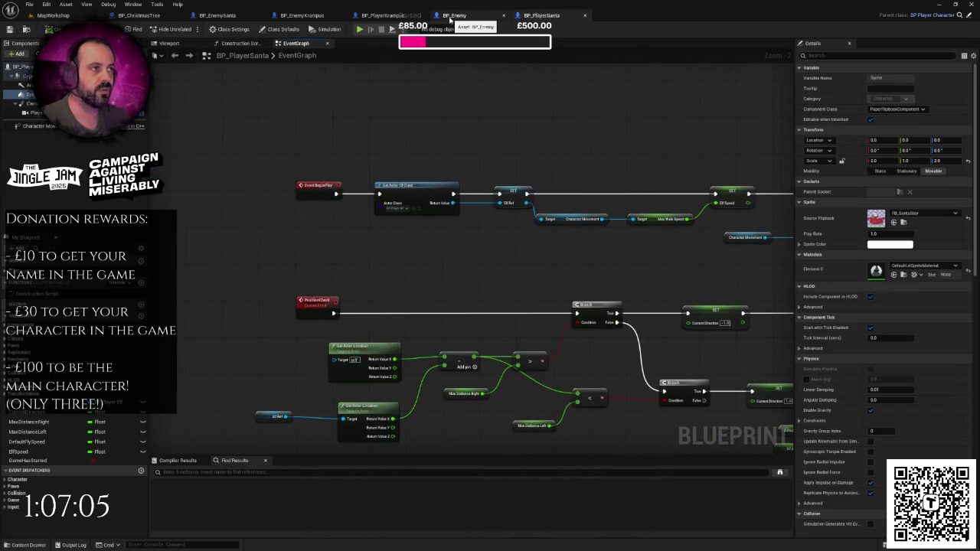
pyautogui.click(385, 16)
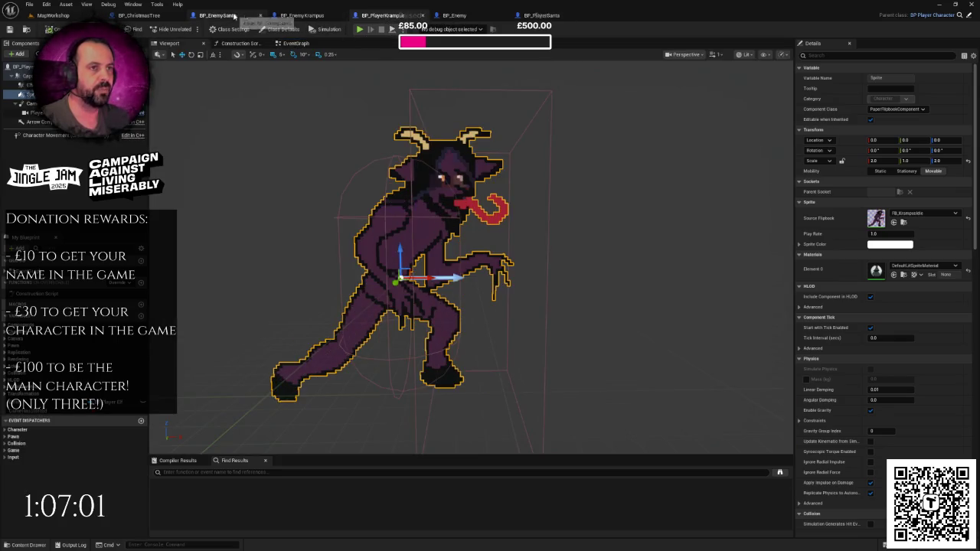
pyautogui.click(540, 16)
# Add an Event GameStarted override and move it near the position-check nodes.
pyautogui.rightClick(393, 163)
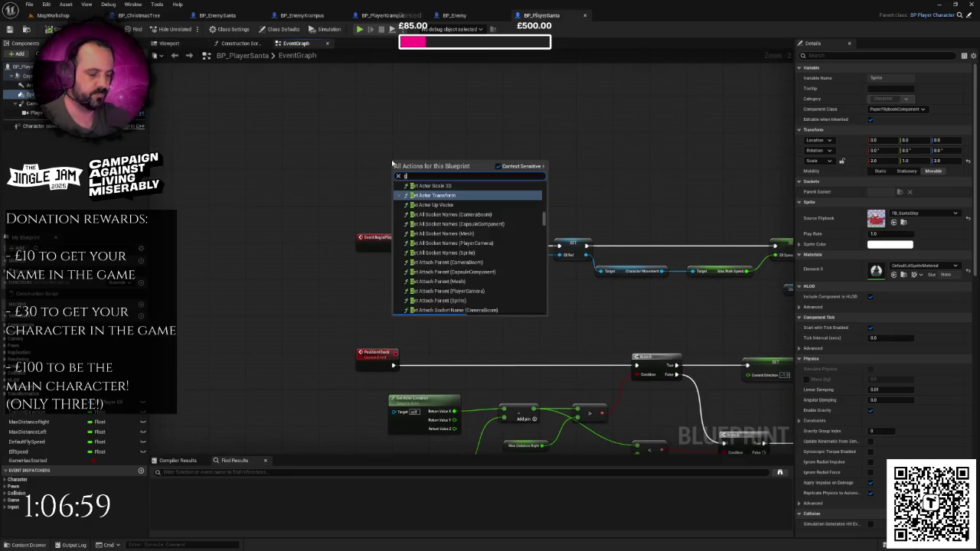
pyautogui.write('gamest')
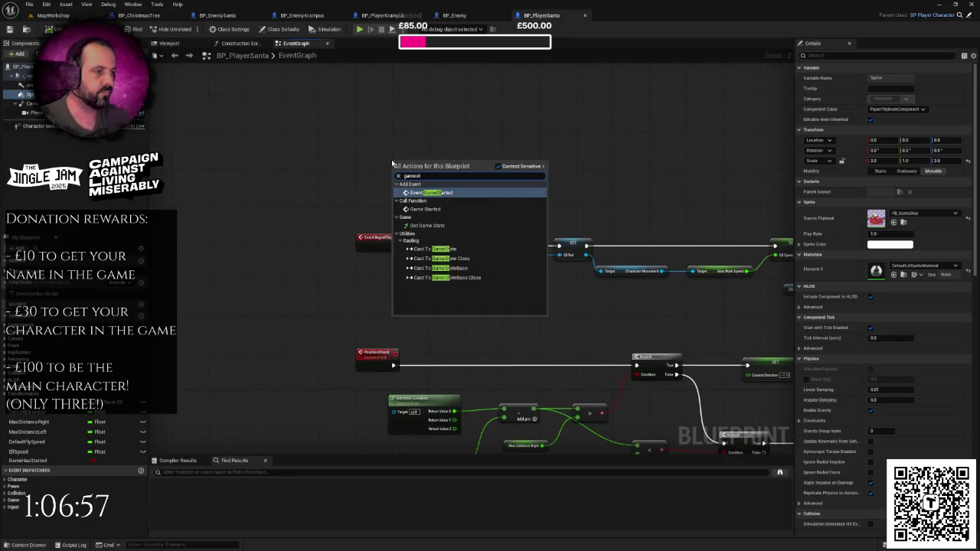
pyautogui.press('Escape')
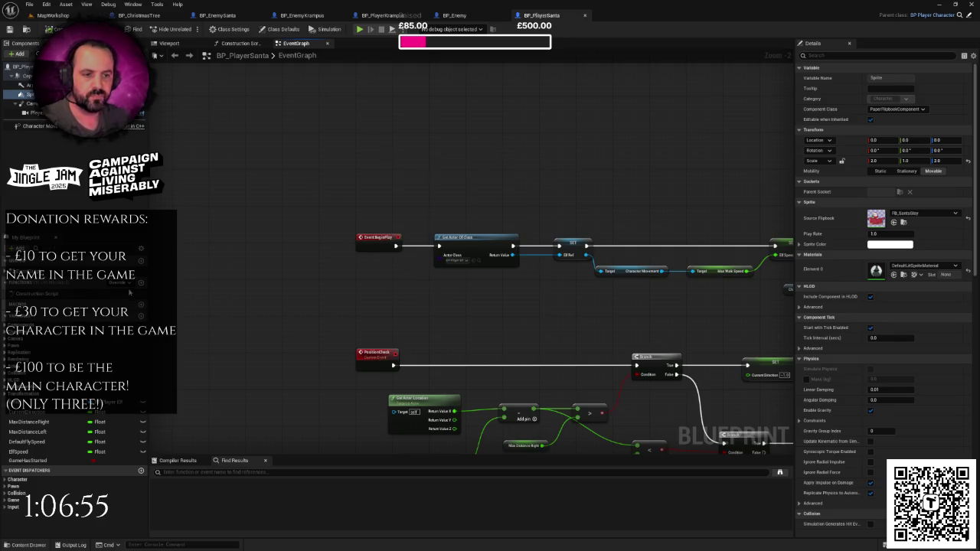
pyautogui.click(129, 286)
pyautogui.click(164, 375)
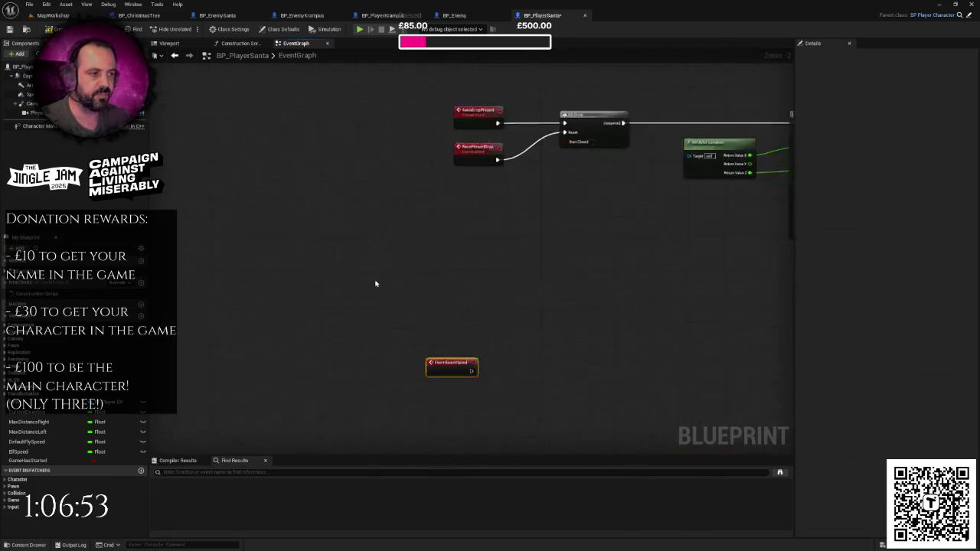
pyautogui.moveTo(442, 369)
pyautogui.mouseDown()
pyautogui.moveTo(420, 285)
pyautogui.moveTo(434, 83)
pyautogui.moveTo(442, 135)
pyautogui.moveTo(433, 192)
pyautogui.moveTo(392, 295)
pyautogui.moveTo(360, 124)
pyautogui.moveTo(342, 295)
pyautogui.moveTo(324, 153)
pyautogui.mouseUp()
# Add a Parent: GameStarted call and wire it into Get Actor Of Class.
pyautogui.rightClick(324, 153)
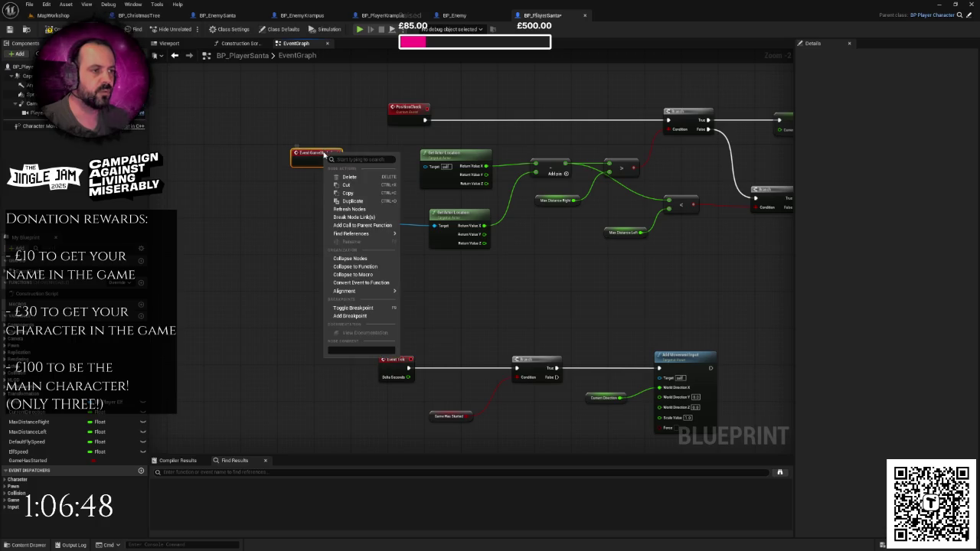
pyautogui.click(364, 227)
pyautogui.moveTo(322, 230)
pyautogui.mouseDown()
pyautogui.moveTo(386, 225)
pyautogui.moveTo(292, 219)
pyautogui.moveTo(351, 234)
pyautogui.moveTo(368, 101)
pyautogui.moveTo(344, 238)
pyautogui.moveTo(275, 223)
pyautogui.moveTo(340, 179)
pyautogui.mouseUp()
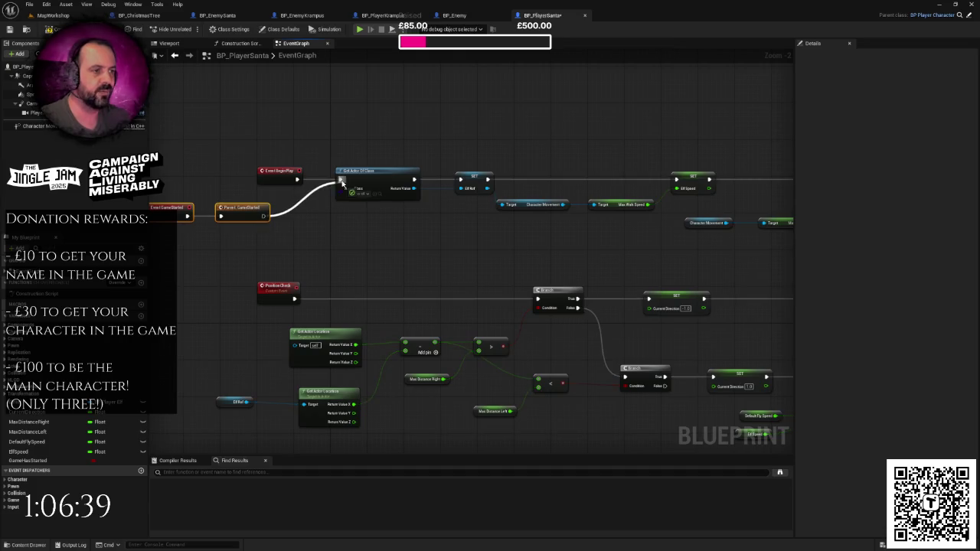
pyautogui.moveTo(288, 144)
pyautogui.mouseDown()
pyautogui.moveTo(258, 153)
pyautogui.moveTo(273, 189)
pyautogui.mouseUp()
# Delete Event BeginPlay and move the GameStarted nodes into its place.
pyautogui.scroll(-1, 376, 268)
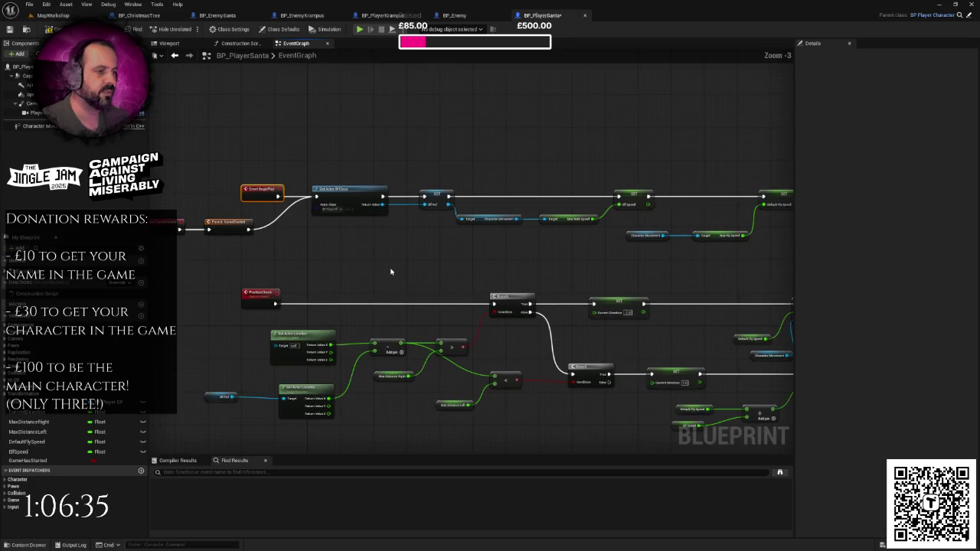
pyautogui.moveTo(393, 273)
pyautogui.mouseDown()
pyautogui.moveTo(308, 175)
pyautogui.moveTo(362, 104)
pyautogui.moveTo(354, 207)
pyautogui.moveTo(236, 209)
pyautogui.moveTo(462, 225)
pyautogui.mouseUp()
pyautogui.press('Delete')
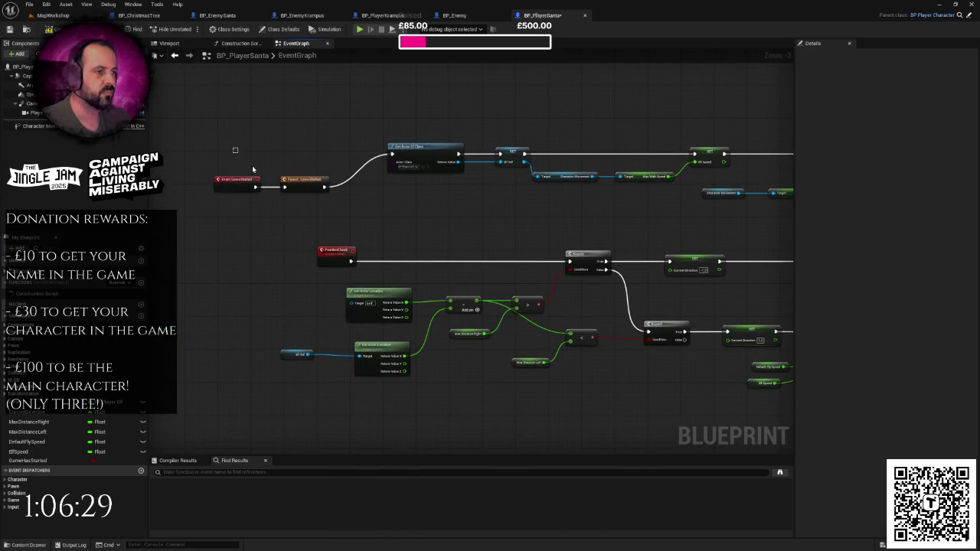
pyautogui.moveTo(251, 169)
pyautogui.mouseDown()
pyautogui.moveTo(304, 207)
pyautogui.moveTo(319, 150)
pyautogui.moveTo(372, 87)
pyautogui.moveTo(299, 238)
pyautogui.mouseUp()
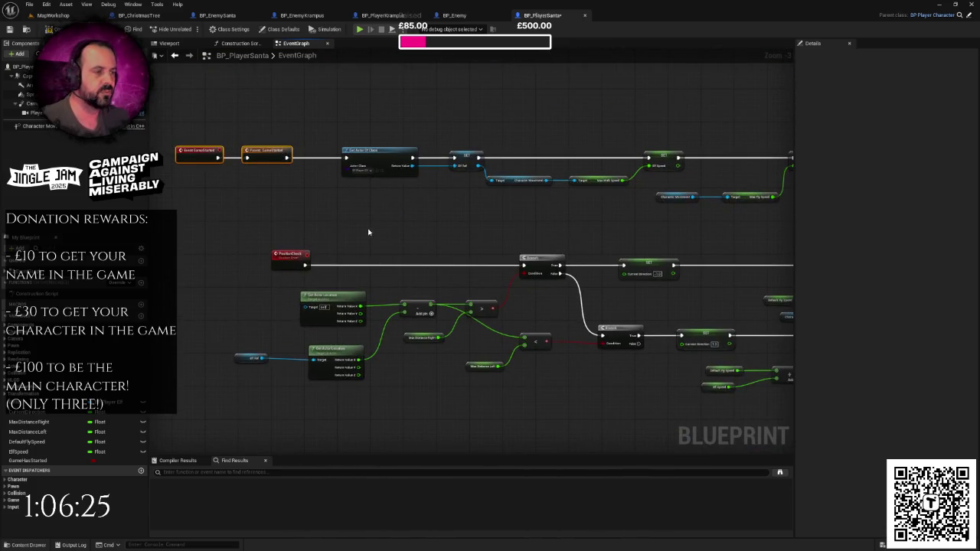
# Select the whole top row of nodes and shift it to the right.
pyautogui.moveTo(478, 196)
pyautogui.mouseDown()
pyautogui.moveTo(291, 192)
pyautogui.moveTo(469, 203)
pyautogui.moveTo(477, 212)
pyautogui.moveTo(302, 215)
pyautogui.mouseUp()
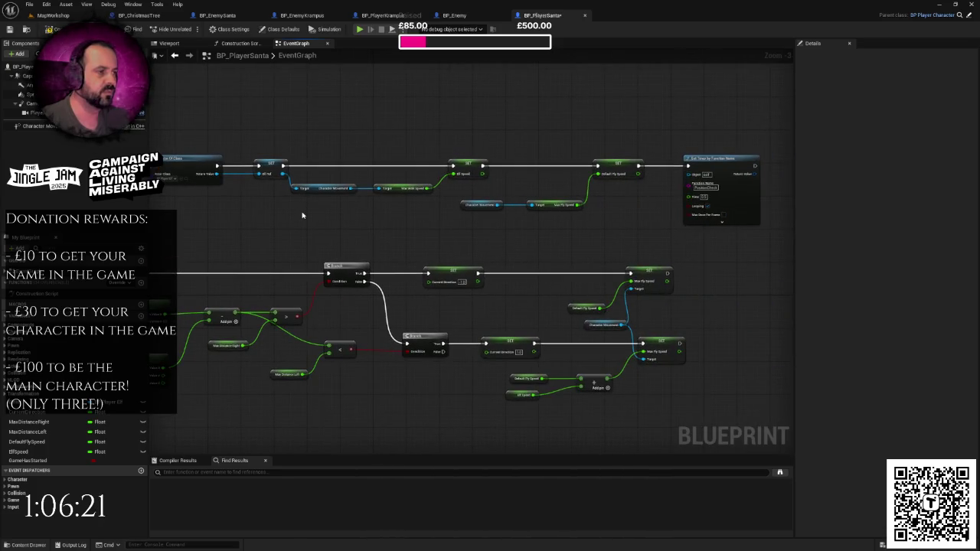
pyautogui.moveTo(303, 215); pyautogui.dragTo(448, 215)
pyautogui.scroll(-1, 359, 216)
pyautogui.rightClick(360, 214)
pyautogui.click(346, 214)
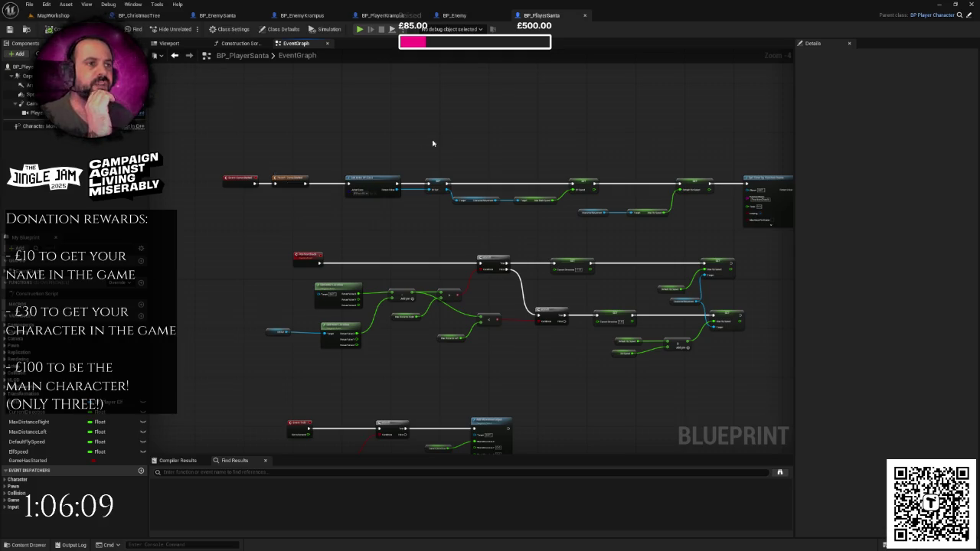
pyautogui.moveTo(451, 122); pyautogui.dragTo(420, 118)
pyautogui.moveTo(323, 124); pyautogui.dragTo(377, 125)
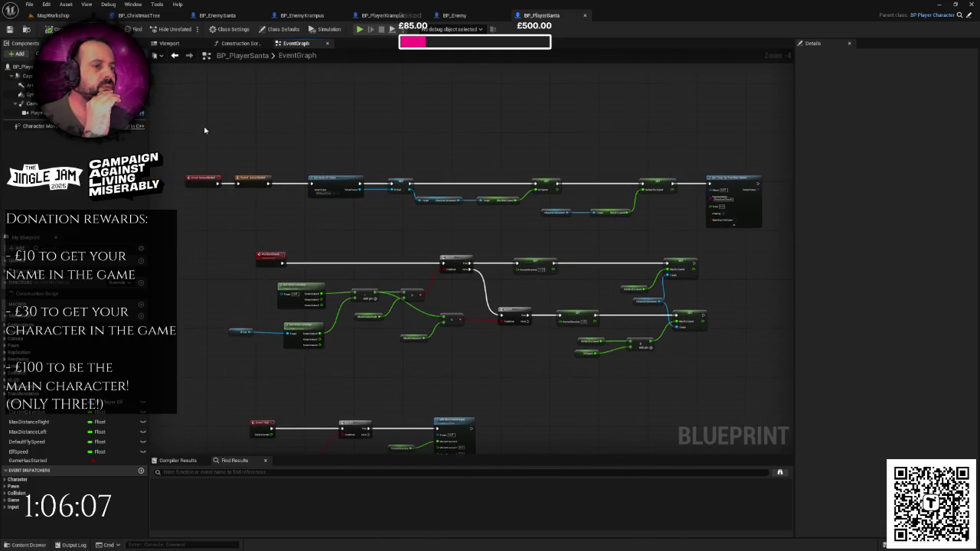
pyautogui.moveTo(202, 127); pyautogui.dragTo(762, 228)
pyautogui.moveTo(319, 177); pyautogui.dragTo(387, 179)
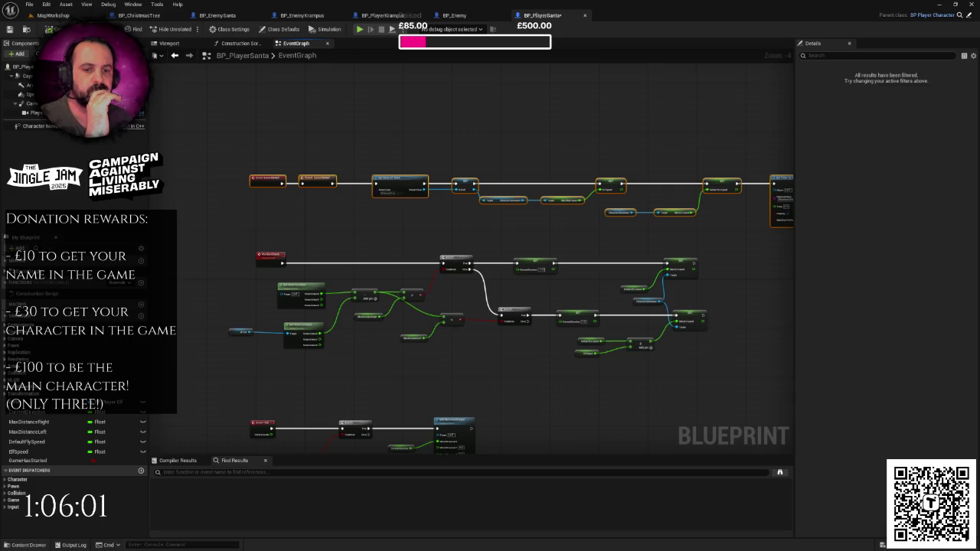
pyautogui.scroll(-2, 378, 216)
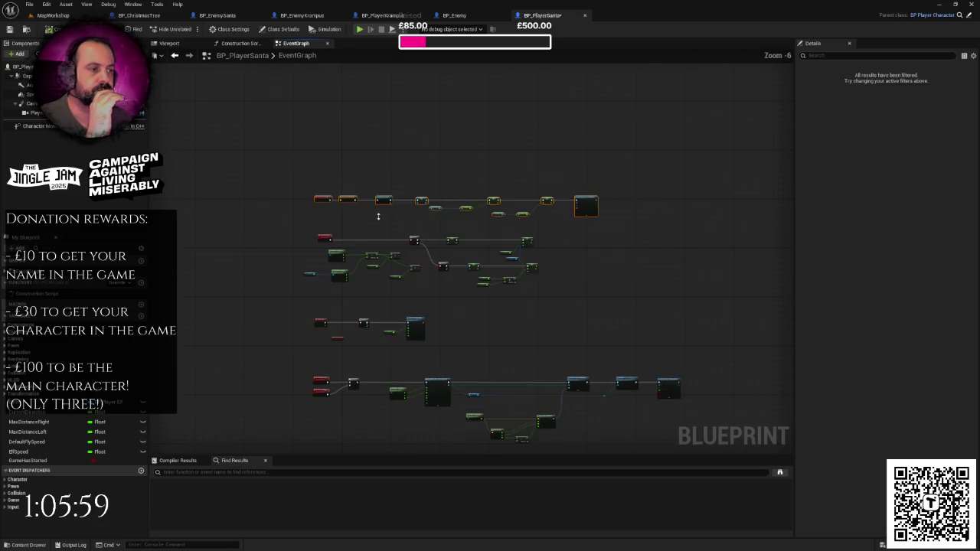
pyautogui.rightClick(379, 216)
pyautogui.click(360, 214)
pyautogui.click(359, 213)
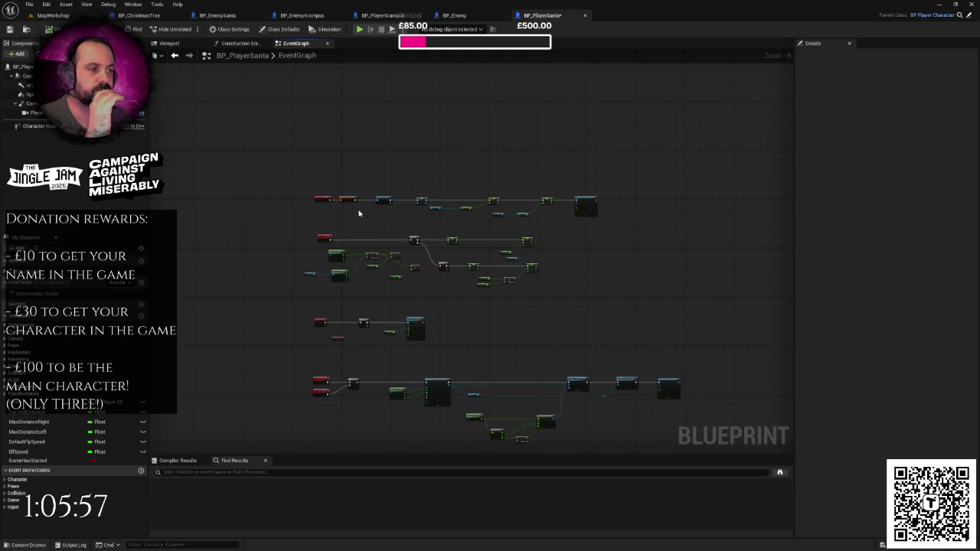
# Review the top-row chain from its start, then move on to BP_PlayerKrampus.
pyautogui.scroll(6, 382, 240)
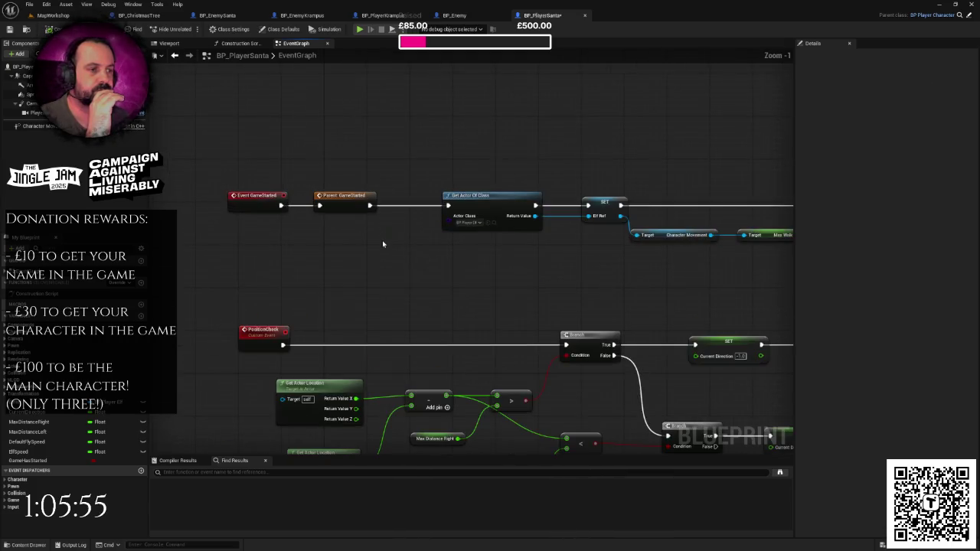
pyautogui.rightClick(383, 244)
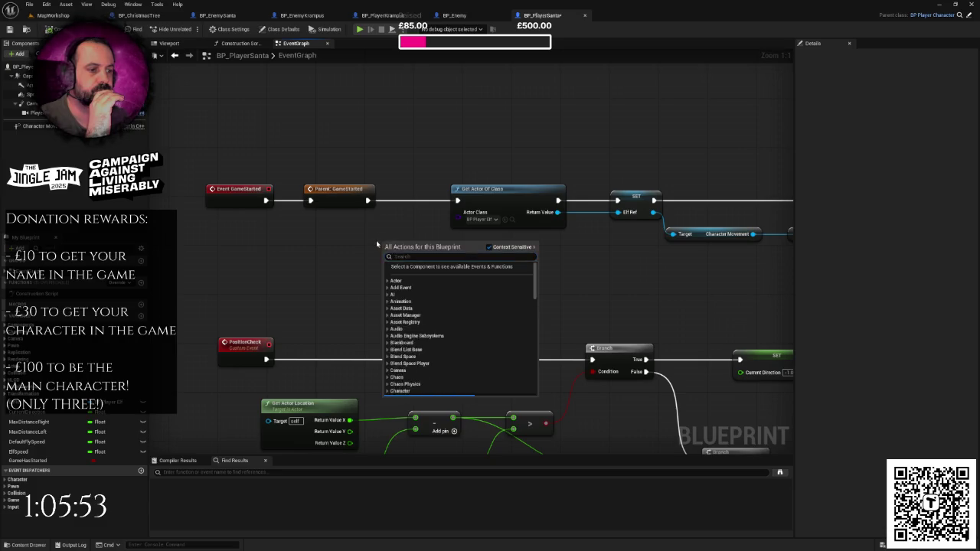
pyautogui.scroll(-4, 174, 171)
pyautogui.moveTo(175, 172); pyautogui.dragTo(758, 255)
pyautogui.moveTo(644, 251); pyautogui.dragTo(476, 260)
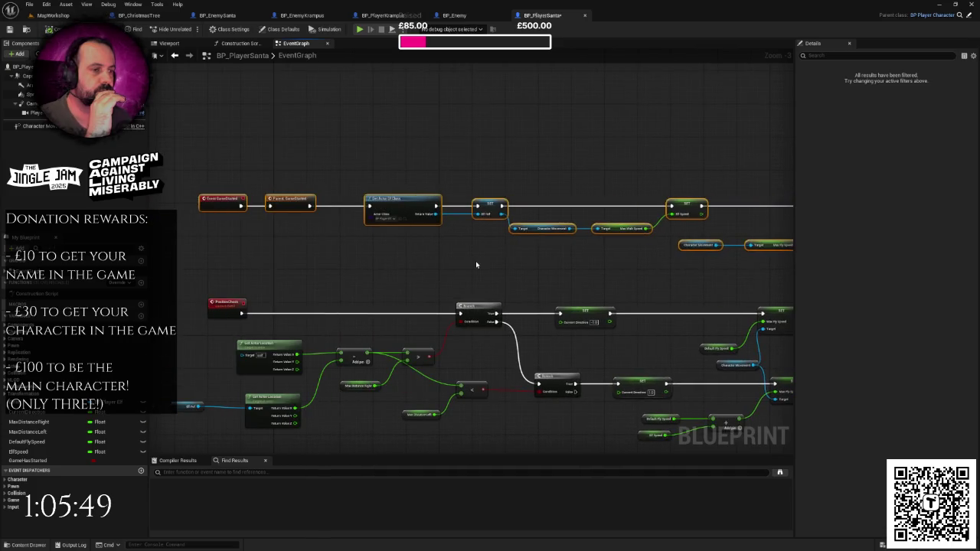
pyautogui.click(476, 261)
pyautogui.scroll(-1, 475, 265)
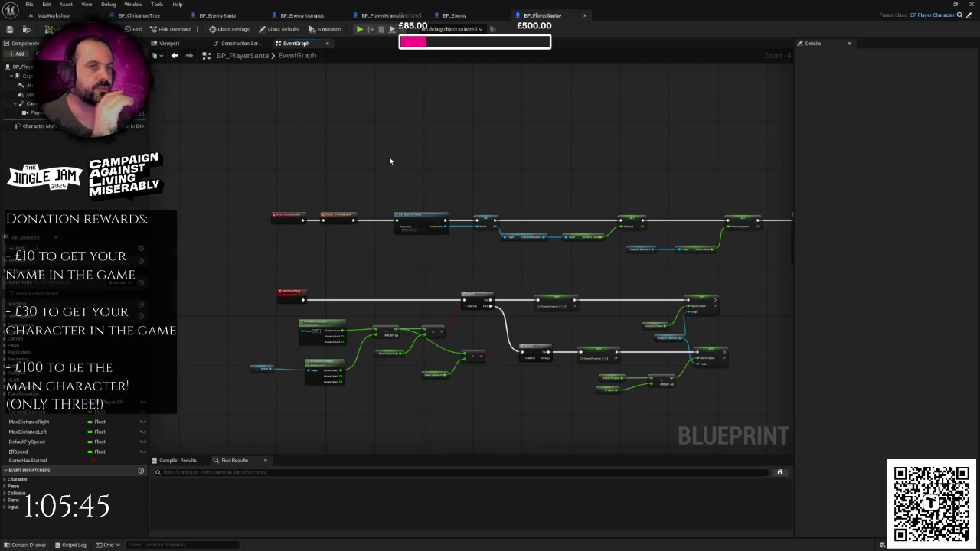
pyautogui.moveTo(390, 158); pyautogui.dragTo(389, 140)
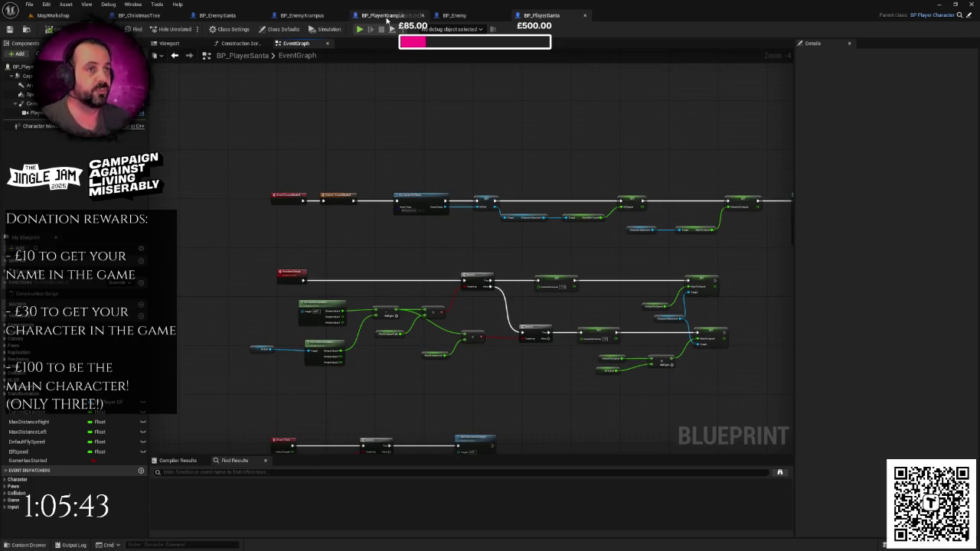
pyautogui.click(382, 15)
# Check BP_PlayerKrampus's graph, then copy Santa's Event GameStarted and Parent: GameStarted nodes.
pyautogui.click(294, 44)
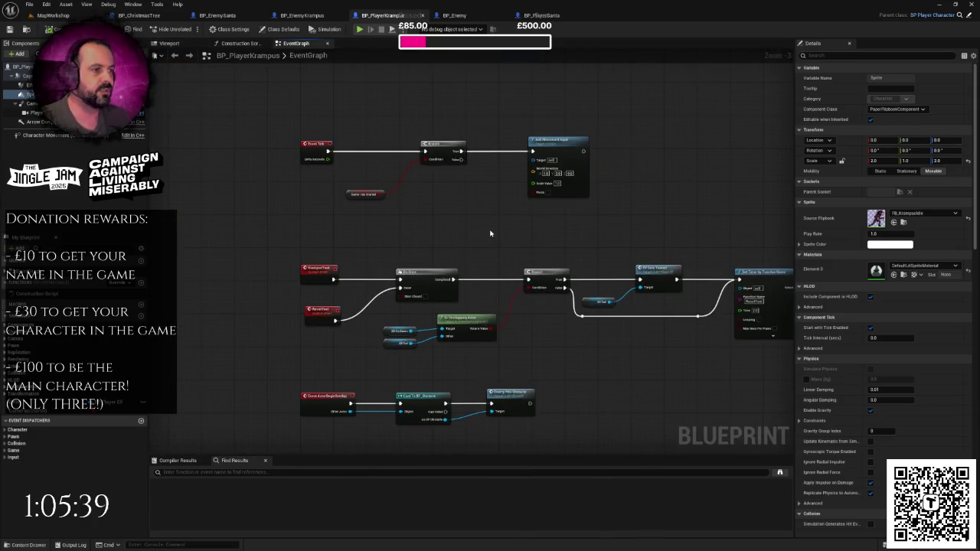
pyautogui.scroll(-1, 490, 234)
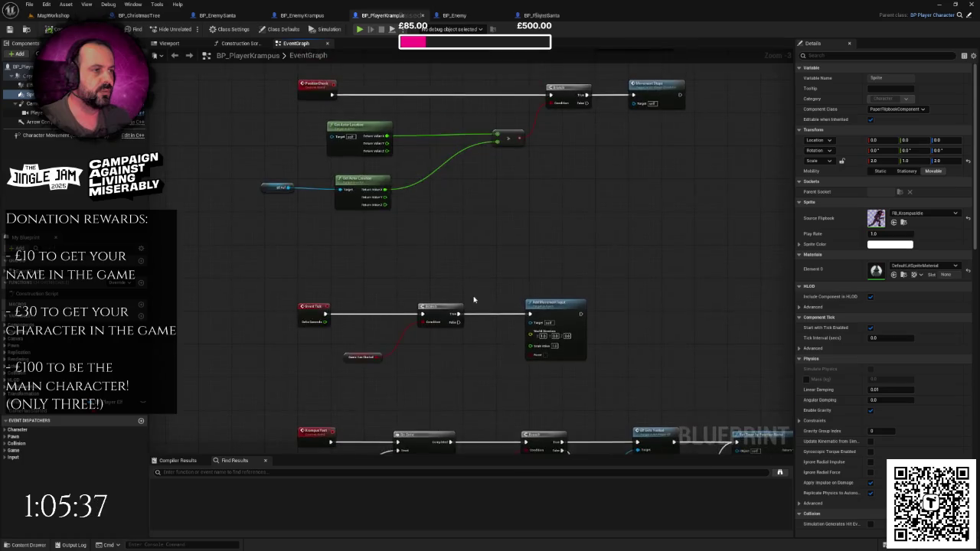
pyautogui.scroll(3, 481, 264)
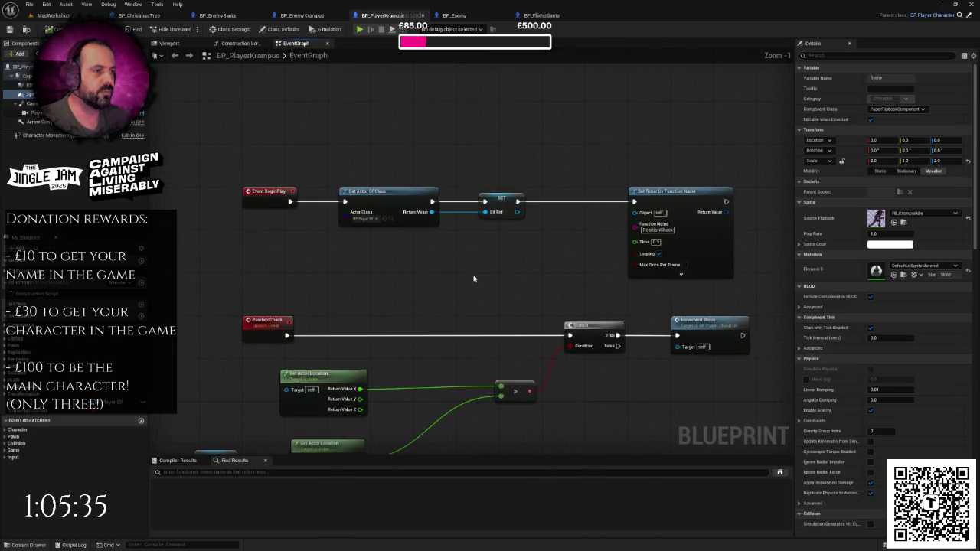
pyautogui.scroll(-1, 473, 279)
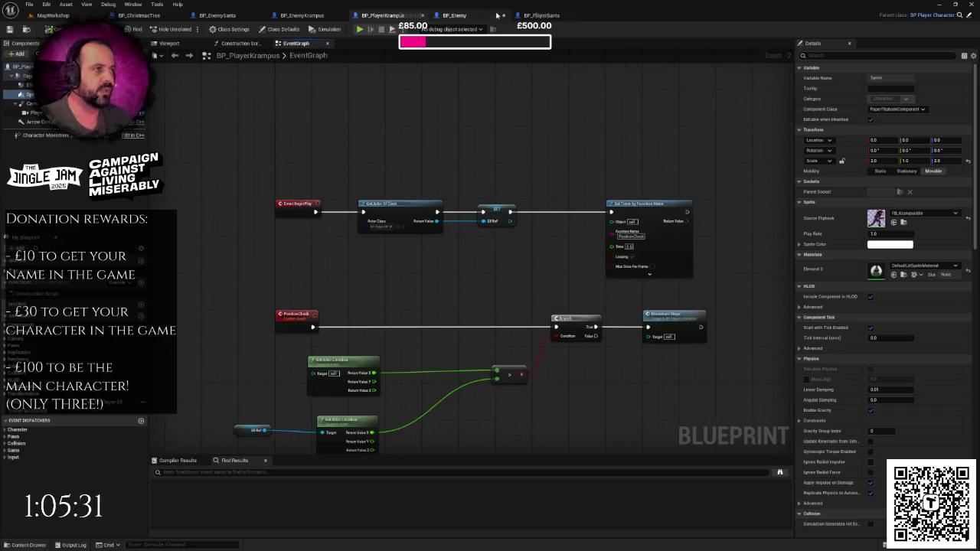
pyautogui.click(539, 16)
pyautogui.moveTo(264, 155); pyautogui.dragTo(348, 218)
# Replace Krampus's BeginPlay with the pasted GameStarted nodes wired to Get Actor Of Class, and add a Sprite reference.
pyautogui.click(383, 15)
pyautogui.moveTo(224, 179); pyautogui.dragTo(294, 232)
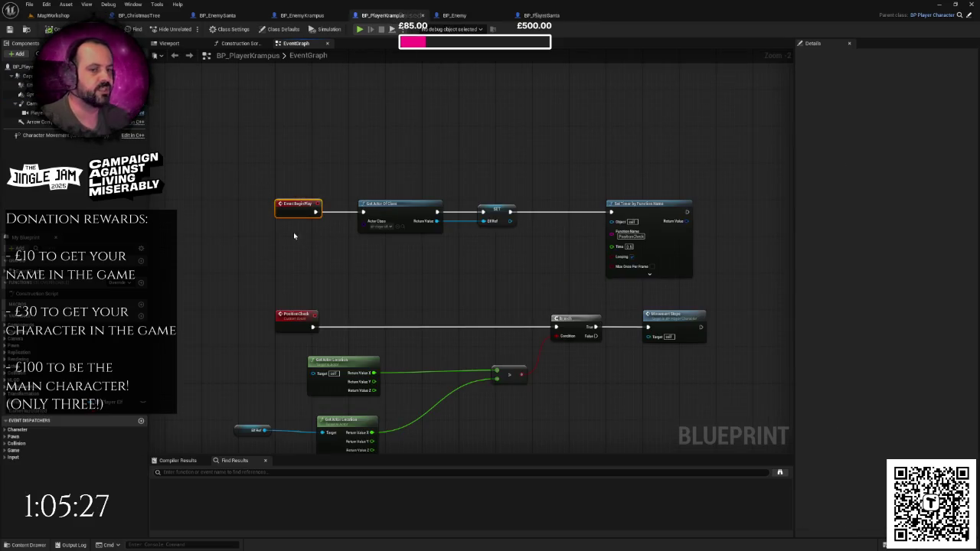
pyautogui.press('Delete')
pyautogui.hotkey('ctrl', 'v')
pyautogui.moveTo(444, 239)
pyautogui.mouseDown()
pyautogui.moveTo(385, 207)
pyautogui.moveTo(438, 206)
pyautogui.moveTo(306, 179)
pyautogui.mouseUp()
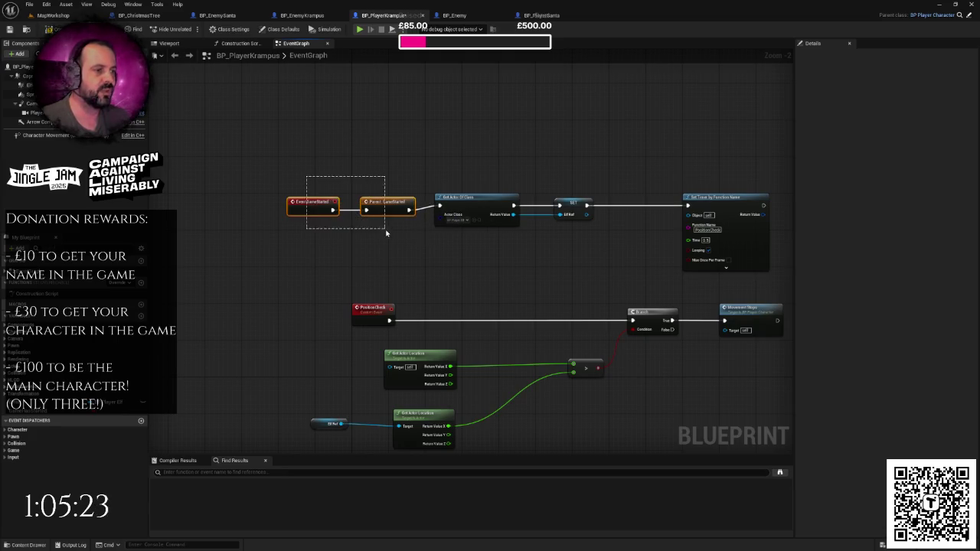
pyautogui.moveTo(390, 207); pyautogui.dragTo(381, 203)
pyautogui.moveTo(424, 155); pyautogui.dragTo(93, 165)
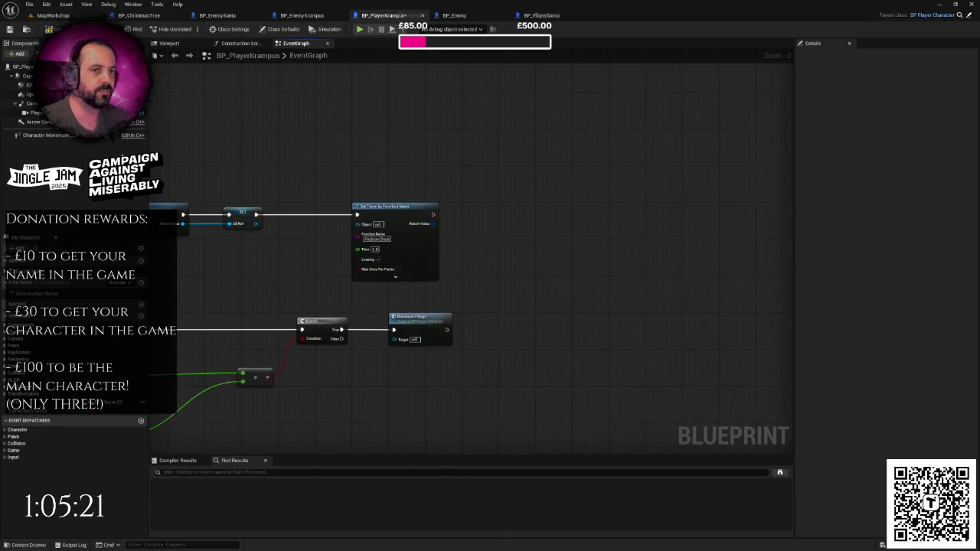
pyautogui.moveTo(30, 94)
pyautogui.mouseDown()
pyautogui.moveTo(421, 258)
pyautogui.moveTo(470, 252)
pyautogui.moveTo(523, 222)
pyautogui.mouseUp()
# From the Sprite, add a Set Flipbook node after Set Timer with New Flipbook FB_KrampusRunning.
pyautogui.write('set flipbook')
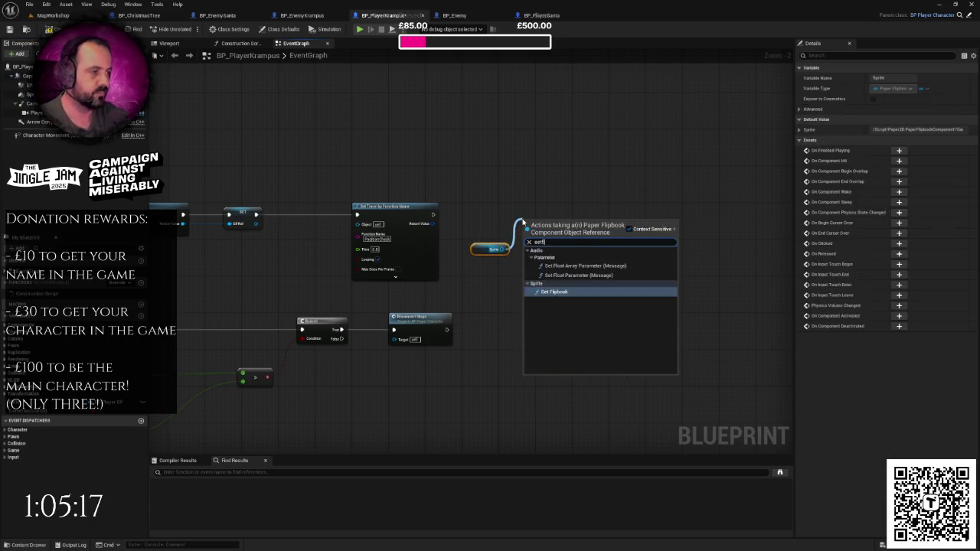
pyautogui.press('Return')
pyautogui.scroll(2, 523, 220)
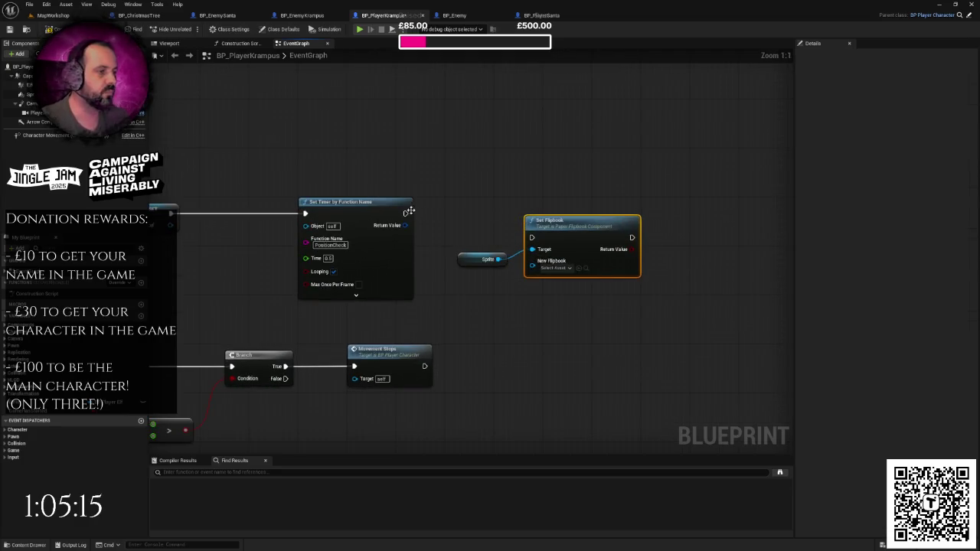
pyautogui.moveTo(406, 214)
pyautogui.mouseDown()
pyautogui.moveTo(531, 237)
pyautogui.moveTo(575, 213)
pyautogui.mouseUp()
pyautogui.click(567, 250)
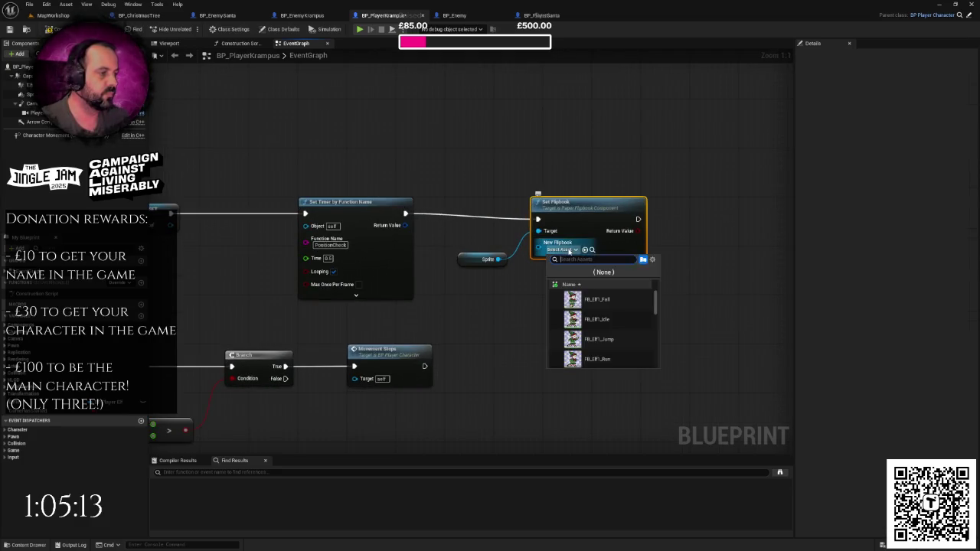
pyautogui.write('kramp')
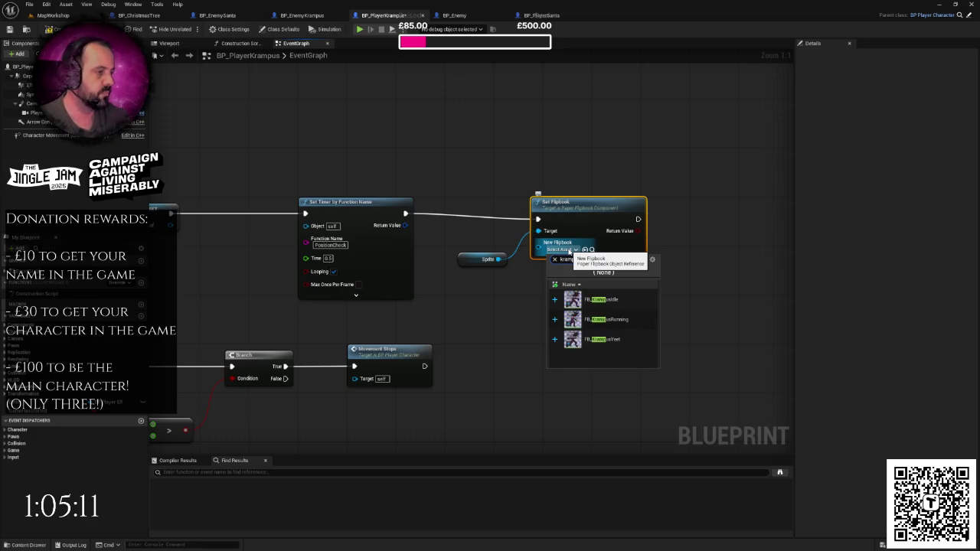
pyautogui.click(605, 319)
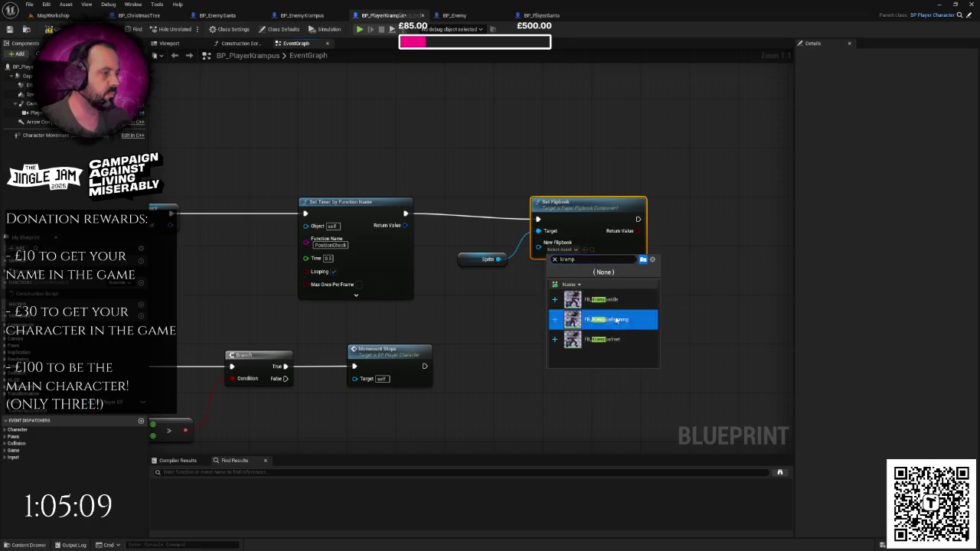
pyautogui.moveTo(587, 219); pyautogui.dragTo(586, 213)
pyautogui.click(513, 190)
pyautogui.moveTo(512, 189); pyautogui.dragTo(543, 175)
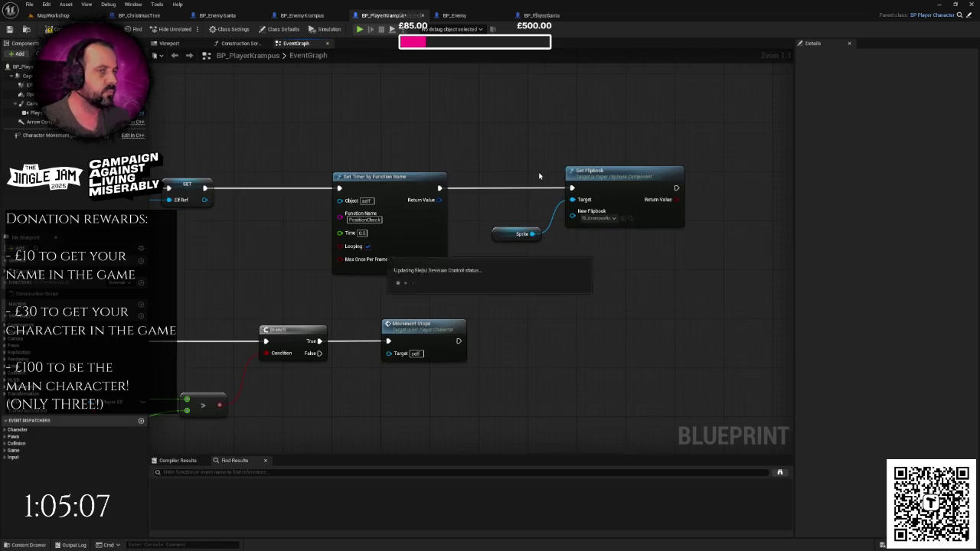
pyautogui.click(304, 16)
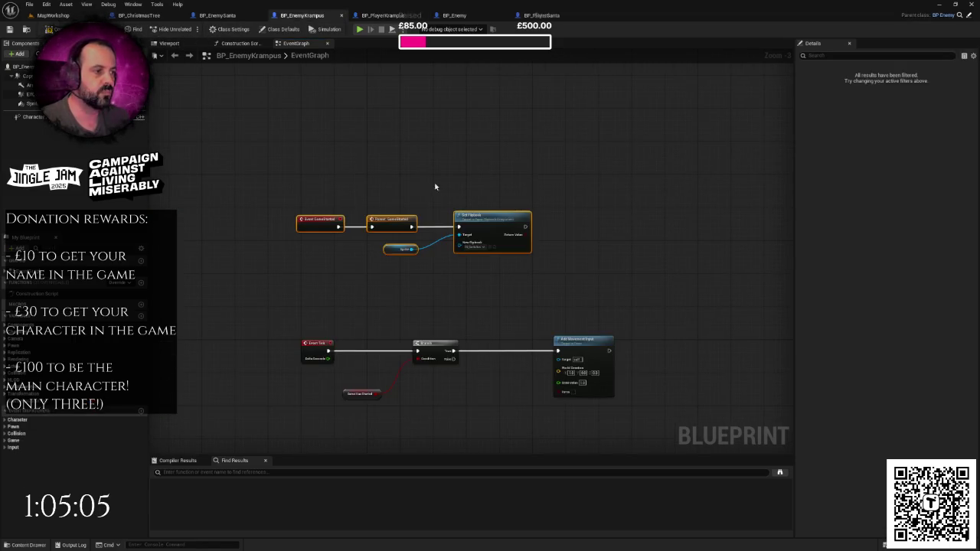
# Set BP_EnemyKrampus's Set Flipbook New Flipbook to the Krampus running flipbook.
pyautogui.scroll(3, 459, 178)
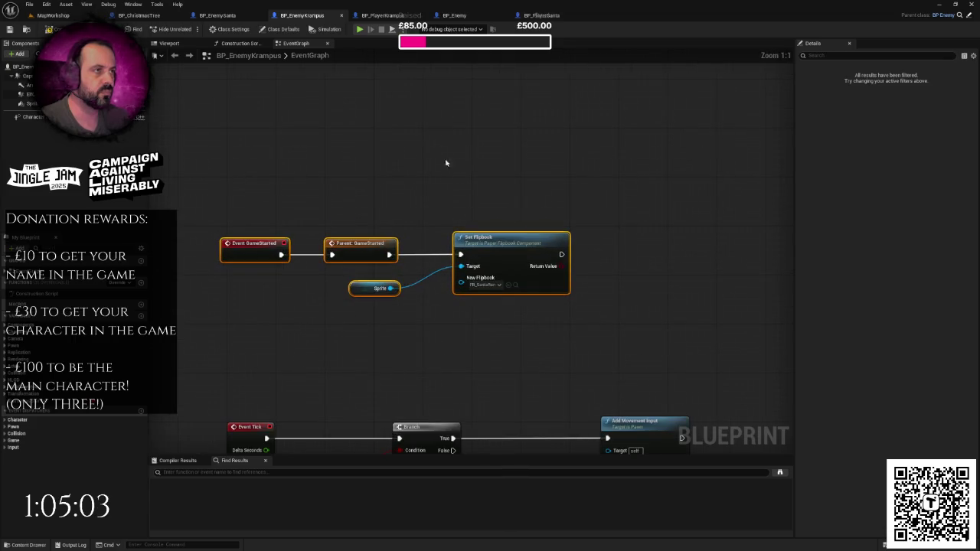
pyautogui.click(485, 286)
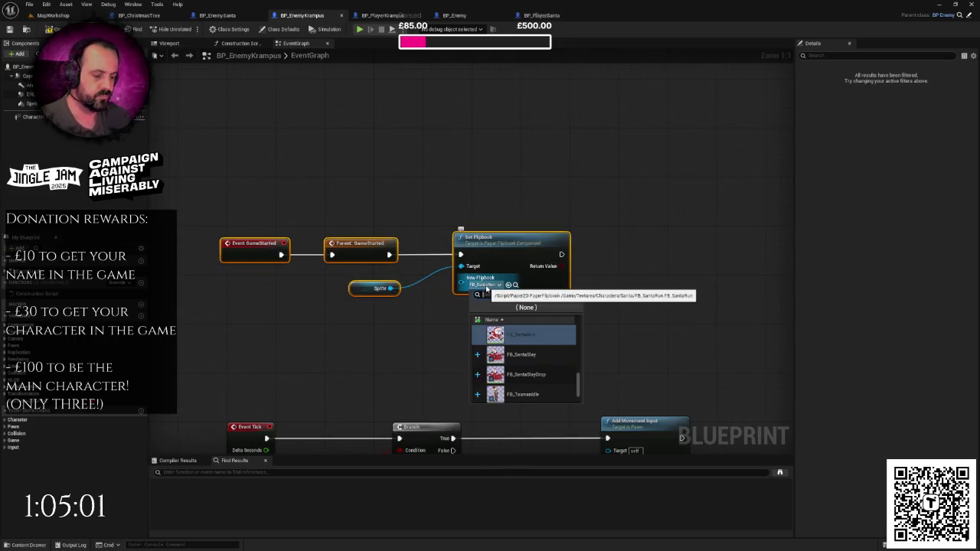
pyautogui.write('krampus')
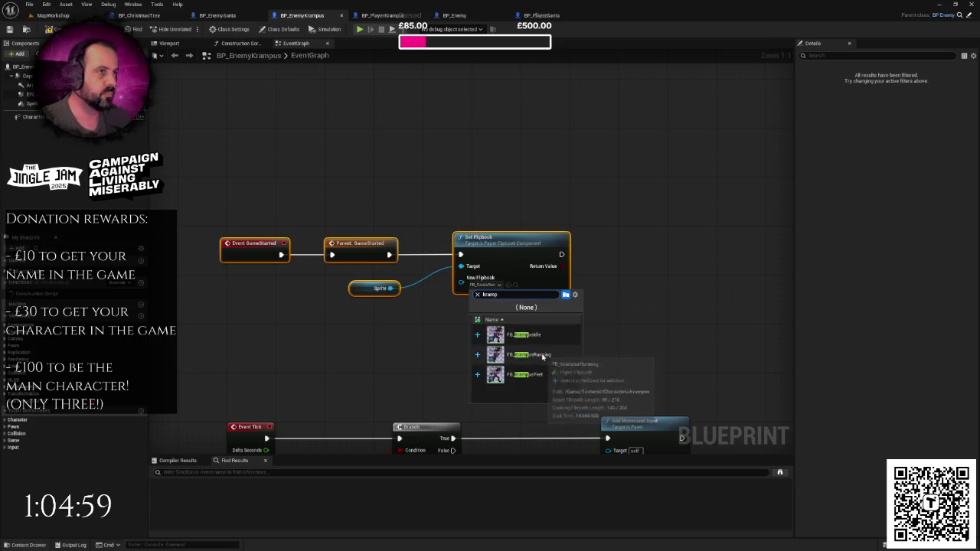
pyautogui.click(522, 335)
pyautogui.moveTo(457, 207); pyautogui.dragTo(425, 196)
# Look over BP_EnemySanta, then return to BP_PlayerKrampus's event graph.
pyautogui.click(217, 15)
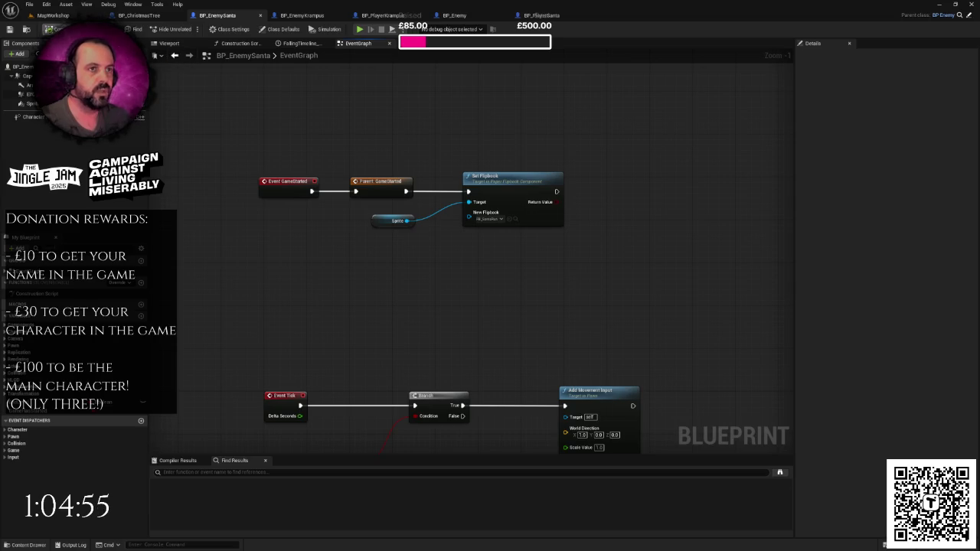
pyautogui.scroll(-3, 330, 133)
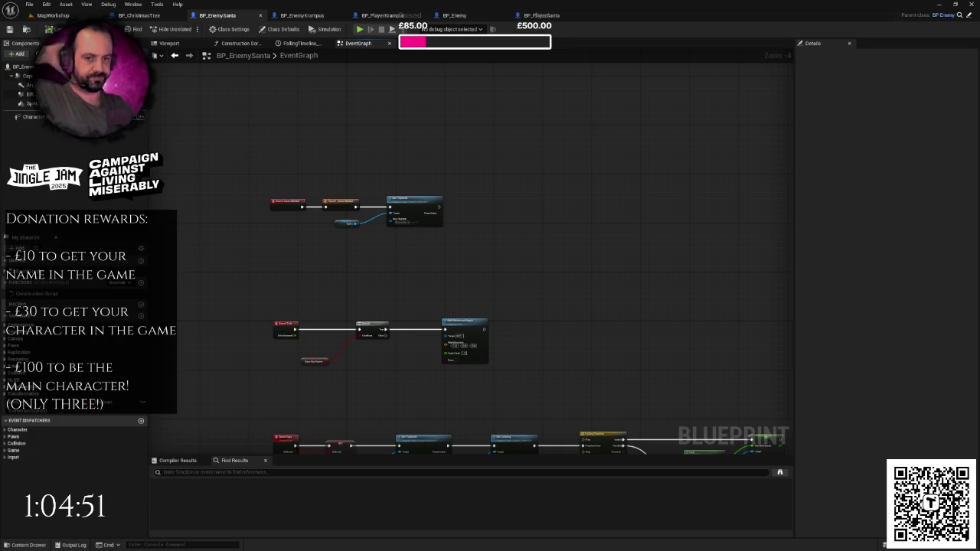
pyautogui.click(383, 15)
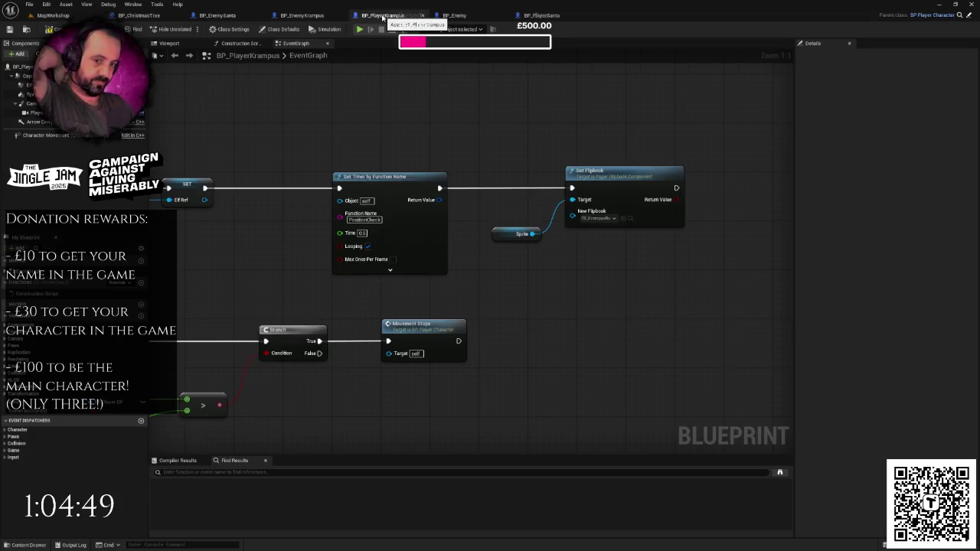
pyautogui.rightClick(482, 144)
pyautogui.press('Escape')
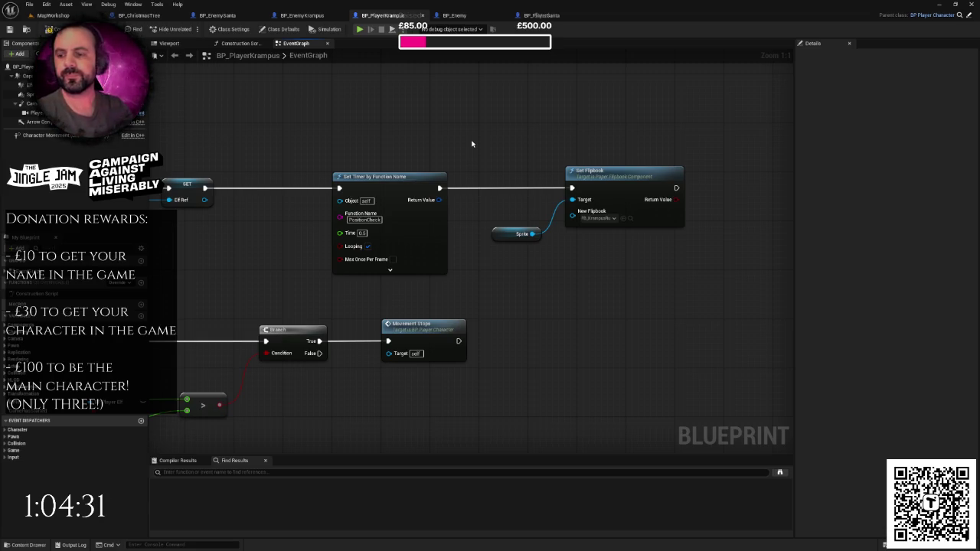
pyautogui.scroll(-1, 490, 148)
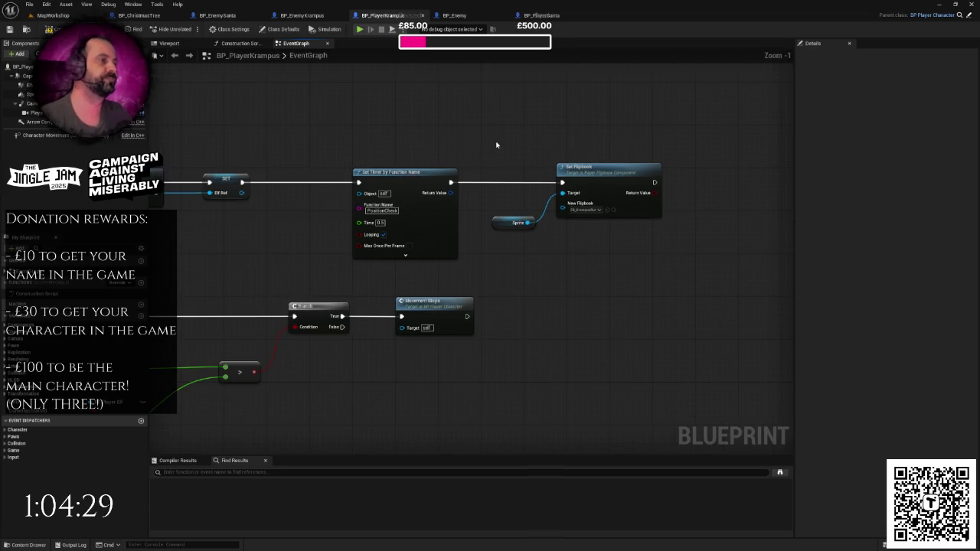
pyautogui.scroll(-2, 490, 148)
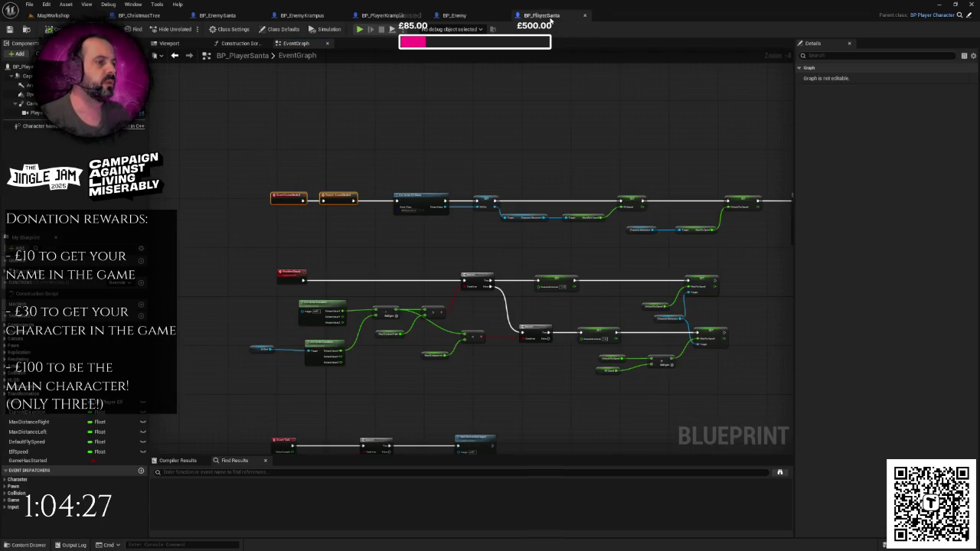
pyautogui.click(454, 15)
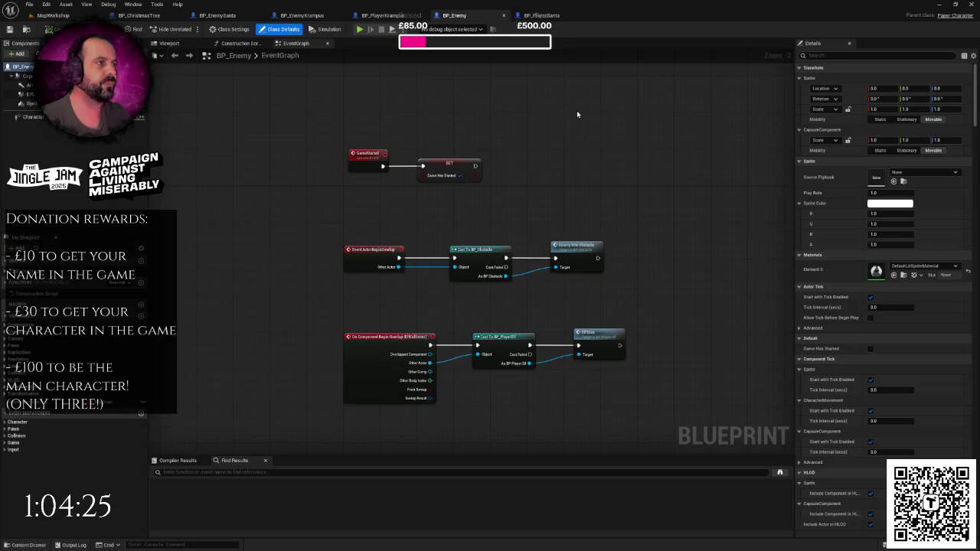
pyautogui.click(541, 16)
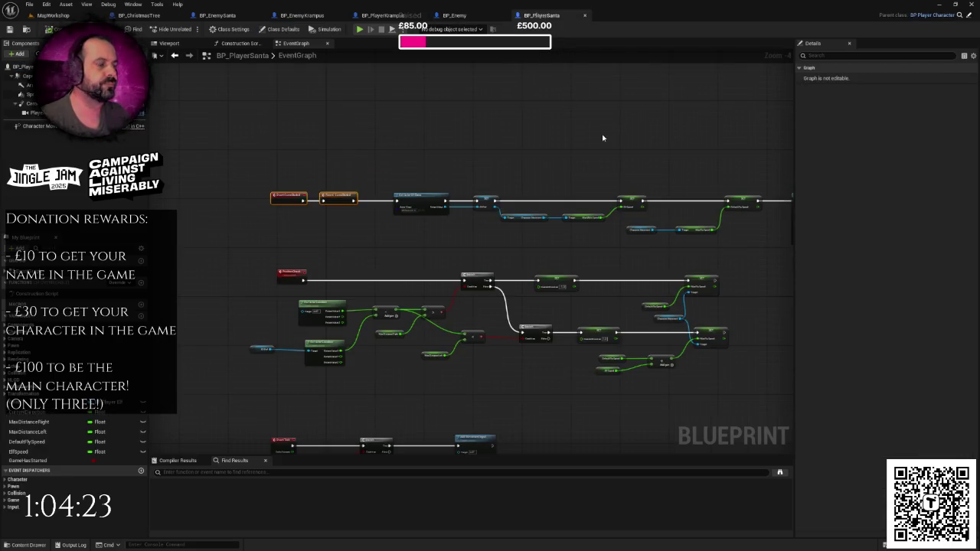
pyautogui.moveTo(383, 16); pyautogui.dragTo(463, 15)
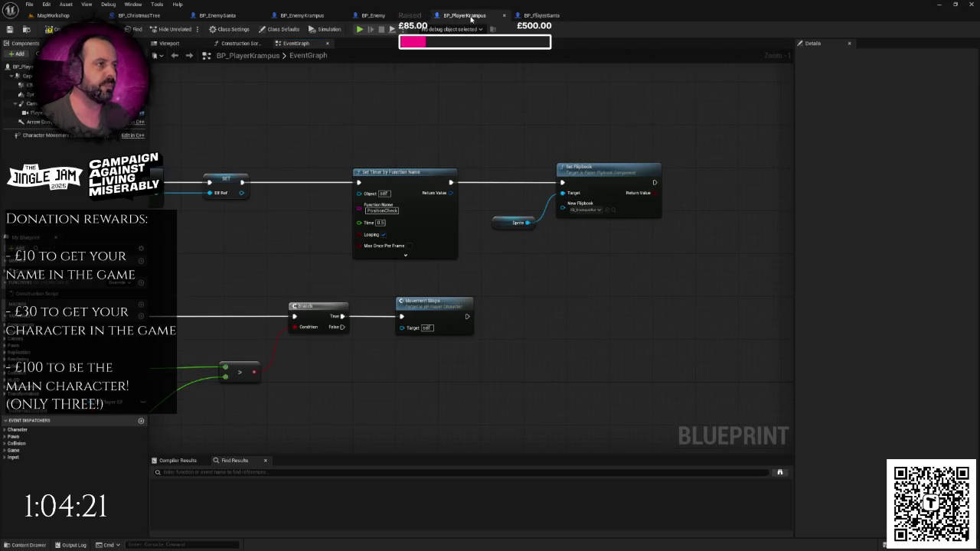
pyautogui.scroll(-3, 536, 134)
# Bring the overlap chain into view and select the Is Overlapping Actor, Branch, IsValid and Set Timer nodes.
pyautogui.moveTo(565, 134); pyautogui.dragTo(585, 56)
pyautogui.moveTo(544, 129); pyautogui.dragTo(553, 73)
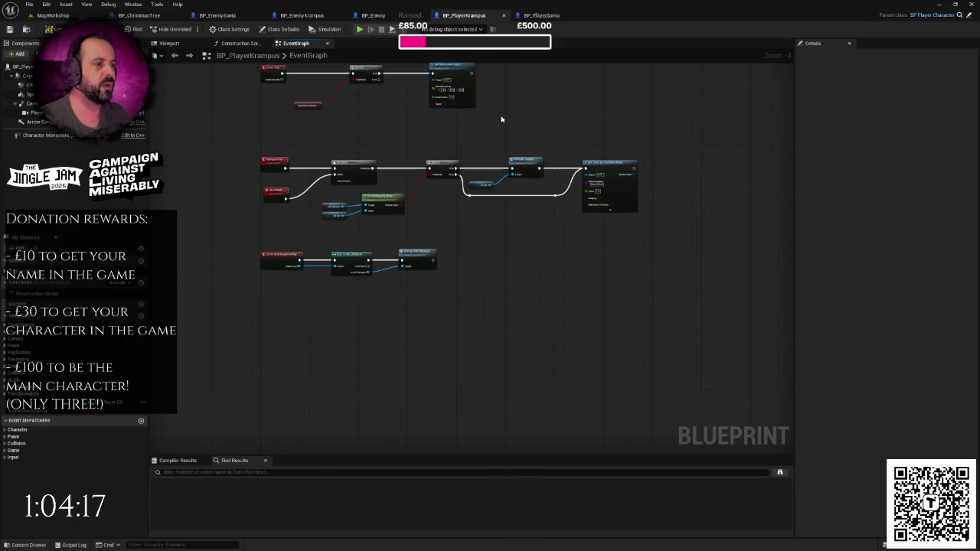
pyautogui.scroll(2, 459, 183)
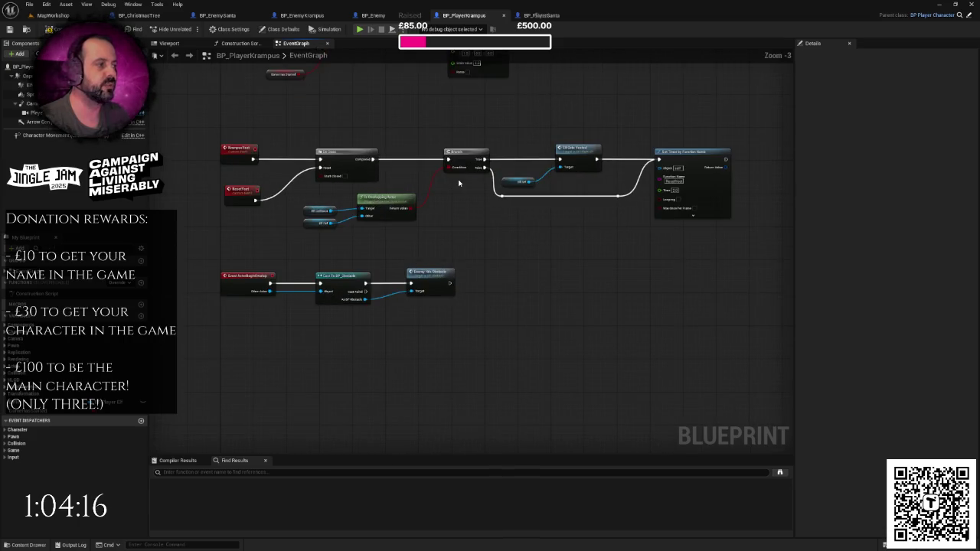
pyautogui.rightClick(506, 210)
pyautogui.click(495, 214)
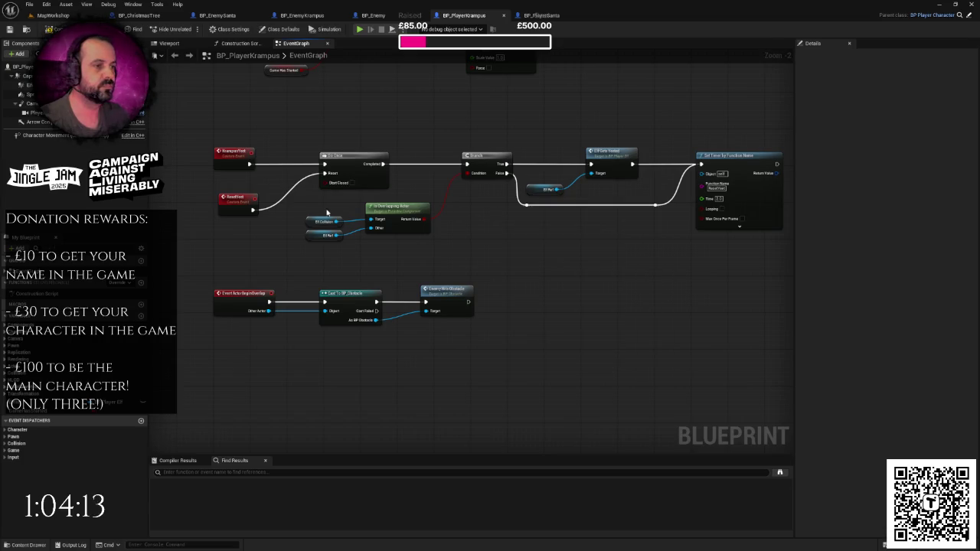
pyautogui.moveTo(316, 207); pyautogui.dragTo(475, 253)
pyautogui.moveTo(419, 111)
pyautogui.mouseDown()
pyautogui.moveTo(591, 203)
pyautogui.moveTo(712, 233)
pyautogui.mouseUp()
pyautogui.scroll(-1, 641, 204)
pyautogui.scroll(-1, 640, 204)
pyautogui.scroll(1, 569, 211)
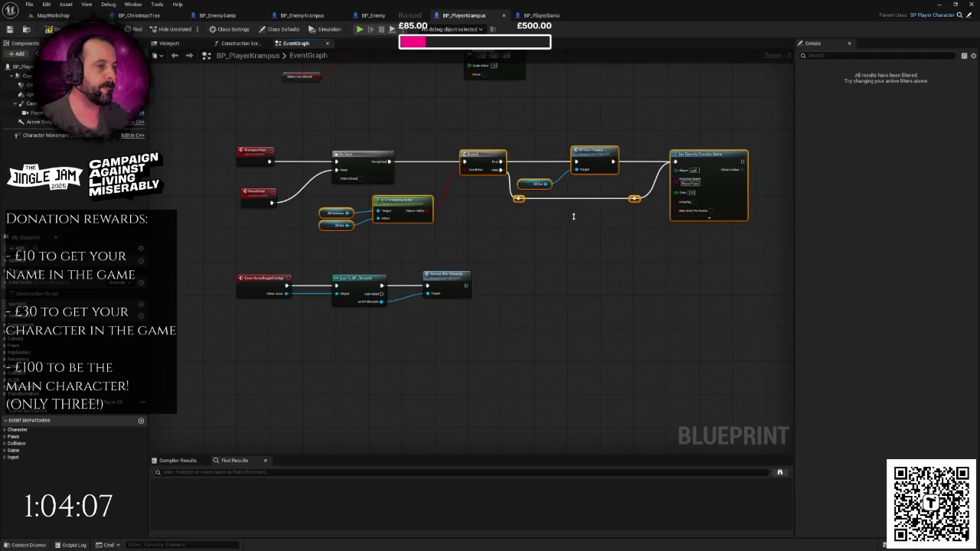
pyautogui.rightClick(553, 219)
pyautogui.click(534, 221)
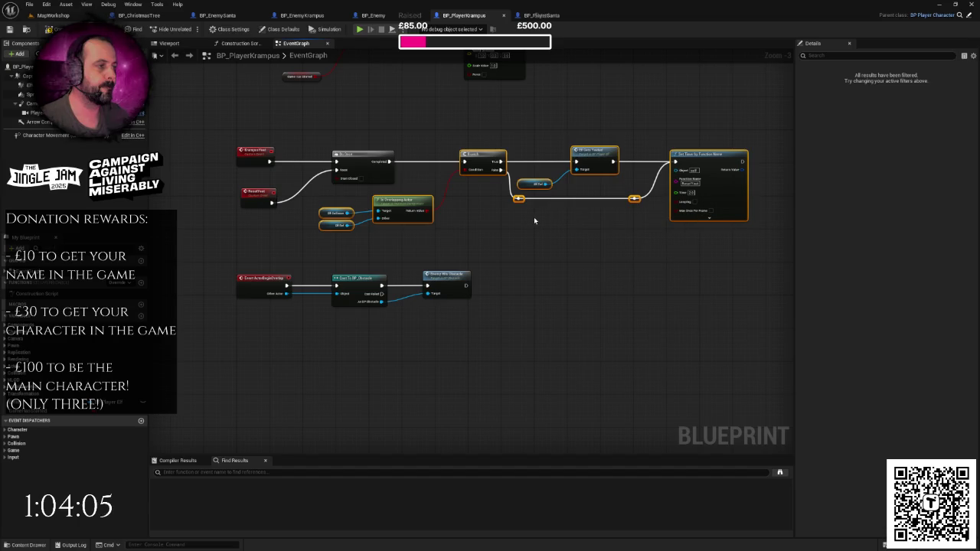
pyautogui.click(534, 221)
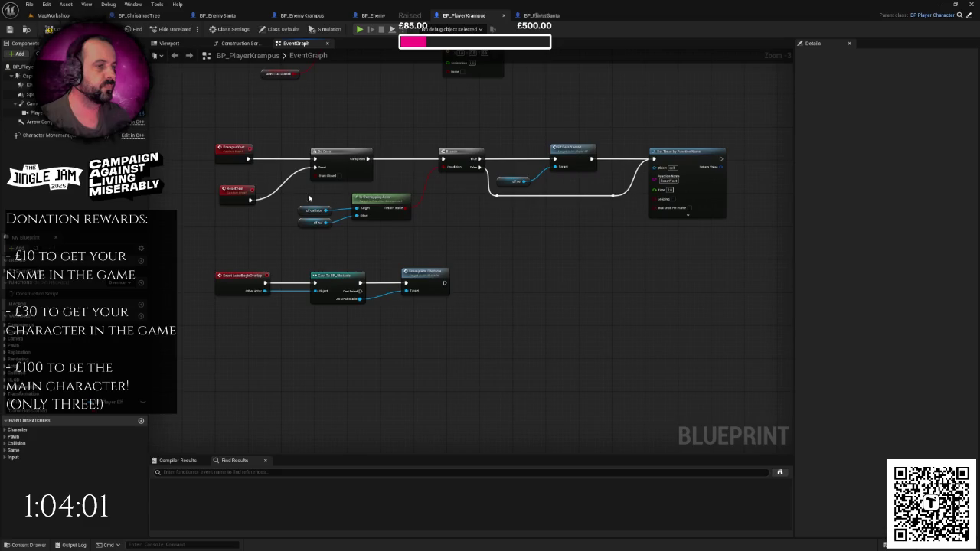
# Reselect the overlap check with Branch, IsValid and Set Timer, and shift them right.
pyautogui.moveTo(299, 199)
pyautogui.mouseDown()
pyautogui.moveTo(755, 249)
pyautogui.moveTo(455, 121)
pyautogui.mouseUp()
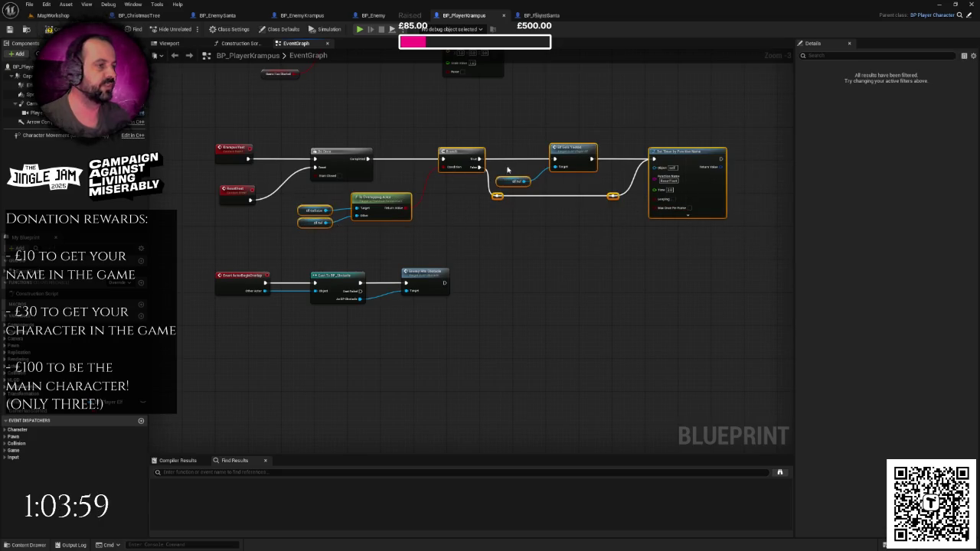
pyautogui.moveTo(479, 159); pyautogui.dragTo(582, 157)
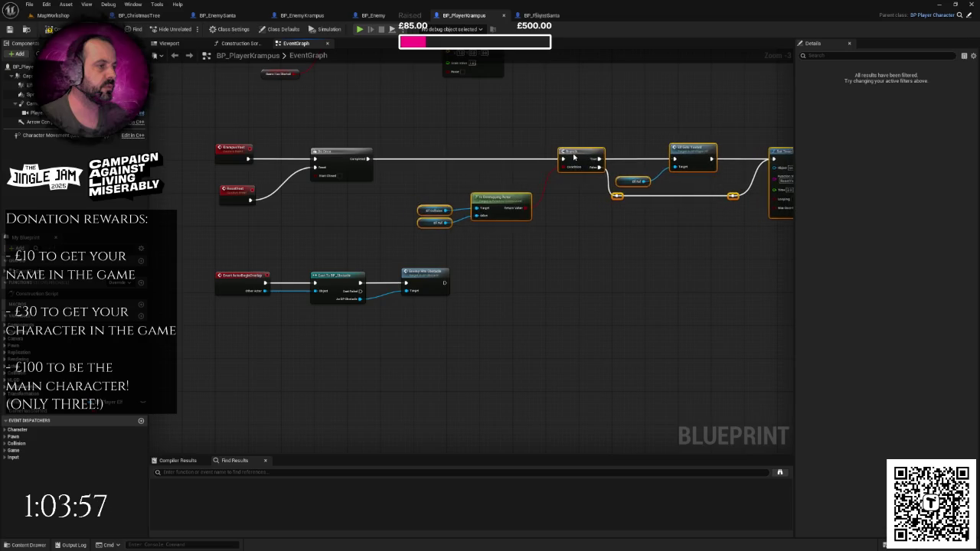
pyautogui.click(483, 163)
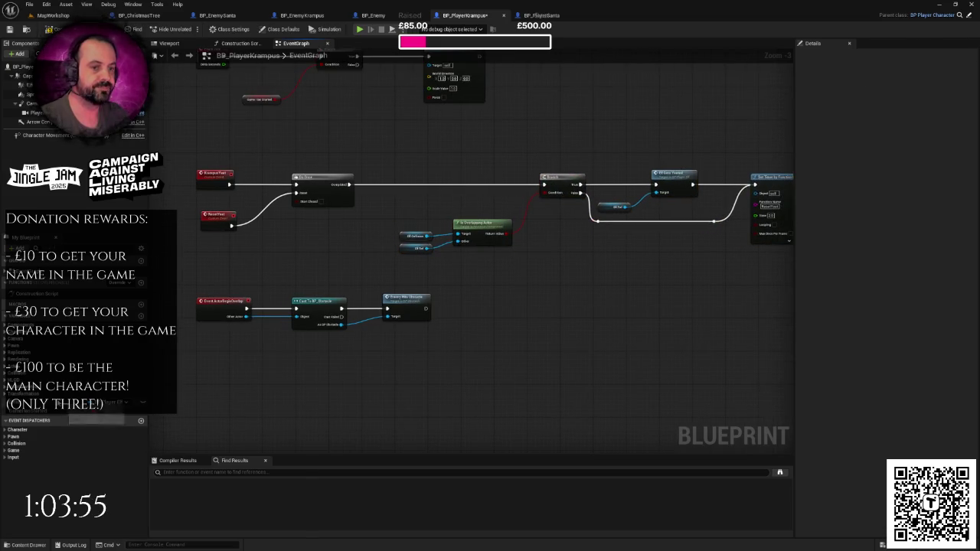
# Drag a Sprite reference into the graph and add a Set Flipbook node after Do Once.
pyautogui.click(23, 94)
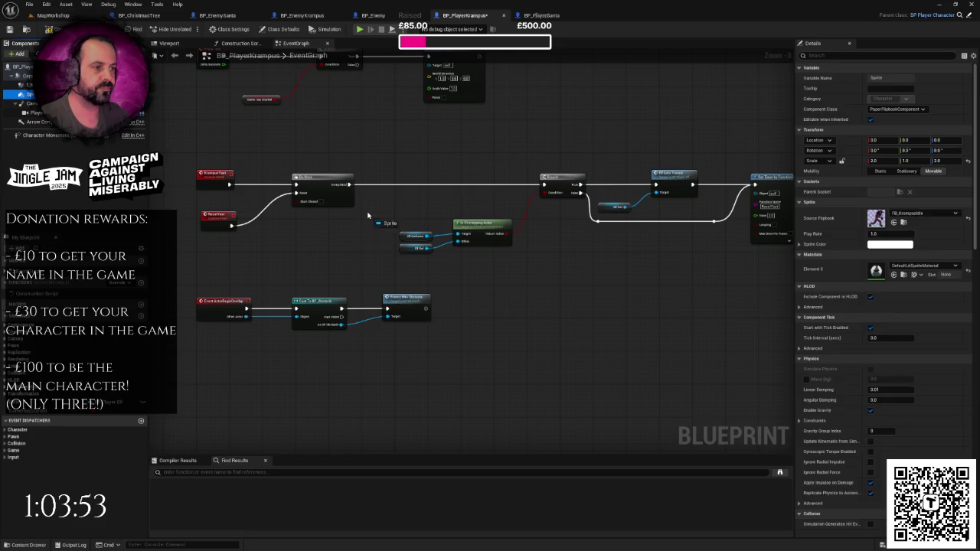
pyautogui.moveTo(23, 95); pyautogui.dragTo(383, 216)
pyautogui.moveTo(398, 215); pyautogui.dragTo(419, 196)
pyautogui.write('se')
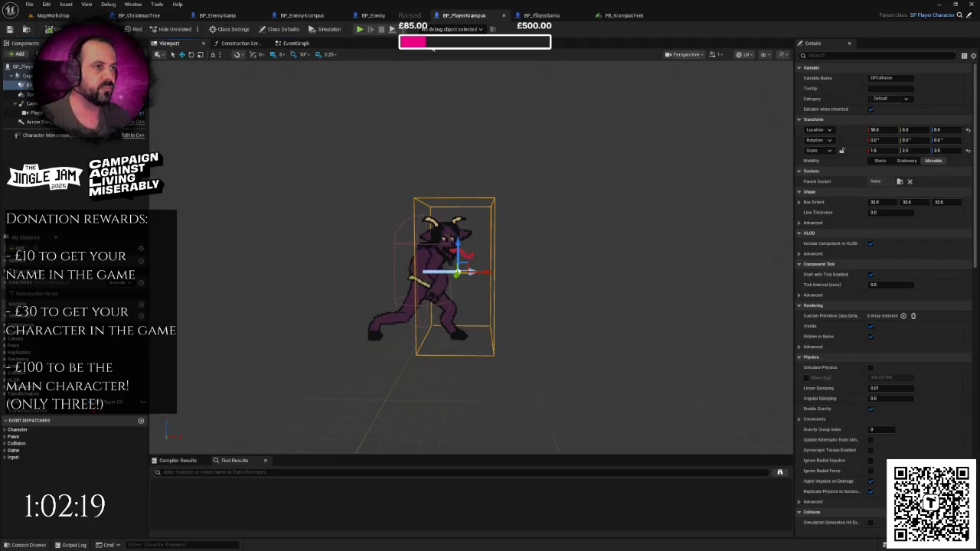
pyautogui.click(303, 49)
# Set the new node's flipbook to FB_KrampusYeet and preview Krampus in the Viewport.
pyautogui.scroll(-3, 529, 335)
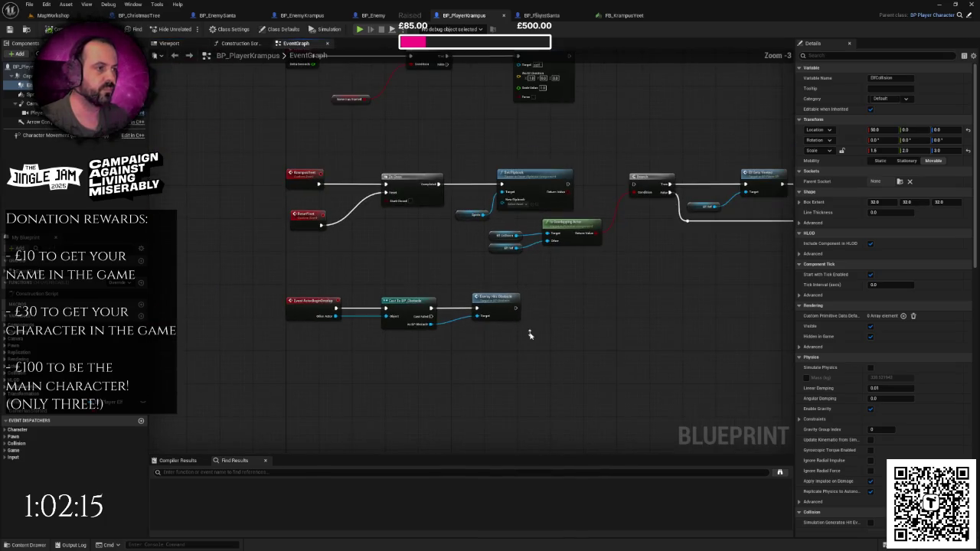
pyautogui.scroll(1, 586, 305)
pyautogui.scroll(2, 536, 280)
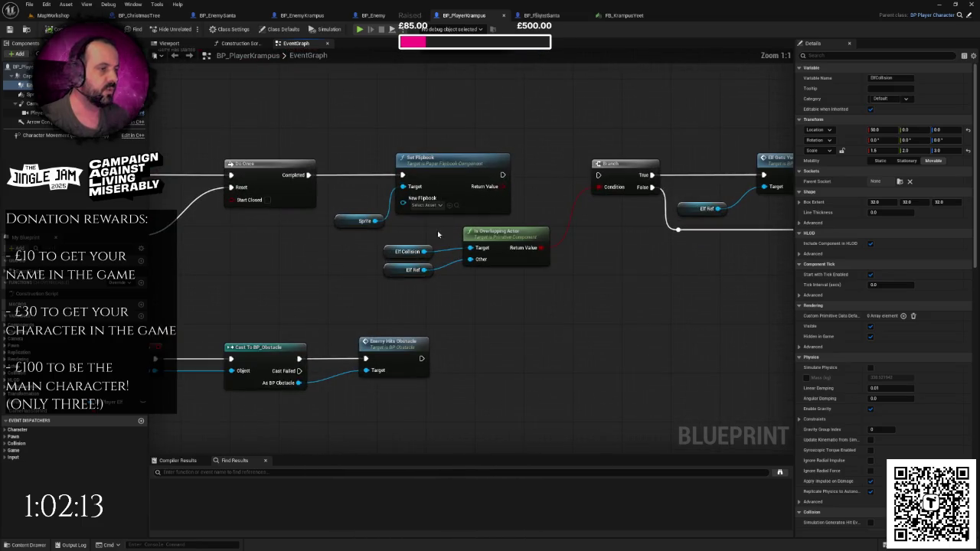
pyautogui.click(426, 206)
pyautogui.write('krampus')
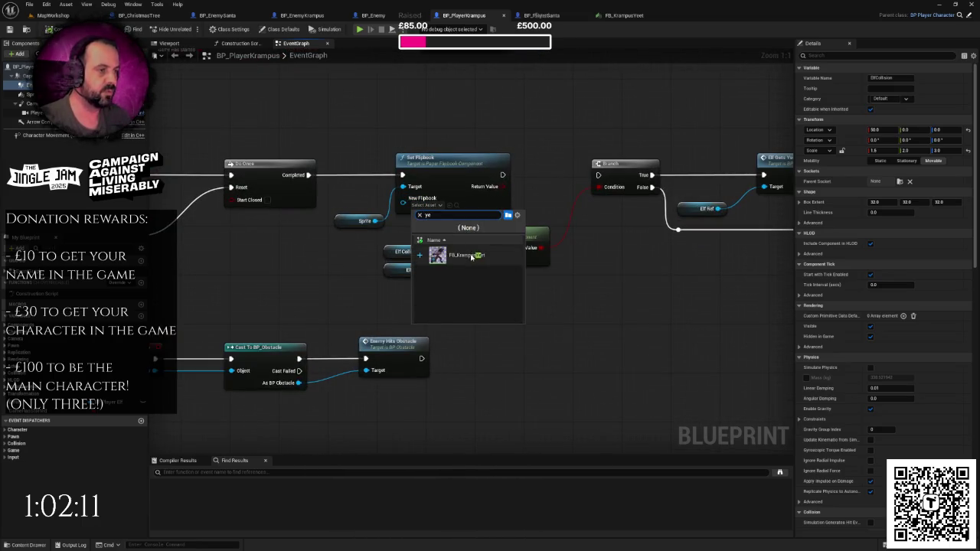
pyautogui.click(460, 255)
pyautogui.click(169, 43)
# Preview the Sprite's Source Flipbook as Idle, Running, then Yeet.
pyautogui.click(30, 94)
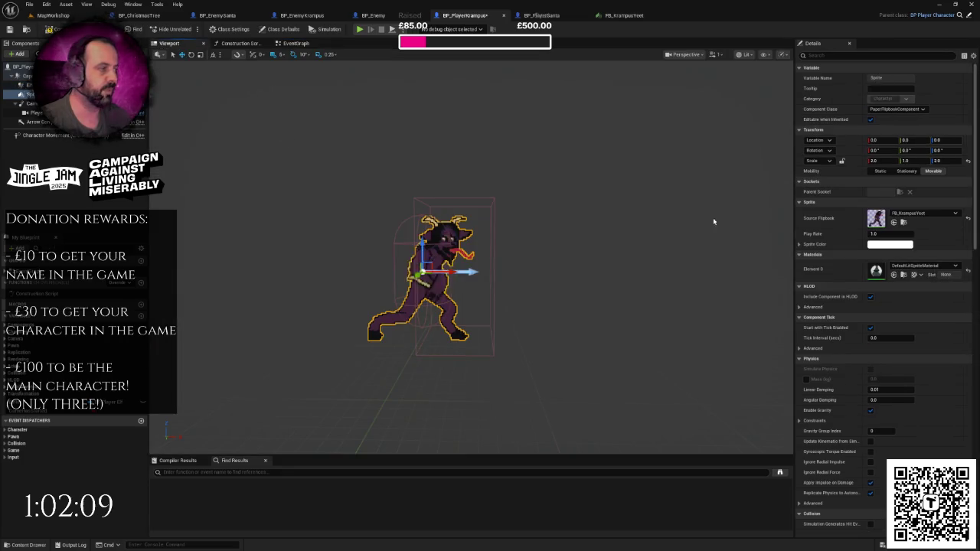
pyautogui.click(911, 213)
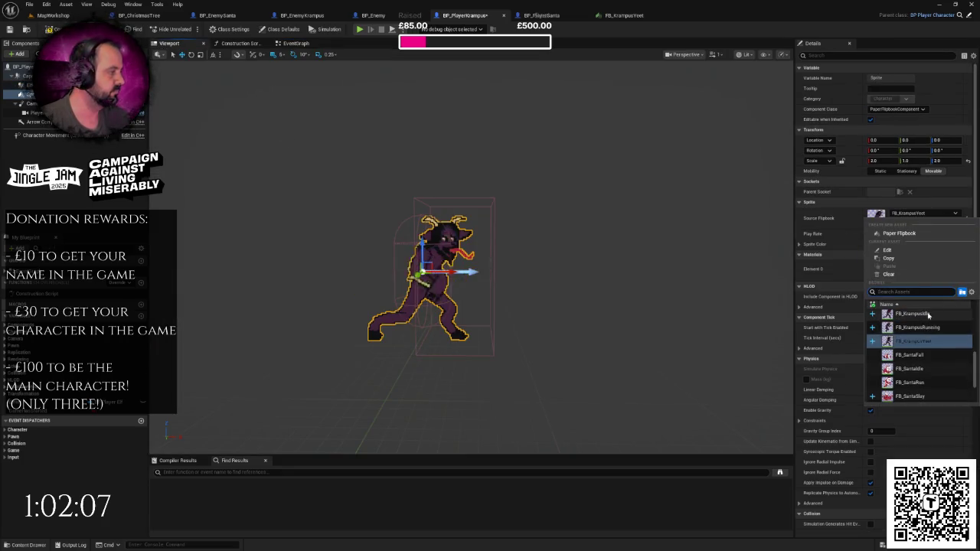
pyautogui.click(923, 314)
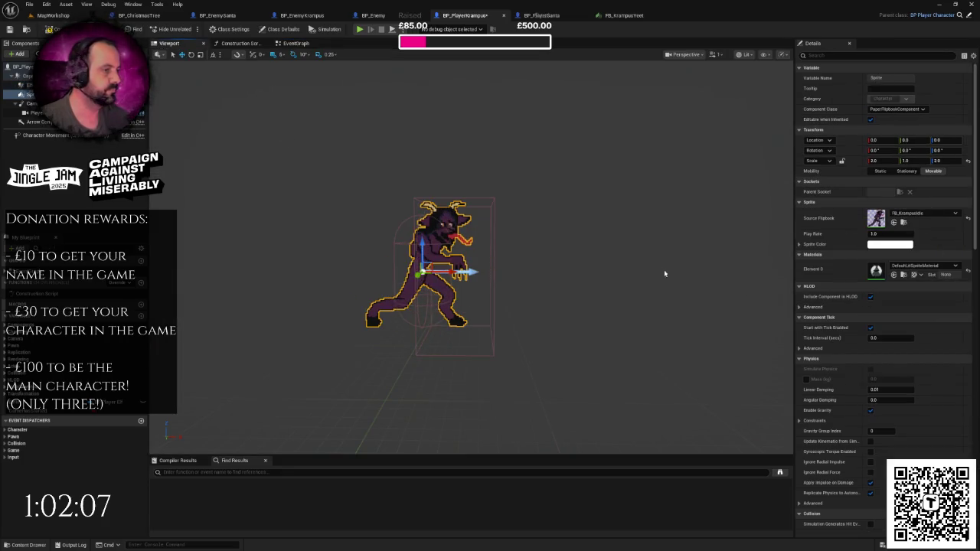
pyautogui.click(919, 213)
pyautogui.click(908, 331)
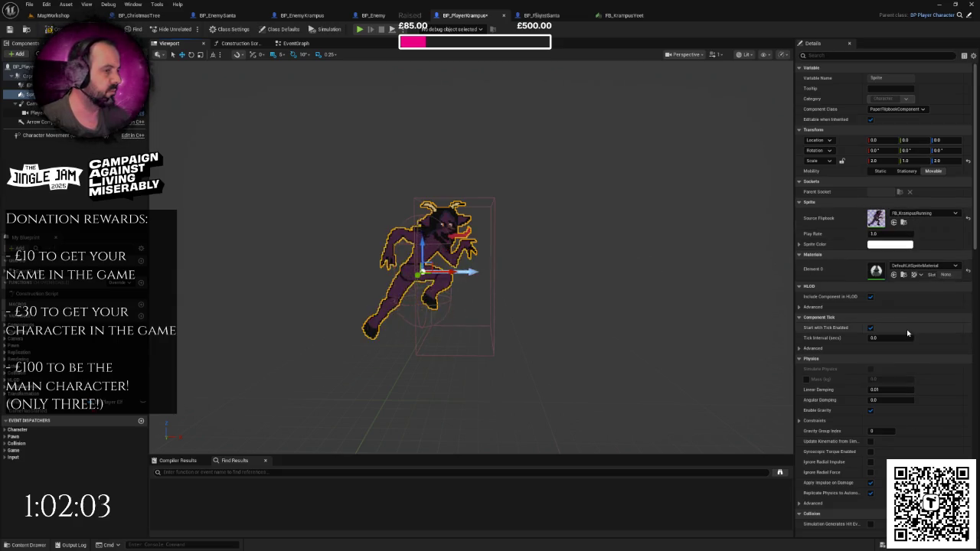
pyautogui.click(915, 213)
pyautogui.click(912, 332)
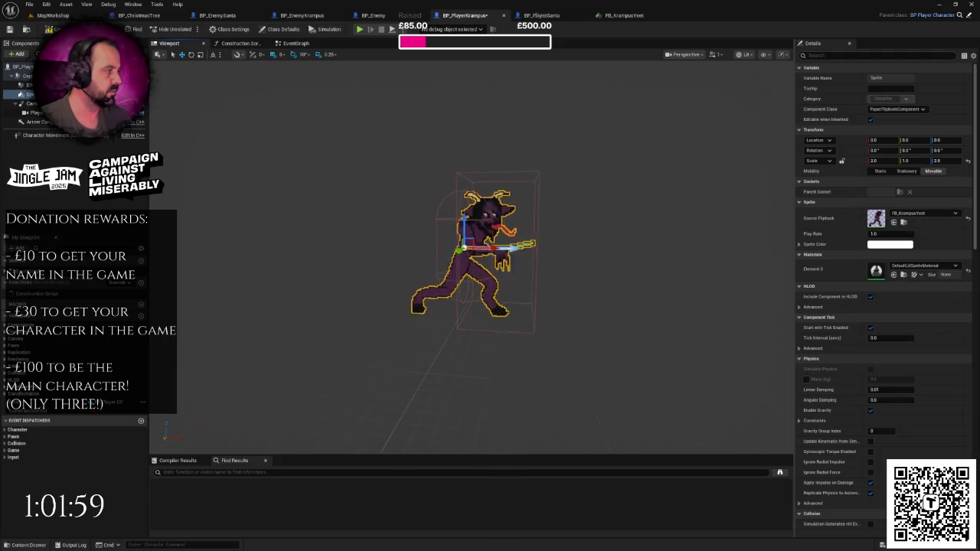
# Frame Krampus in the viewport and cycle the flipbook again through Idle, Running and Yeet.
pyautogui.press('f')
pyautogui.scroll(-2, 771, 261)
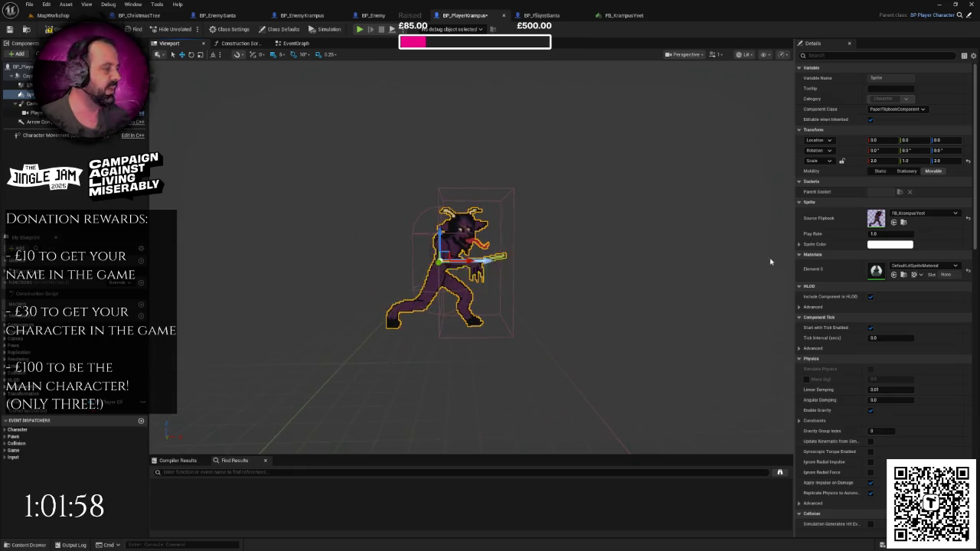
pyautogui.click(936, 213)
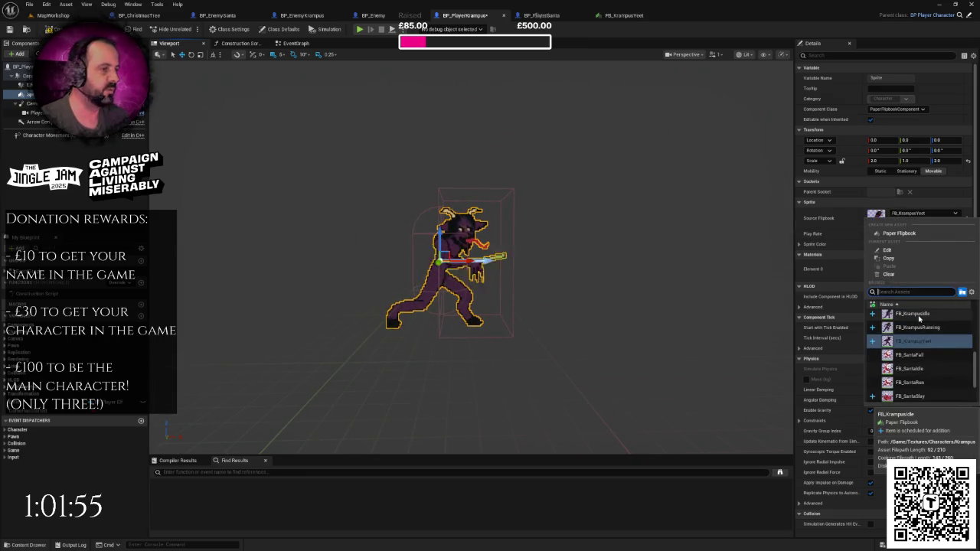
pyautogui.click(920, 319)
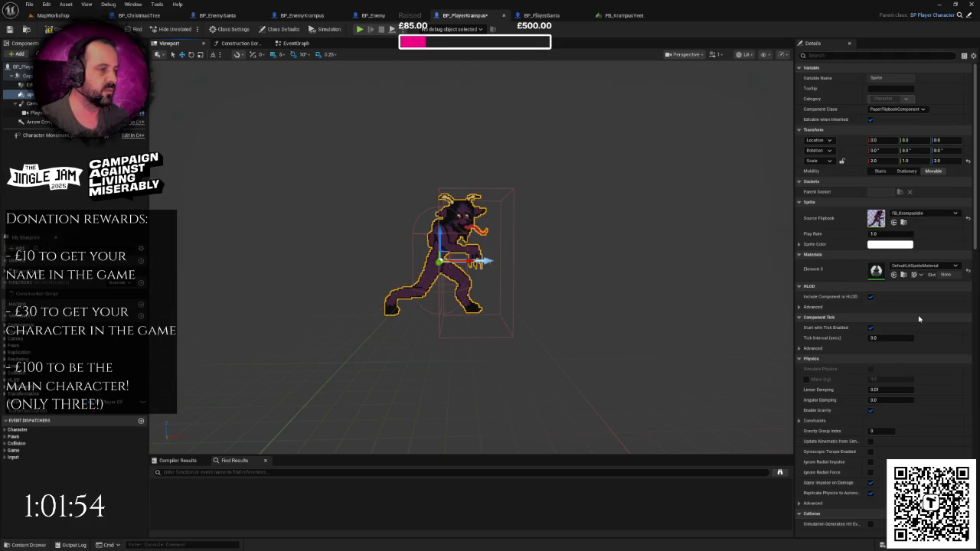
pyautogui.click(915, 213)
pyautogui.click(918, 330)
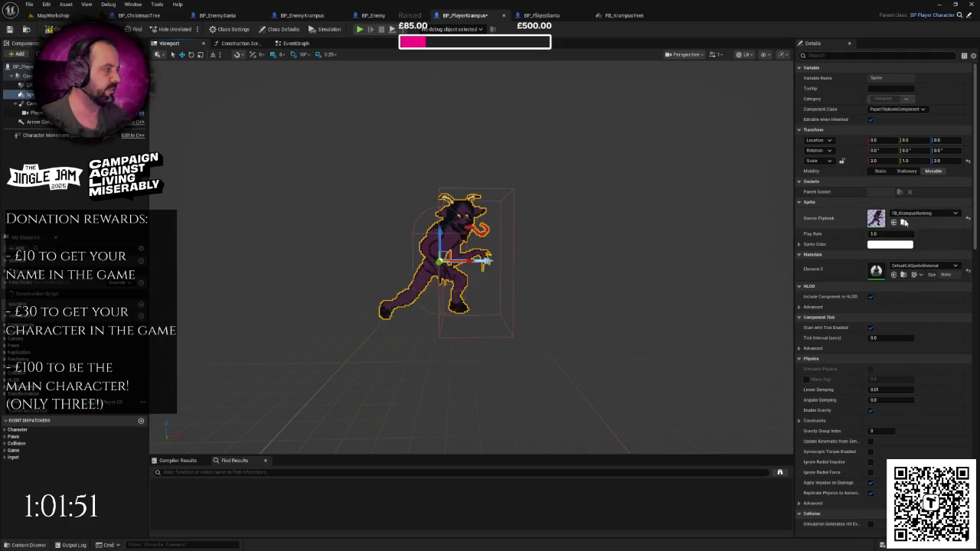
pyautogui.click(915, 213)
pyautogui.click(904, 331)
pyautogui.write('10')
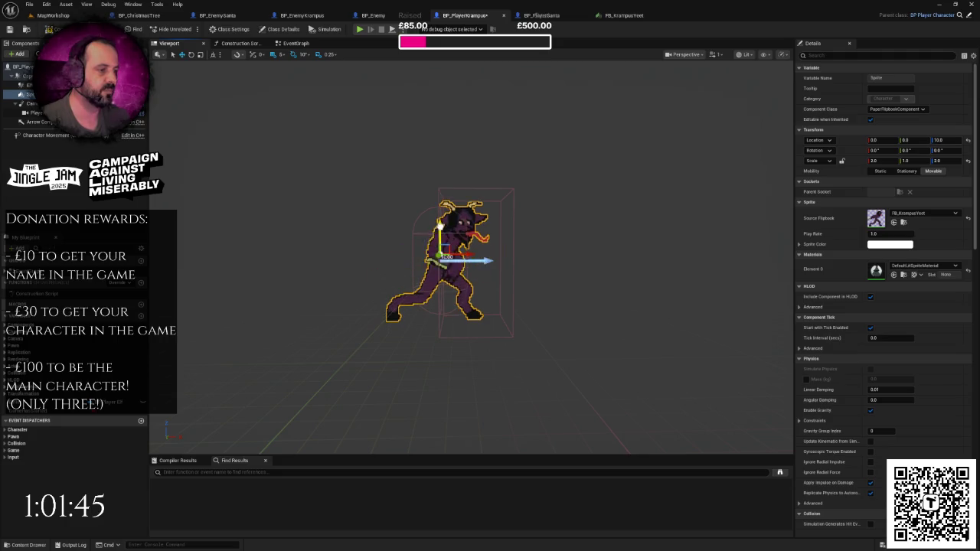
# Raise the sprite 20 units with the gizmo, keeping FB_KrampusYeet.
pyautogui.moveTo(440, 230); pyautogui.dragTo(441, 218)
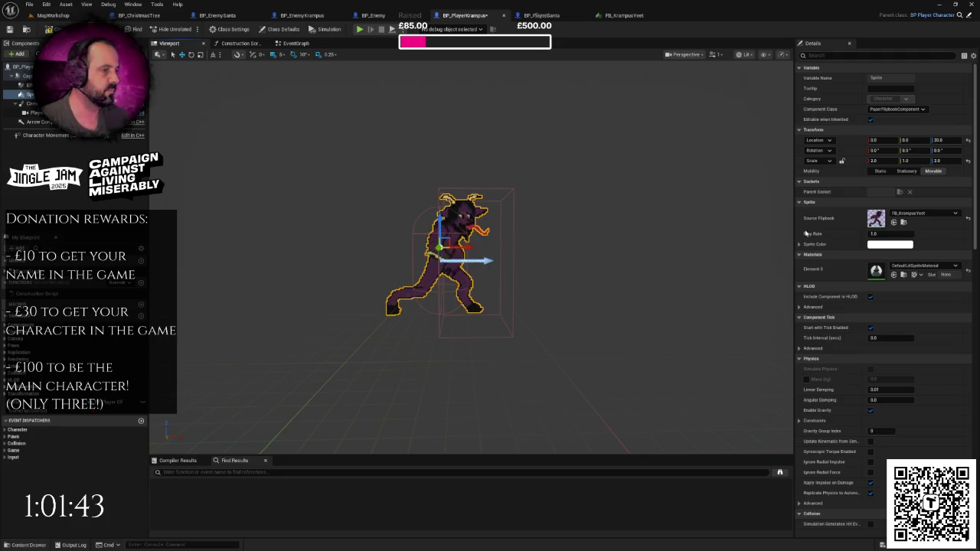
pyautogui.moveTo(597, 229); pyautogui.dragTo(609, 218)
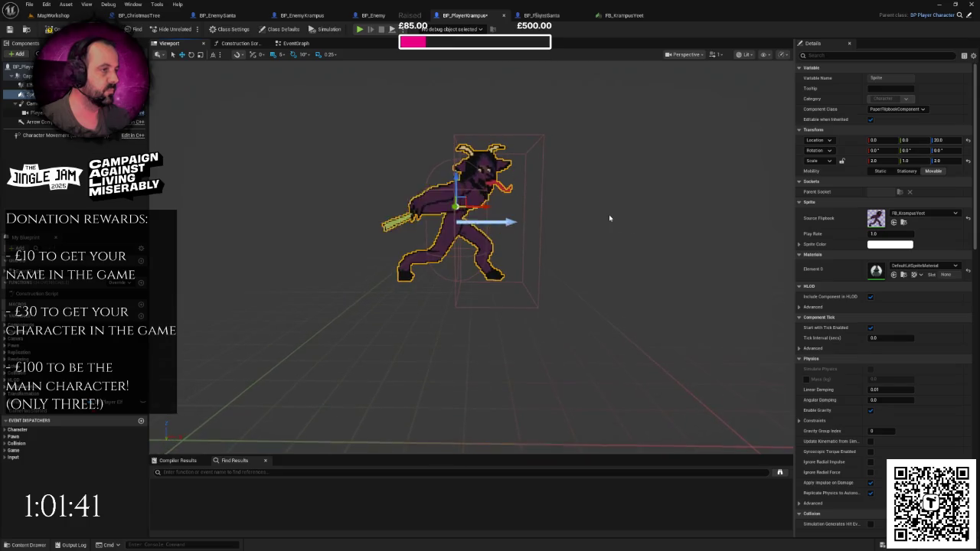
pyautogui.click(919, 213)
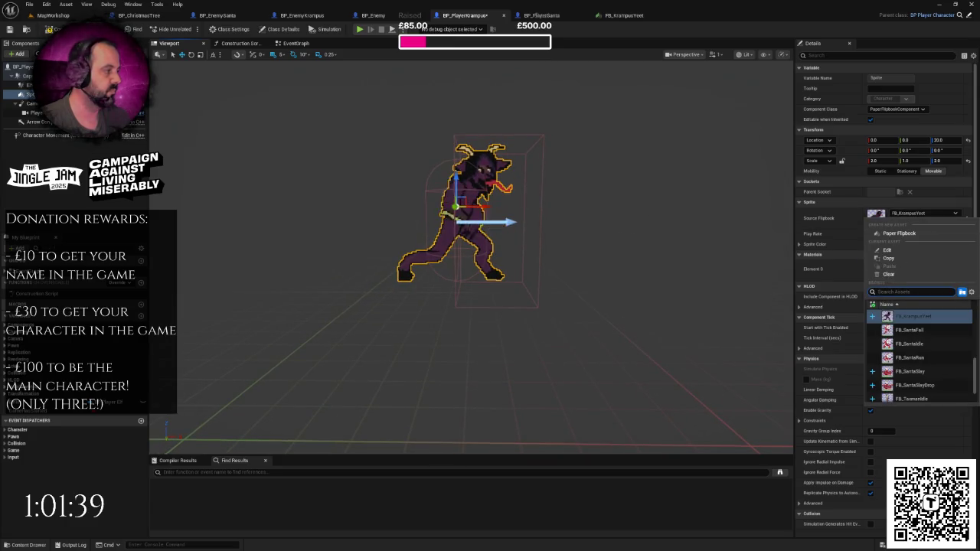
pyautogui.click(689, 229)
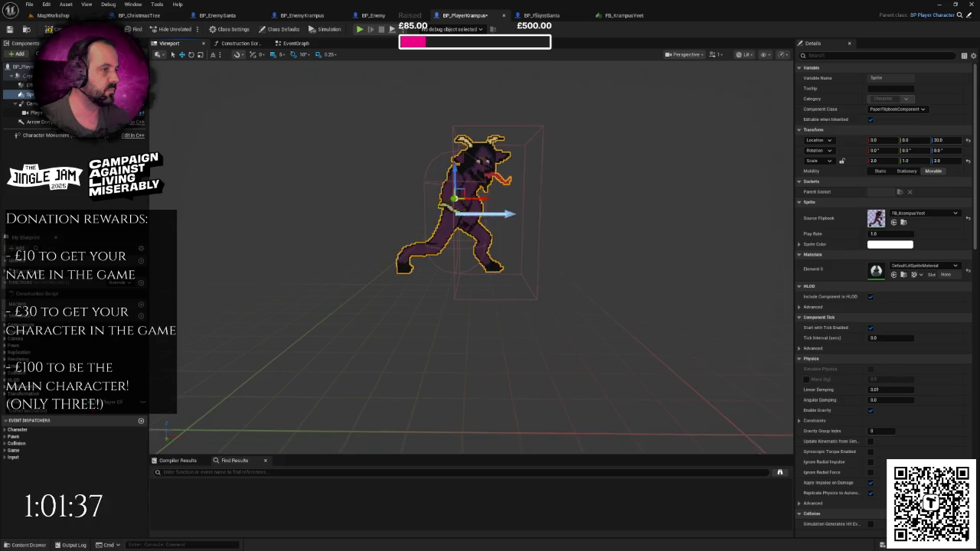
pyautogui.scroll(-3, 536, 184)
pyautogui.scroll(3, 536, 184)
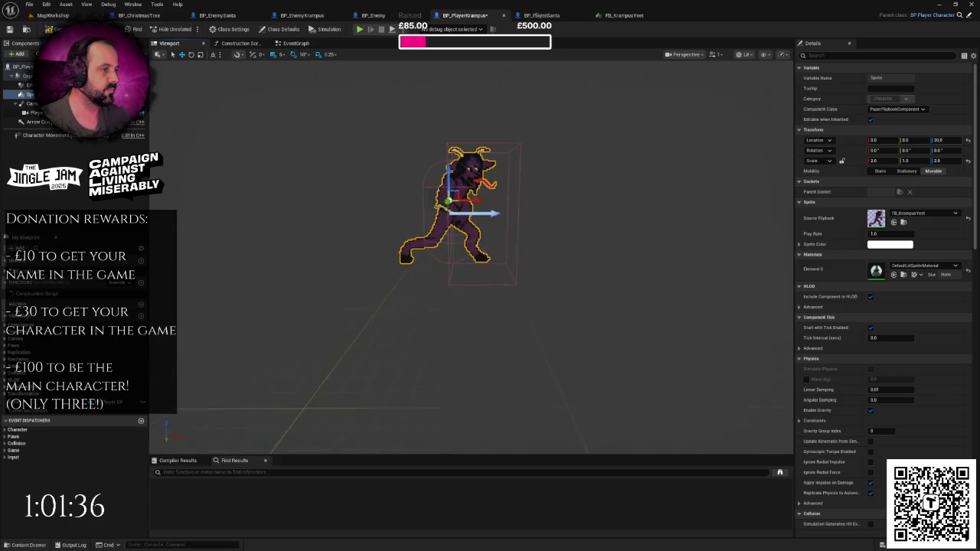
# Reset the sprite's Location Z to 0 and settle on FB_KrampusIdle after trying Yeet.
pyautogui.click(947, 140)
pyautogui.write('0')
pyautogui.press('Return')
pyautogui.click(923, 216)
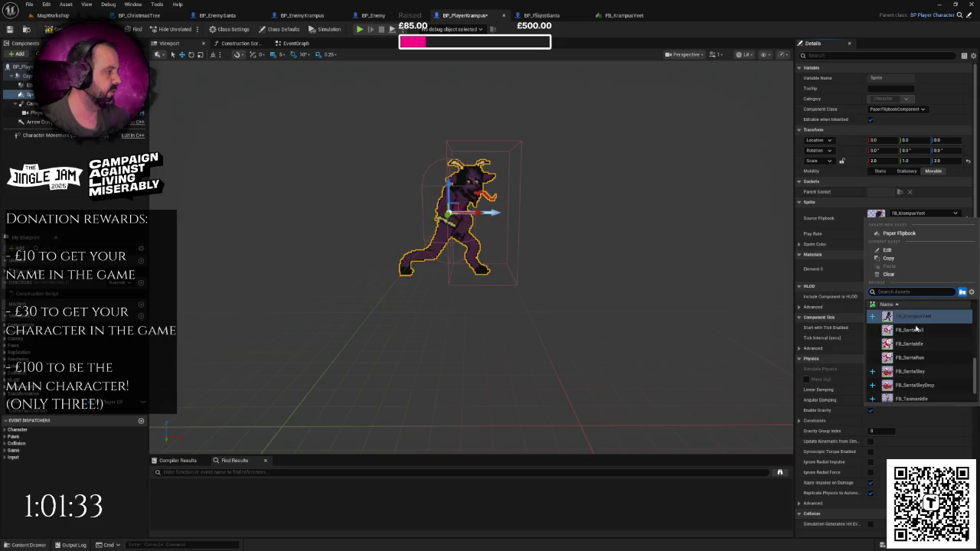
pyautogui.click(920, 318)
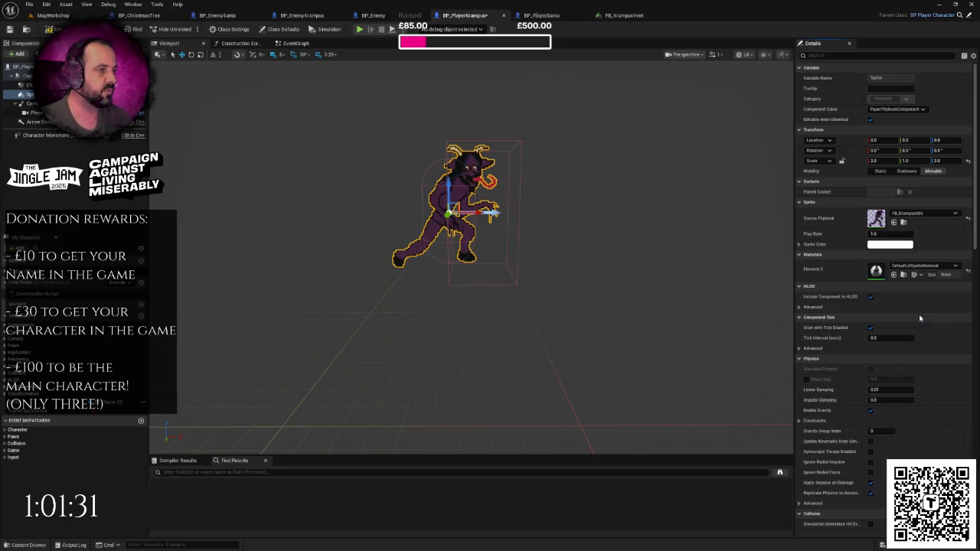
pyautogui.click(923, 213)
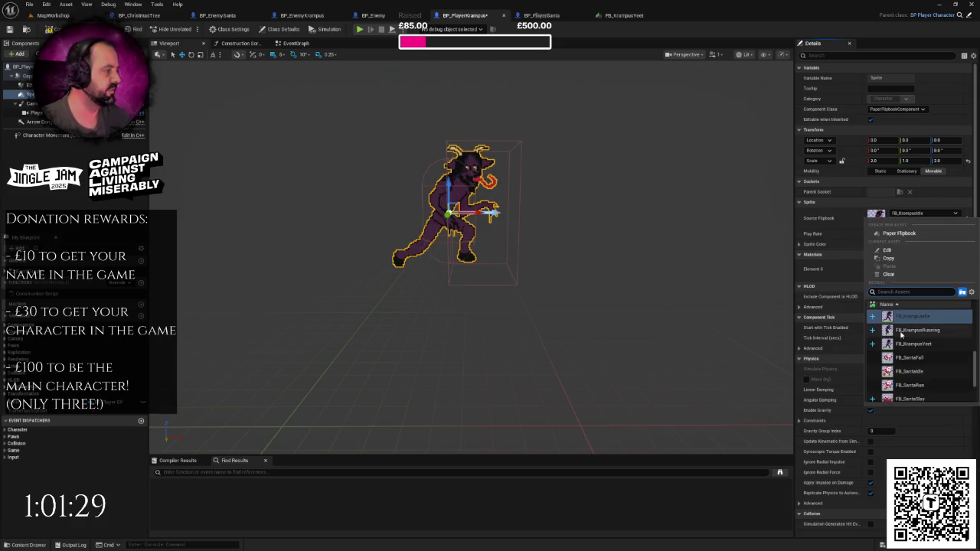
pyautogui.click(907, 345)
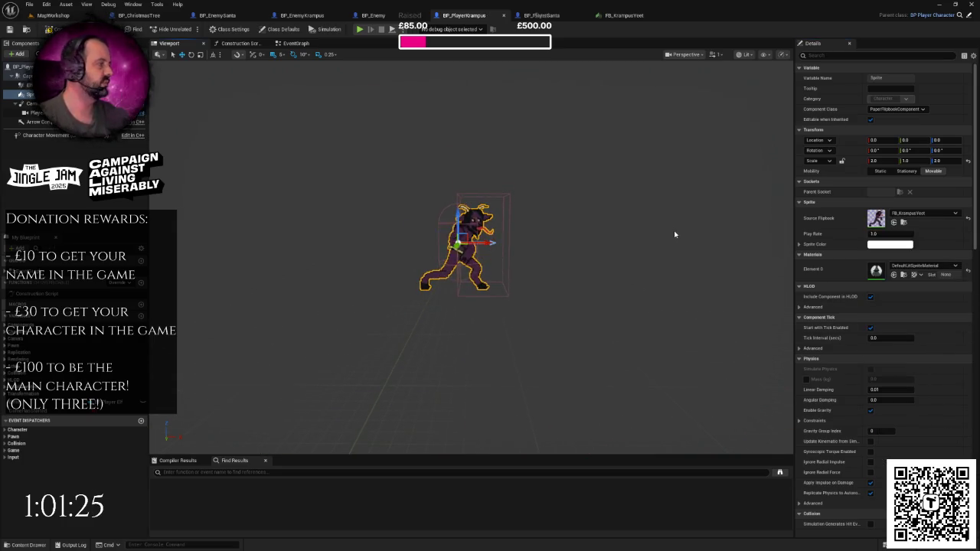
pyautogui.click(923, 213)
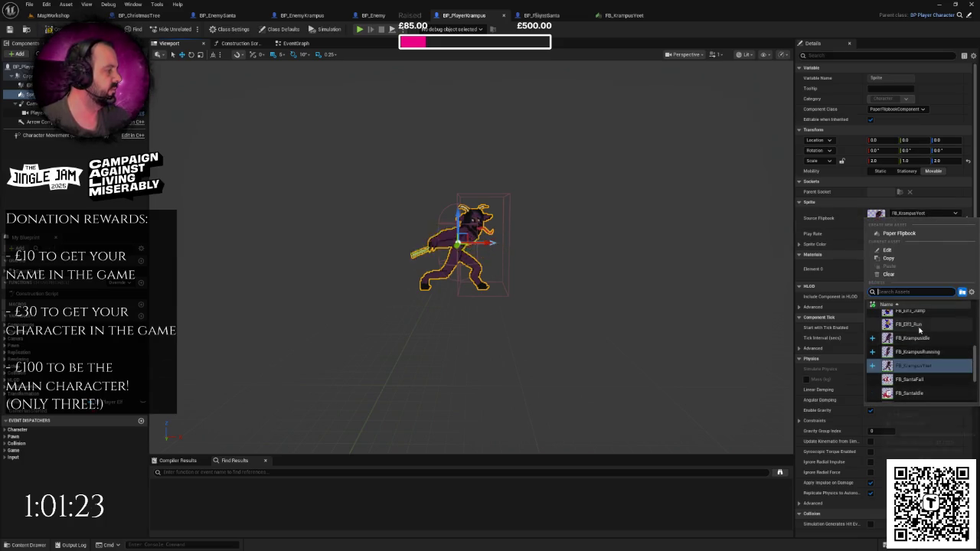
pyautogui.click(914, 338)
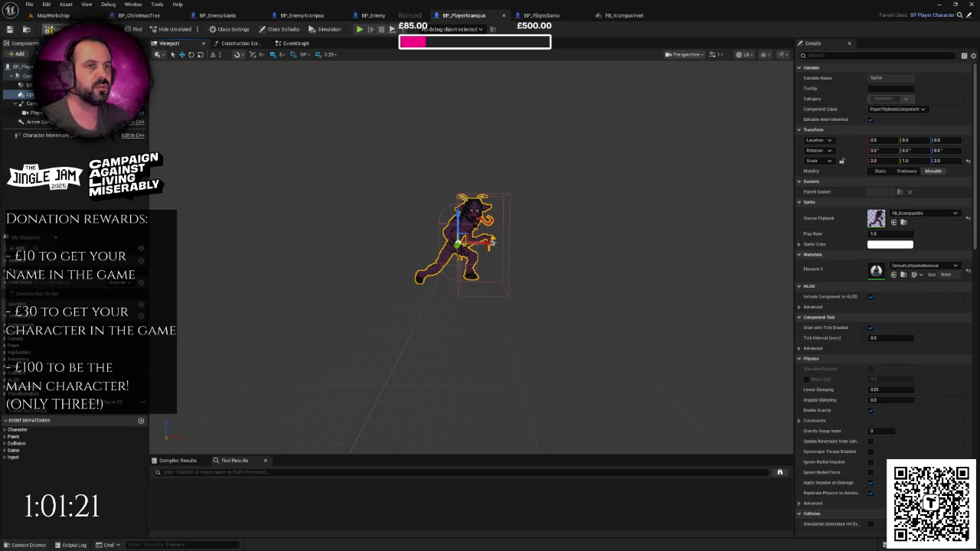
# Zoom out the event graph and shift the Branch and timer node groups to the right.
pyautogui.click(291, 42)
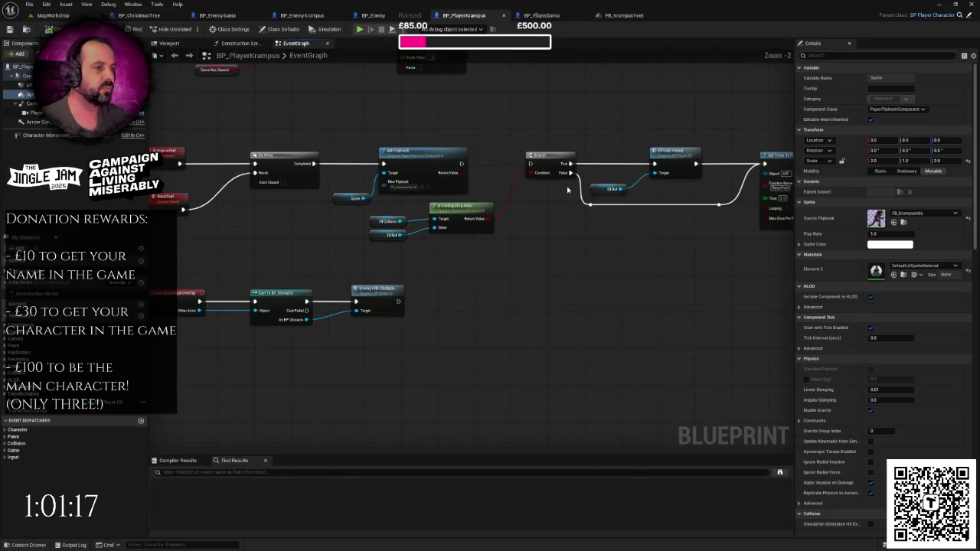
pyautogui.scroll(-2, 306, 219)
pyautogui.moveTo(312, 215); pyautogui.dragTo(510, 261)
pyautogui.moveTo(442, 149)
pyautogui.mouseDown()
pyautogui.moveTo(669, 271)
pyautogui.moveTo(656, 267)
pyautogui.mouseUp()
pyautogui.moveTo(452, 185); pyautogui.dragTo(561, 185)
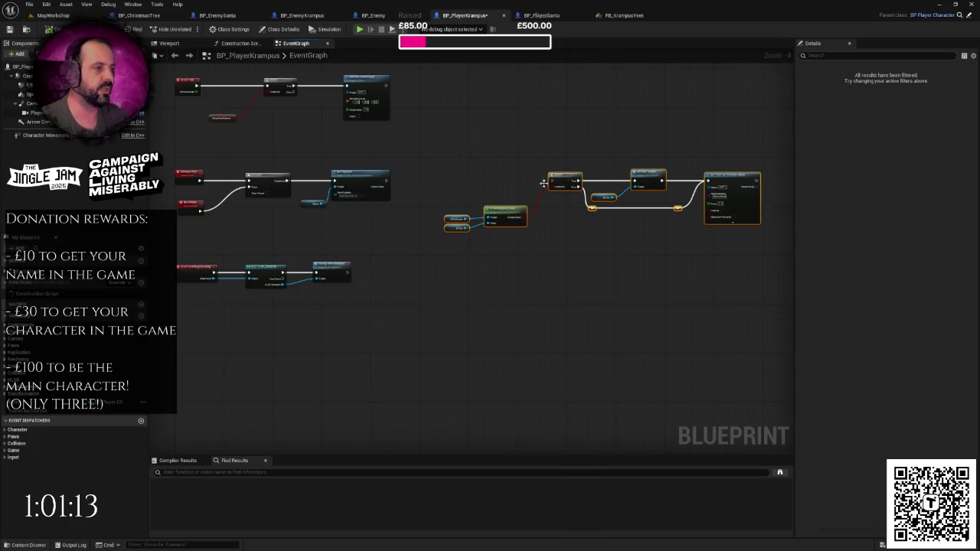
pyautogui.scroll(3, 412, 190)
pyautogui.click(278, 221)
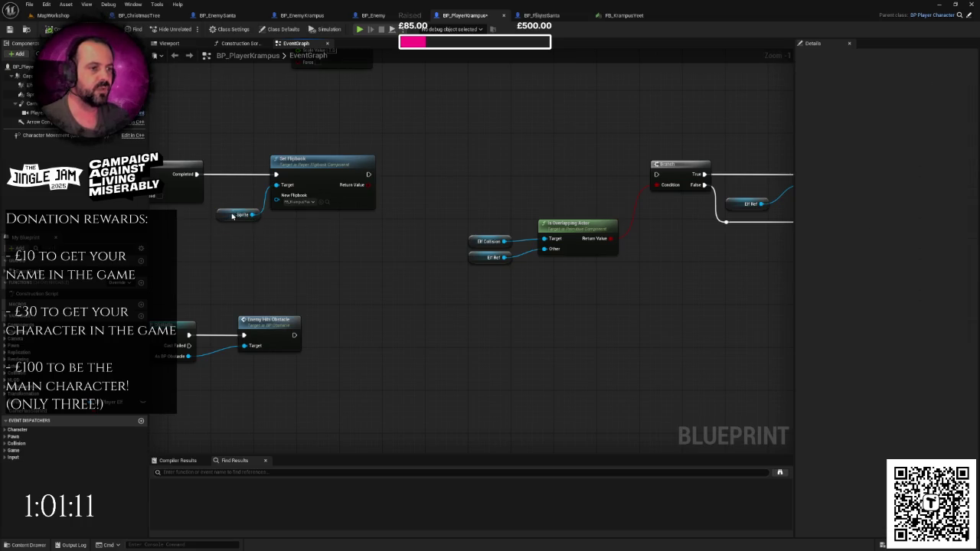
# Add a Sprite Set Relative Location with Z 20, wired between Set Flipbook and the Branch.
pyautogui.moveTo(233, 217)
pyautogui.mouseDown()
pyautogui.moveTo(284, 232)
pyautogui.moveTo(364, 207)
pyautogui.mouseUp()
pyautogui.write('setrela')
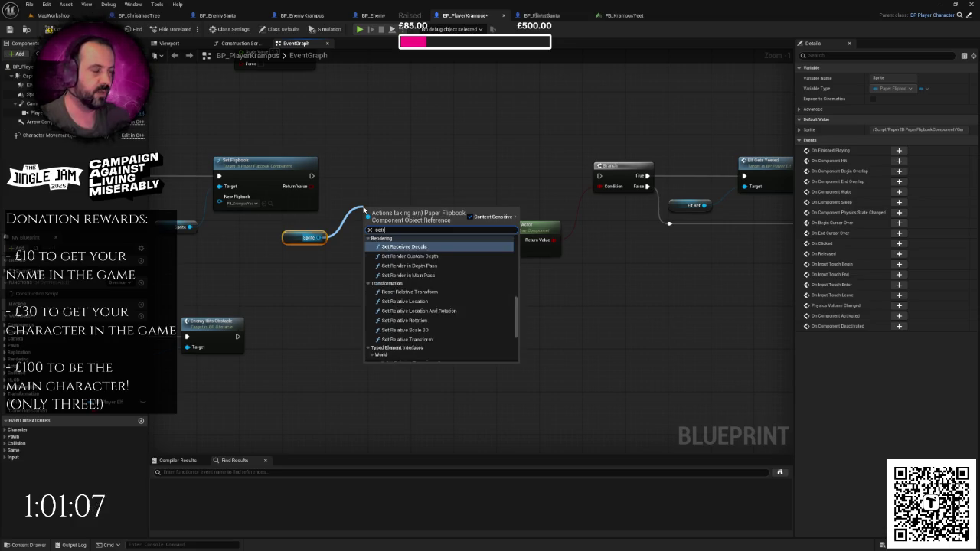
pyautogui.doubleClick(31, 94)
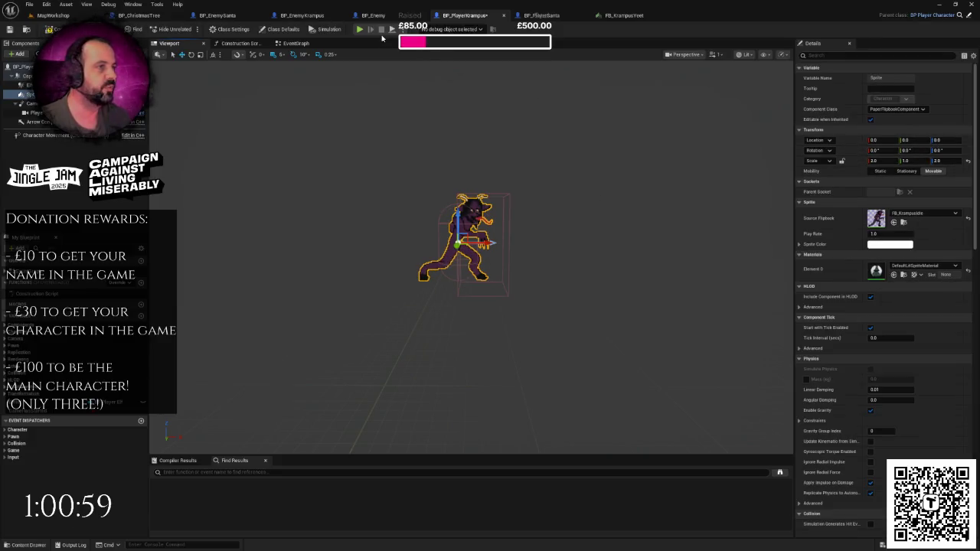
pyautogui.click(296, 42)
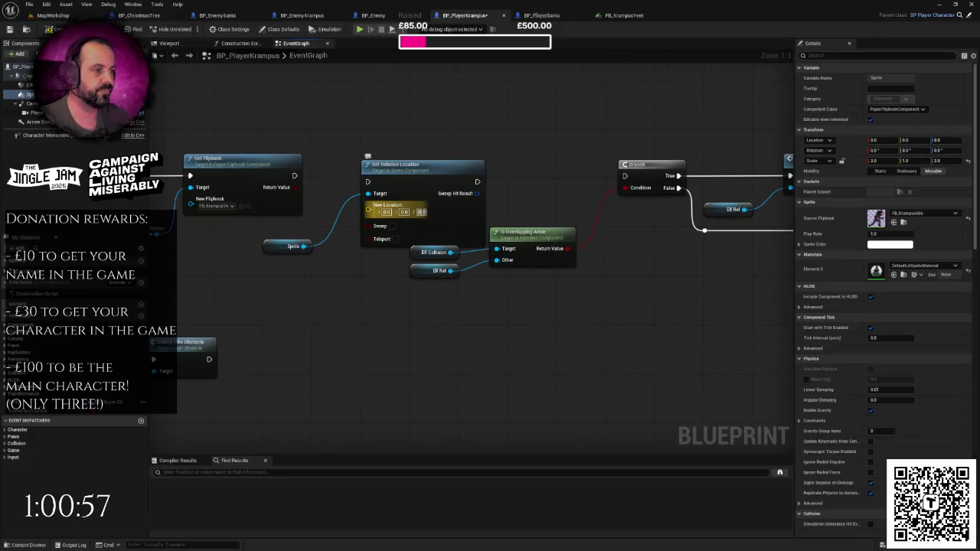
pyautogui.write('20')
pyautogui.press('Return')
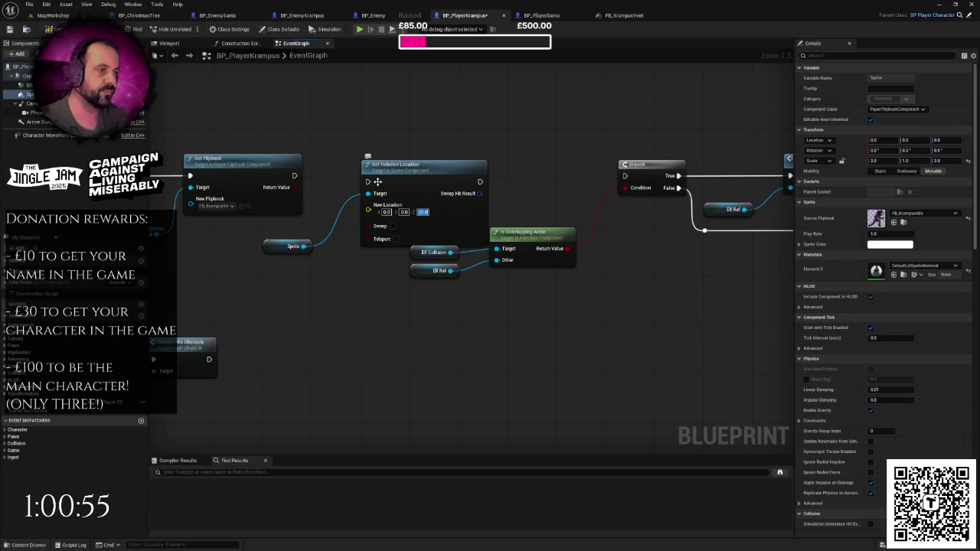
pyautogui.moveTo(368, 182); pyautogui.dragTo(297, 176)
pyautogui.moveTo(418, 176); pyautogui.dragTo(404, 170)
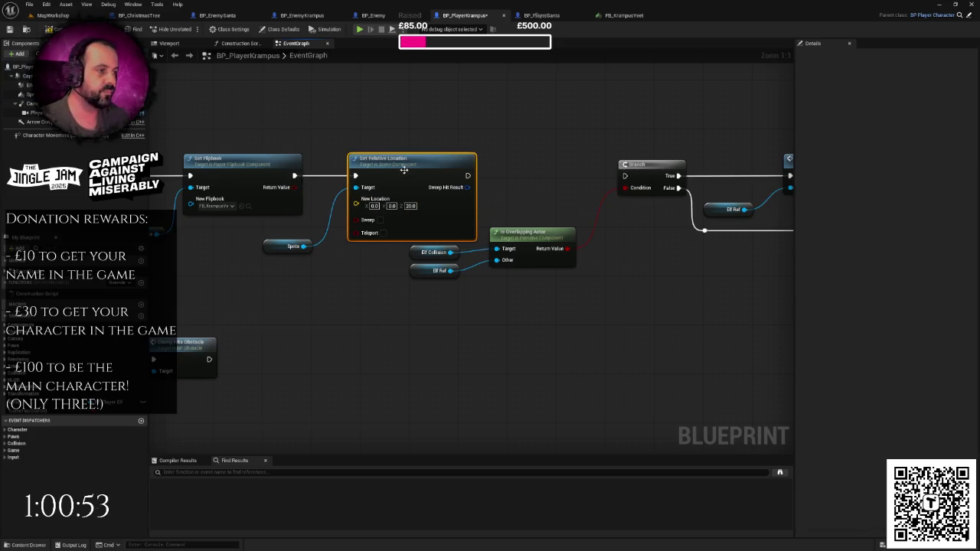
pyautogui.moveTo(468, 175)
pyautogui.mouseDown()
pyautogui.moveTo(497, 185)
pyautogui.moveTo(624, 177)
pyautogui.mouseUp()
pyautogui.click(532, 234)
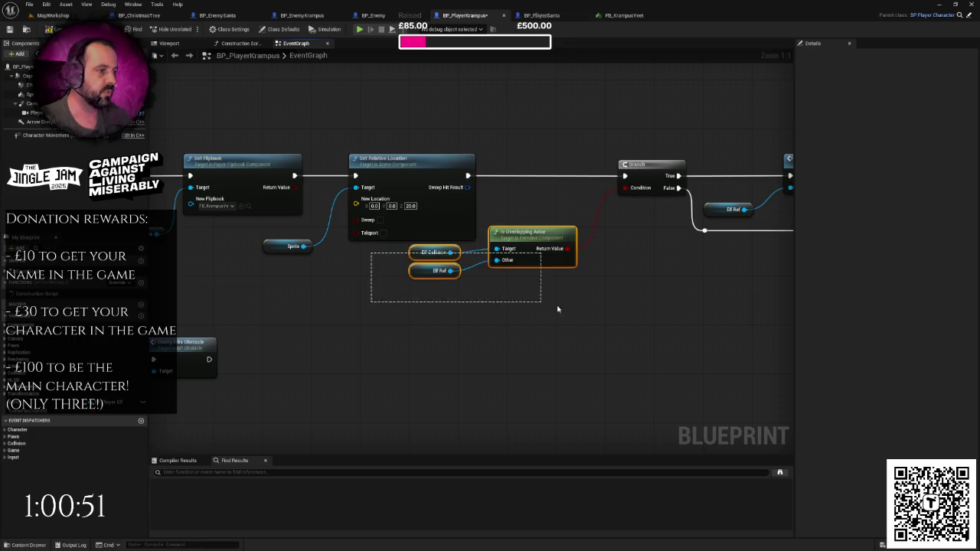
# Move the Is Overlapping Actor and Elf nodes down and shift the Branch chain right.
pyautogui.moveTo(533, 234); pyautogui.dragTo(533, 260)
pyautogui.moveTo(406, 244)
pyautogui.mouseDown()
pyautogui.moveTo(435, 278)
pyautogui.moveTo(426, 288)
pyautogui.mouseUp()
pyautogui.moveTo(346, 299); pyautogui.dragTo(452, 286)
pyautogui.scroll(-2, 451, 286)
pyautogui.moveTo(584, 265)
pyautogui.mouseDown()
pyautogui.moveTo(525, 245)
pyautogui.moveTo(365, 269)
pyautogui.mouseUp()
pyautogui.scroll(-1, 472, 267)
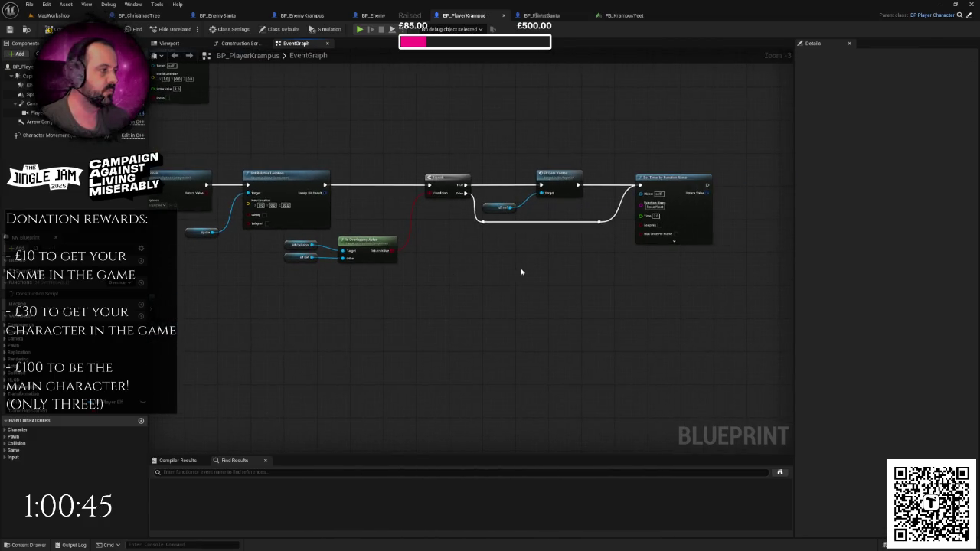
pyautogui.scroll(-2, 425, 261)
pyautogui.moveTo(429, 274); pyautogui.dragTo(431, 274)
pyautogui.moveTo(478, 201); pyautogui.dragTo(534, 244)
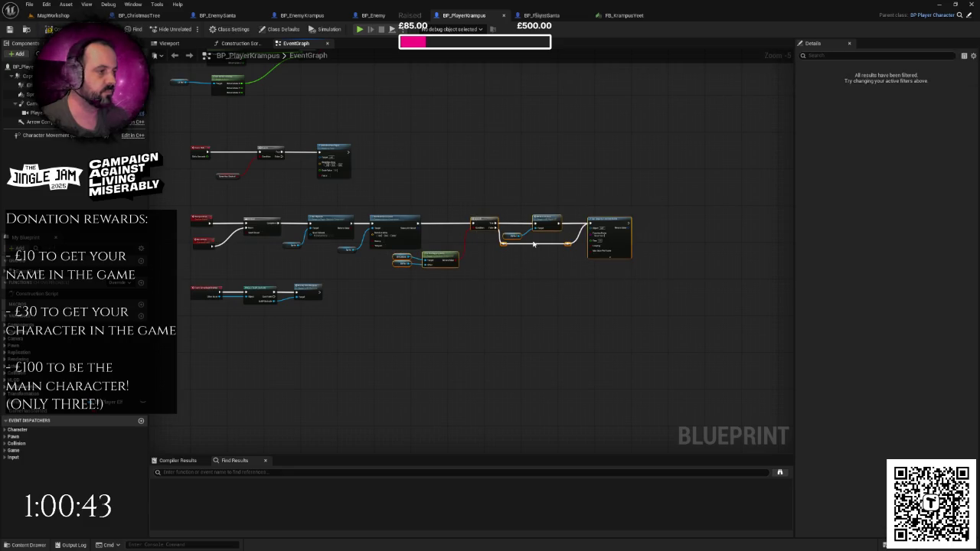
pyautogui.moveTo(481, 223); pyautogui.dragTo(559, 222)
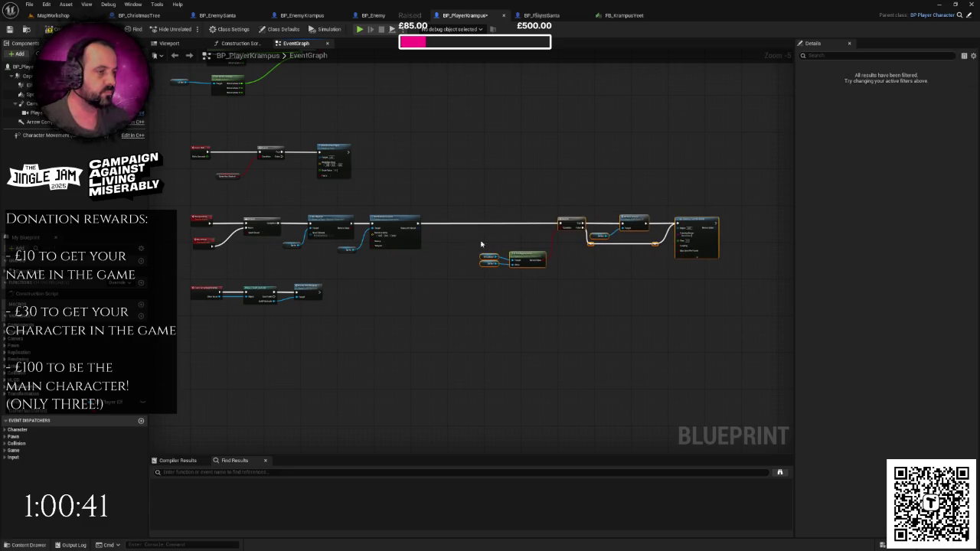
pyautogui.click(457, 246)
pyautogui.scroll(3, 457, 246)
# Add Stop Movement Immediately on Character Movement, wired after Set Relative Location.
pyautogui.rightClick(457, 247)
pyautogui.write('stopmove')
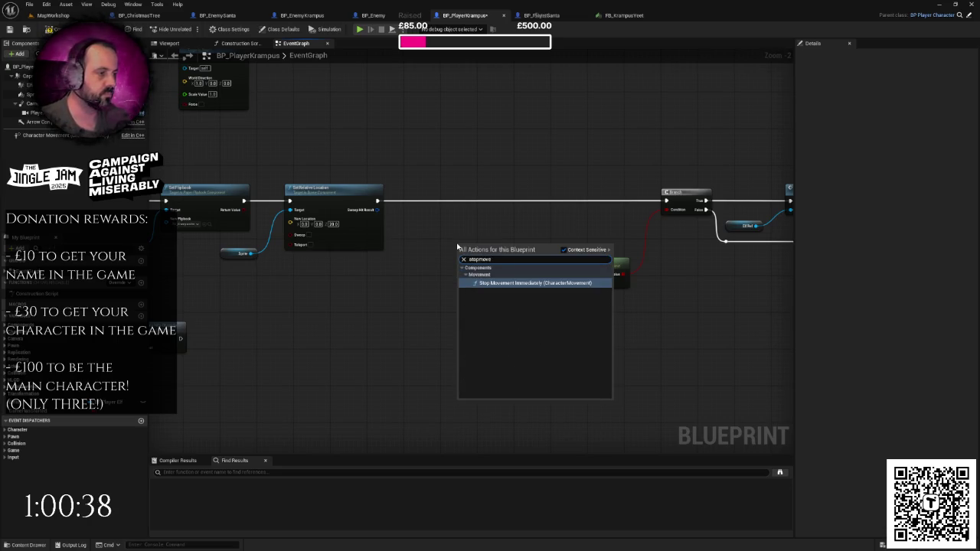
pyautogui.press('Return')
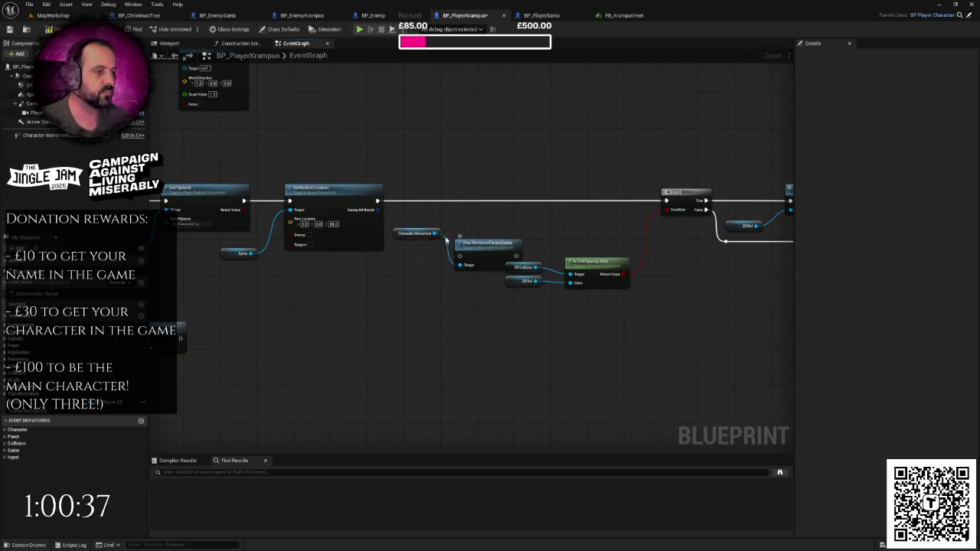
pyautogui.click(404, 248)
pyautogui.moveTo(577, 259)
pyautogui.mouseDown()
pyautogui.moveTo(725, 258)
pyautogui.moveTo(567, 270)
pyautogui.moveTo(624, 214)
pyautogui.moveTo(501, 226)
pyautogui.mouseUp()
pyautogui.moveTo(417, 214)
pyautogui.mouseDown()
pyautogui.moveTo(560, 225)
pyautogui.moveTo(705, 213)
pyautogui.mouseUp()
# Place a Delay after Stop Movement Immediately leading into the Branch and edit its duration.
pyautogui.scroll(-1, 649, 236)
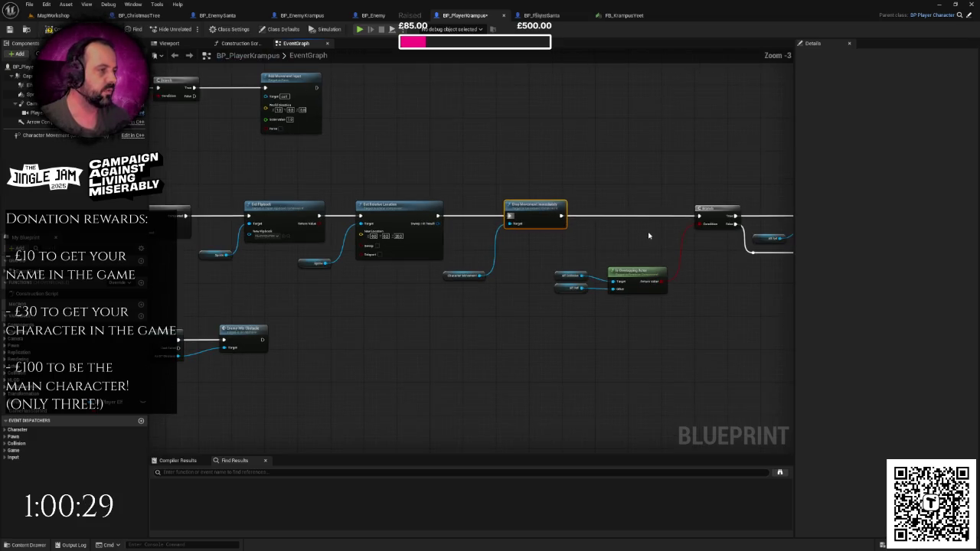
pyautogui.moveTo(649, 236); pyautogui.dragTo(555, 243)
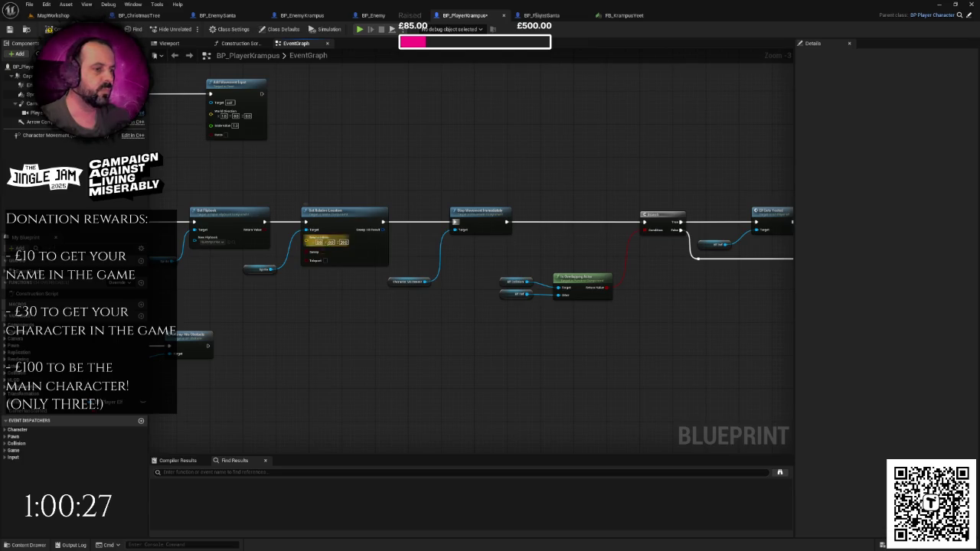
pyautogui.moveTo(505, 216)
pyautogui.mouseDown()
pyautogui.moveTo(379, 227)
pyautogui.moveTo(433, 230)
pyautogui.mouseUp()
pyautogui.write('delay')
pyautogui.press('Return')
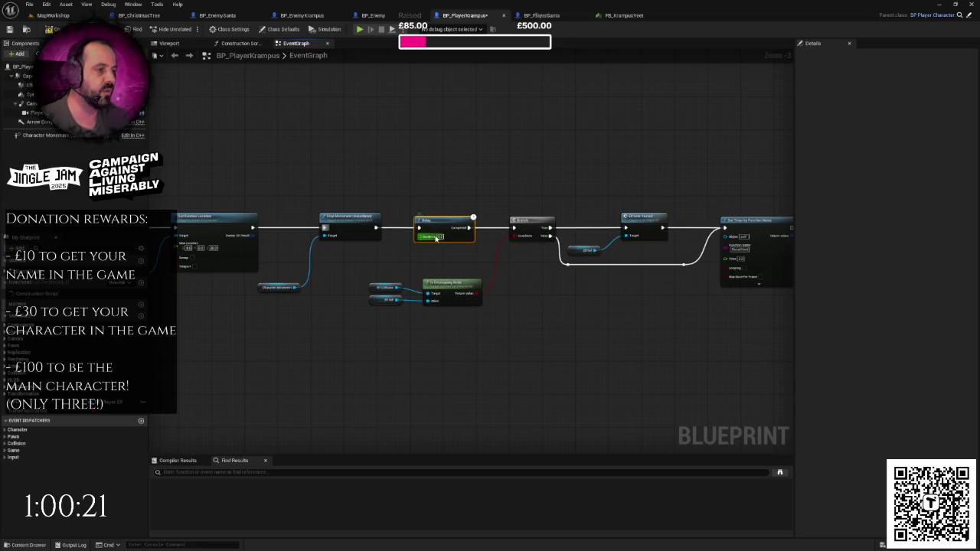
pyautogui.click(435, 238)
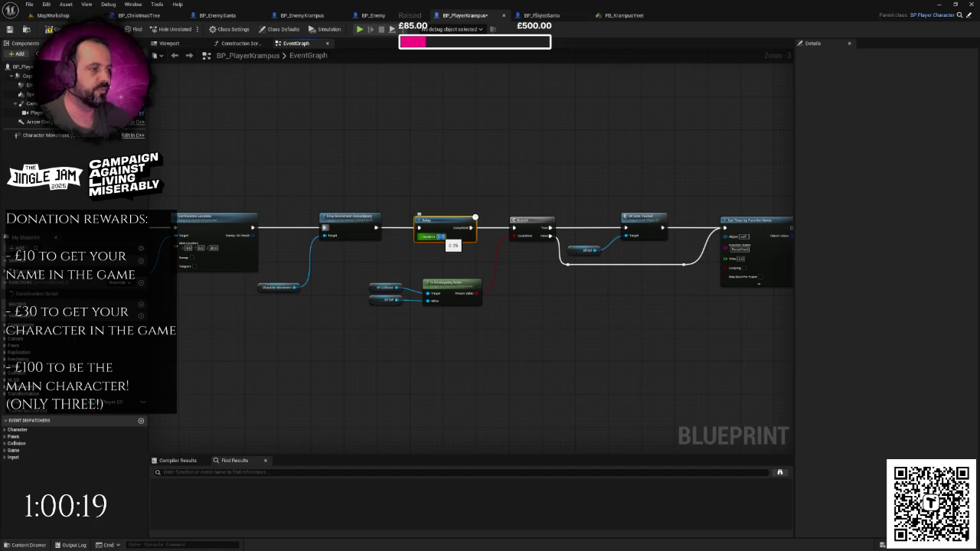
pyautogui.moveTo(545, 192); pyautogui.dragTo(499, 215)
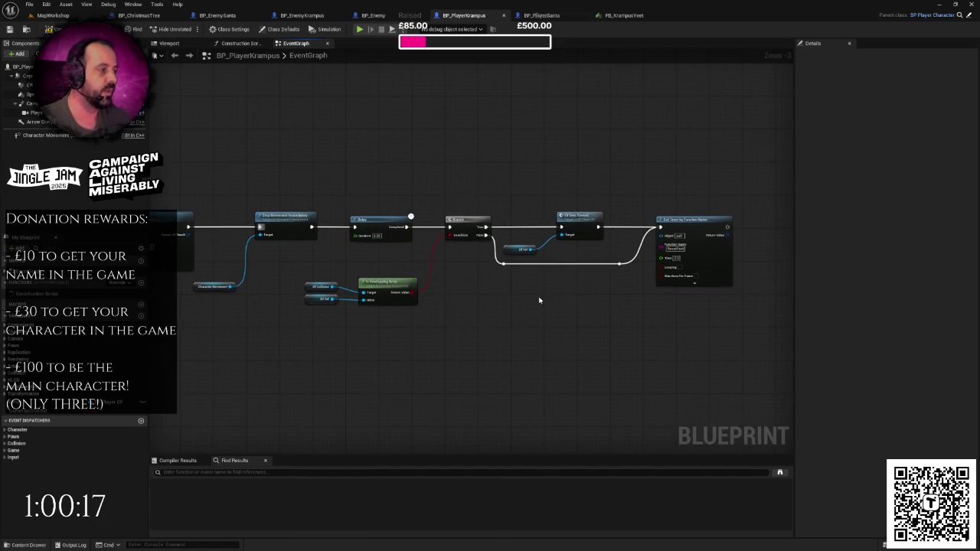
pyautogui.moveTo(539, 300)
pyautogui.mouseDown()
pyautogui.moveTo(471, 278)
pyautogui.moveTo(624, 278)
pyautogui.moveTo(706, 262)
pyautogui.moveTo(482, 245)
pyautogui.mouseUp()
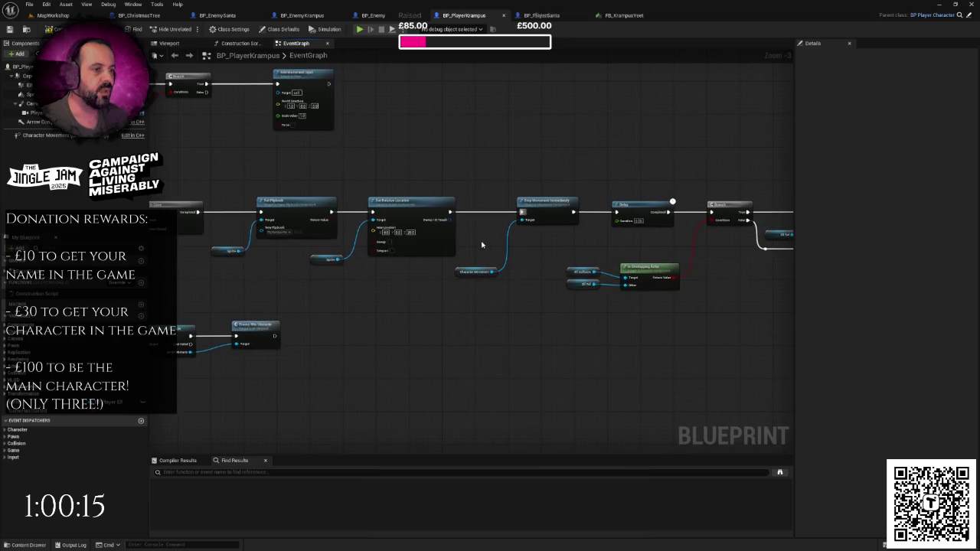
# Paste copies of the Set Flipbook and Set Relative Location nodes after Set Timer by Function Name.
pyautogui.moveTo(226, 194)
pyautogui.mouseDown()
pyautogui.moveTo(383, 280)
pyautogui.moveTo(416, 280)
pyautogui.mouseUp()
pyautogui.scroll(-2, 416, 280)
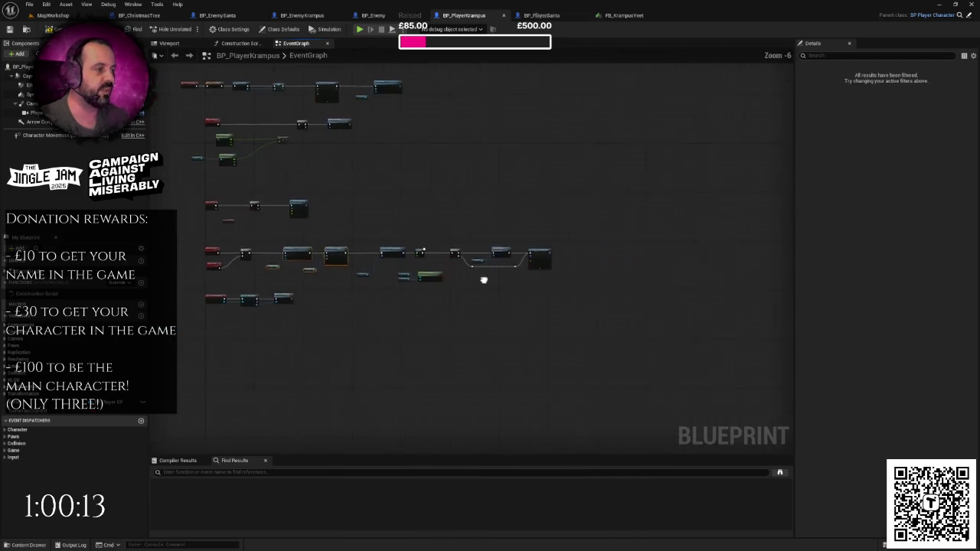
pyautogui.scroll(2, 356, 264)
pyautogui.hotkey('ctrl', 'v')
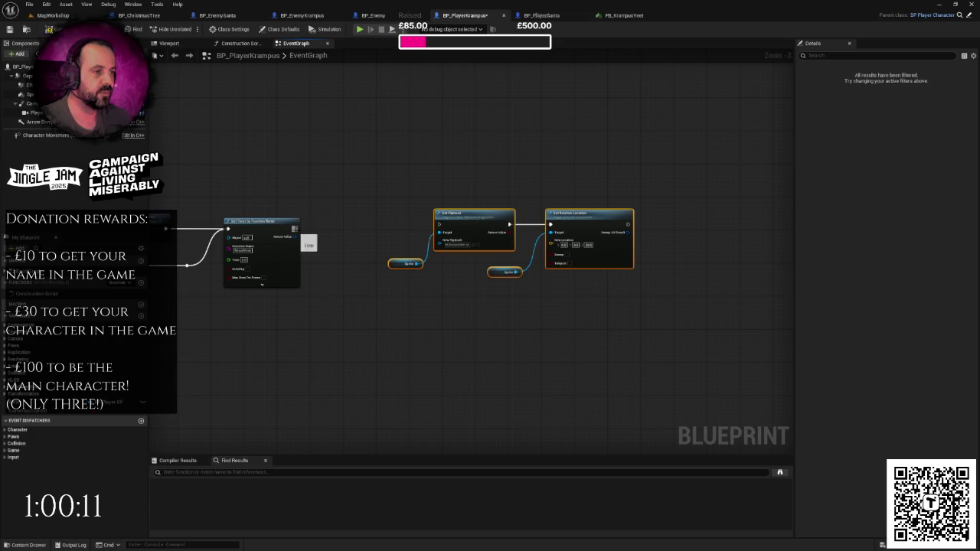
pyautogui.moveTo(296, 228); pyautogui.dragTo(440, 228)
pyautogui.moveTo(376, 196); pyautogui.dragTo(605, 306)
pyautogui.moveTo(480, 217); pyautogui.dragTo(476, 221)
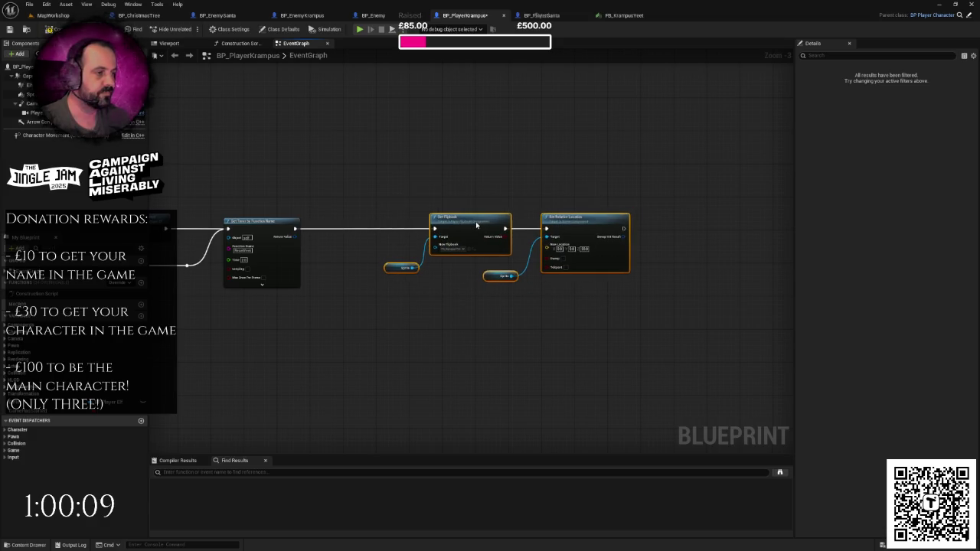
pyautogui.scroll(1, 472, 268)
pyautogui.click(472, 267)
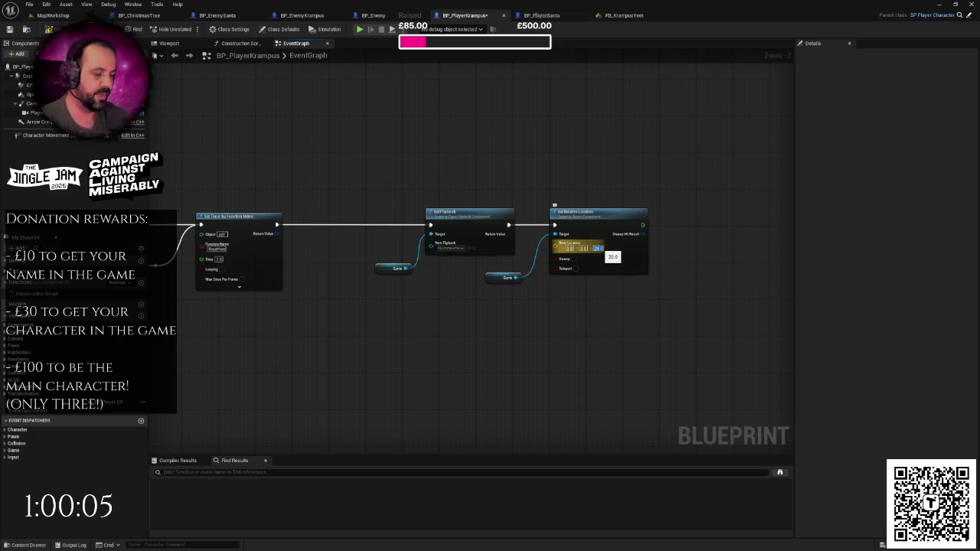
# Set the pasted flipbook to FB_KrampusRunning and shift the four nodes slightly left.
pyautogui.scroll(2, 449, 253)
pyautogui.click(452, 242)
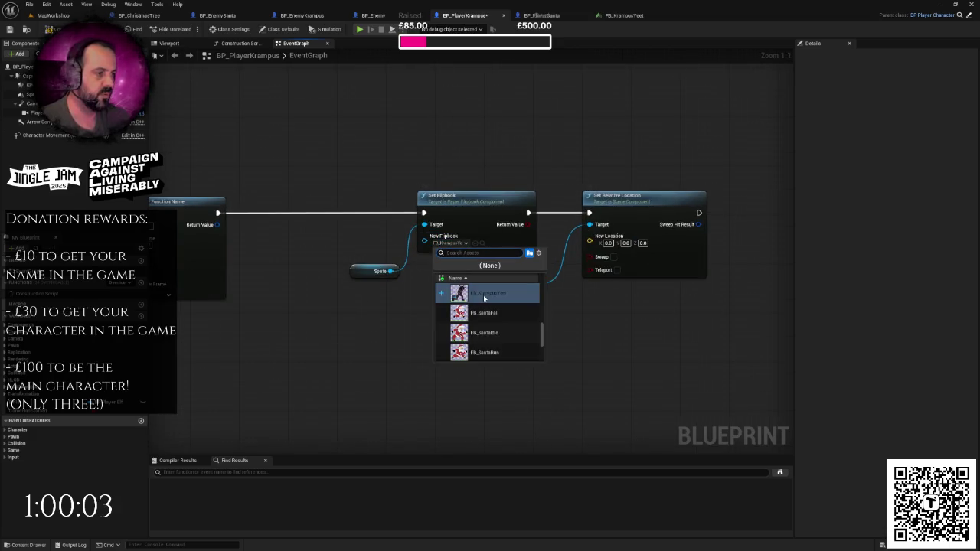
pyautogui.click(503, 297)
pyautogui.scroll(-2, 502, 298)
pyautogui.moveTo(635, 302); pyautogui.dragTo(341, 218)
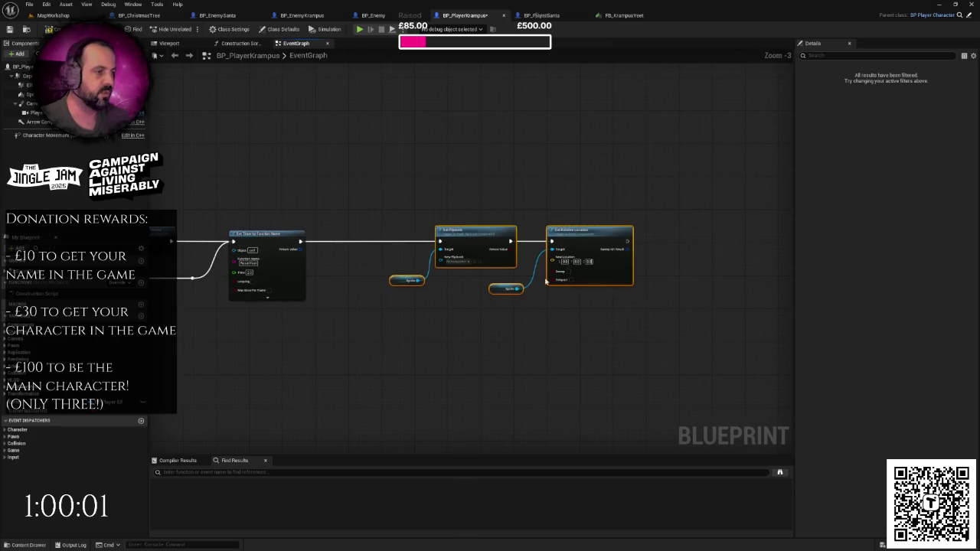
pyautogui.moveTo(447, 227); pyautogui.dragTo(410, 226)
pyautogui.click(410, 279)
pyautogui.moveTo(409, 279); pyautogui.dragTo(519, 274)
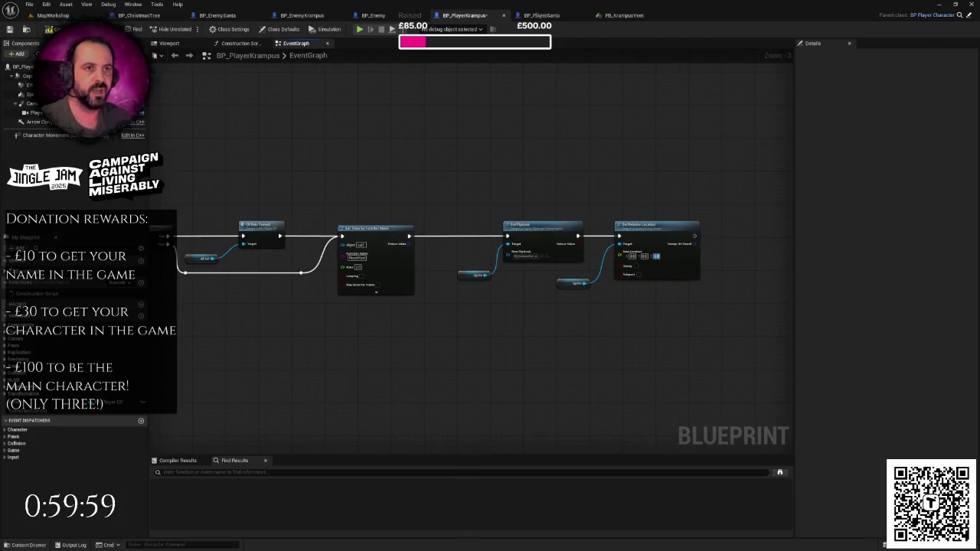
pyautogui.scroll(-4, 342, 137)
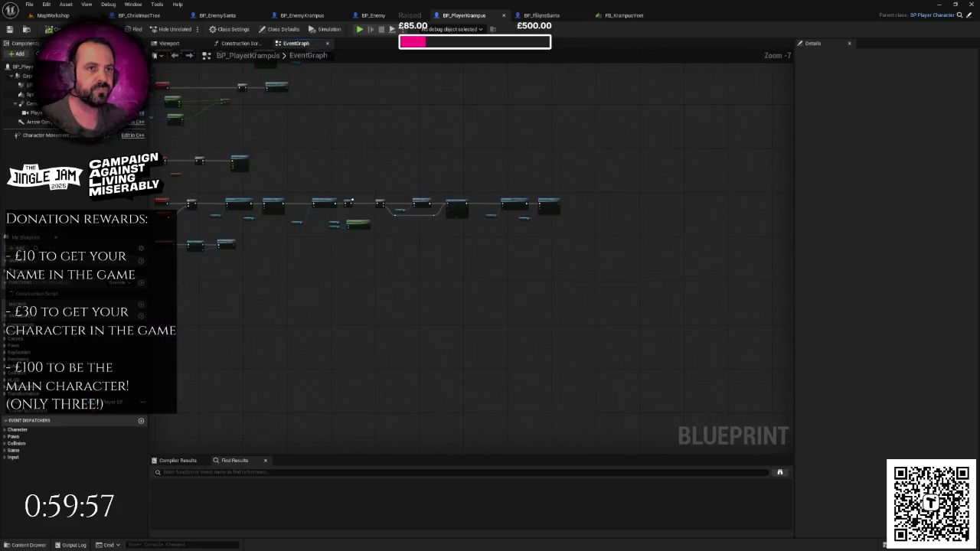
pyautogui.hotkey('ctrl', 'Tab')
# Set Current Level to 2 in BP_JBGameInstance from Blueprints > Global, then maximize the MapWorkshop viewport.
pyautogui.scroll(-3, 632, 295)
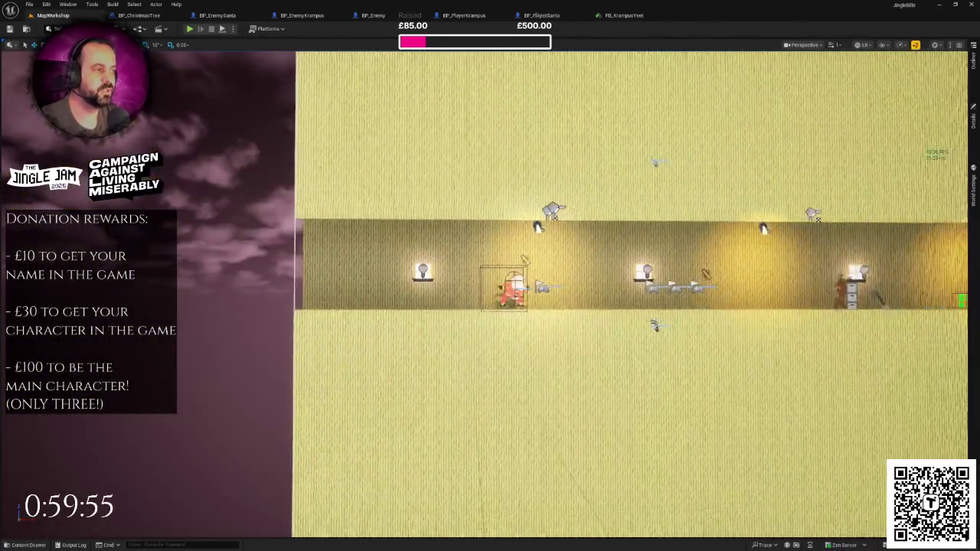
pyautogui.scroll(-2, 370, 113)
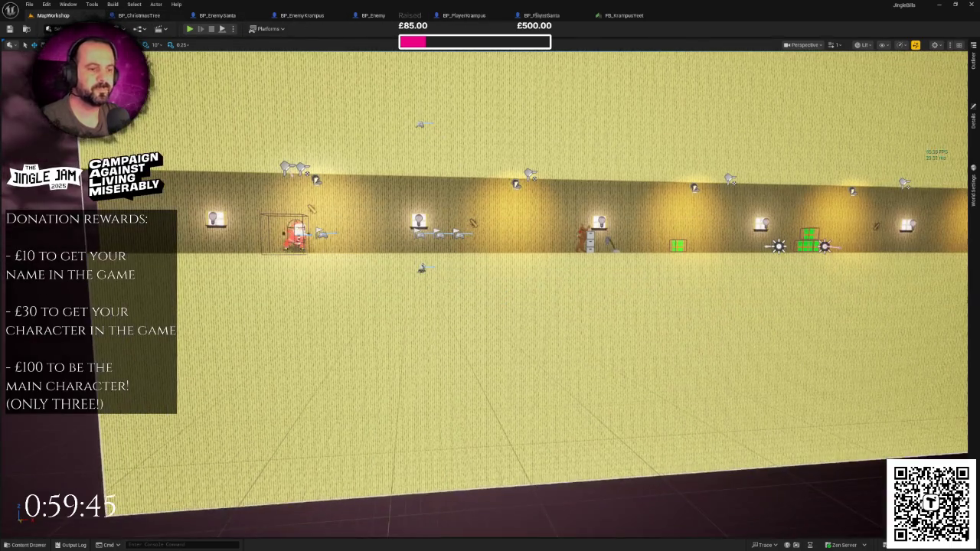
pyautogui.hotkey('ctrl', 'space')
pyautogui.scroll(3, 46, 459)
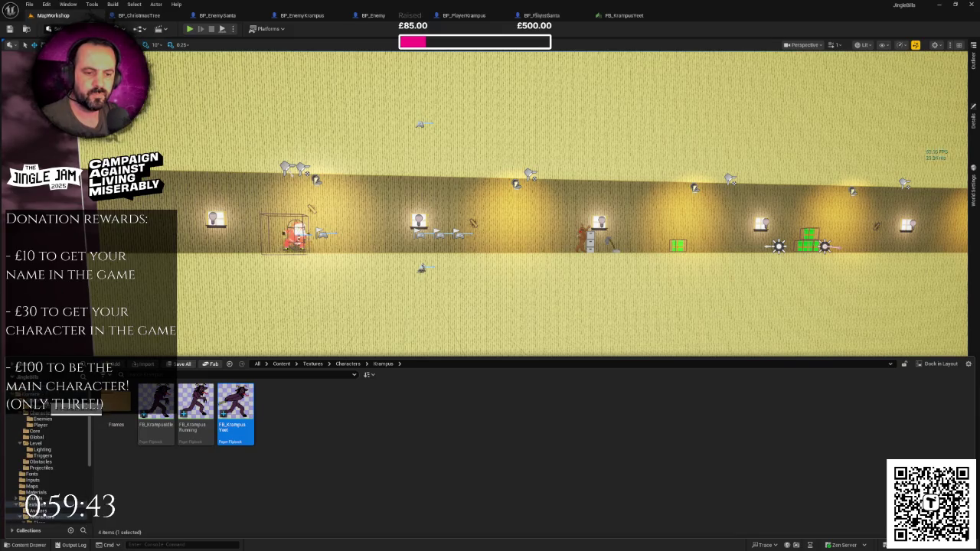
pyautogui.click(38, 406)
pyautogui.click(231, 404)
pyautogui.doubleClick(230, 404)
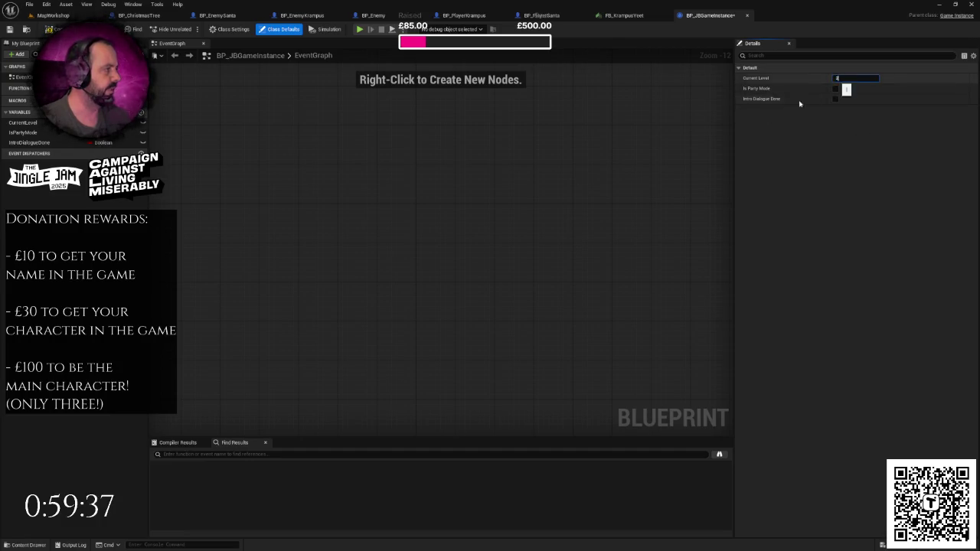
pyautogui.click(584, 177)
pyautogui.click(53, 15)
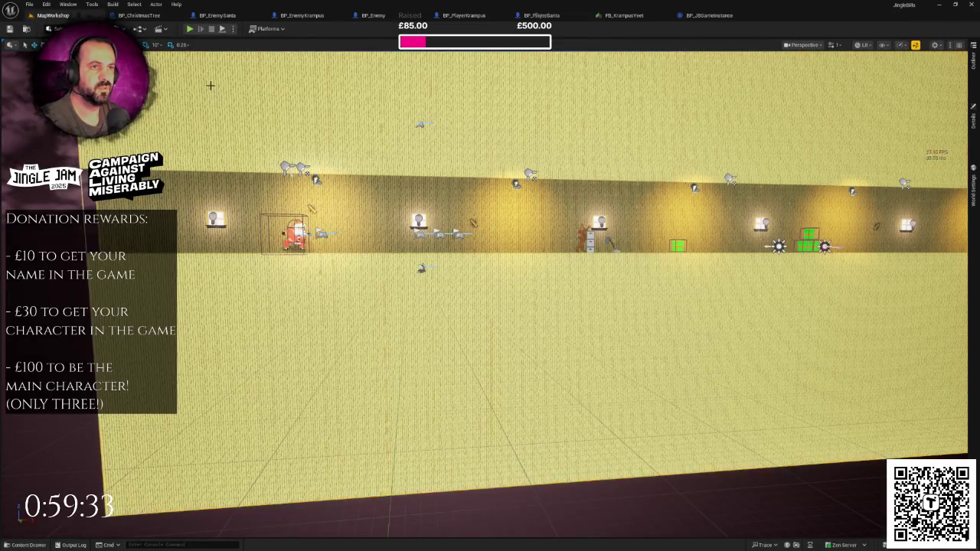
pyautogui.press('F11')
pyautogui.press('F11')
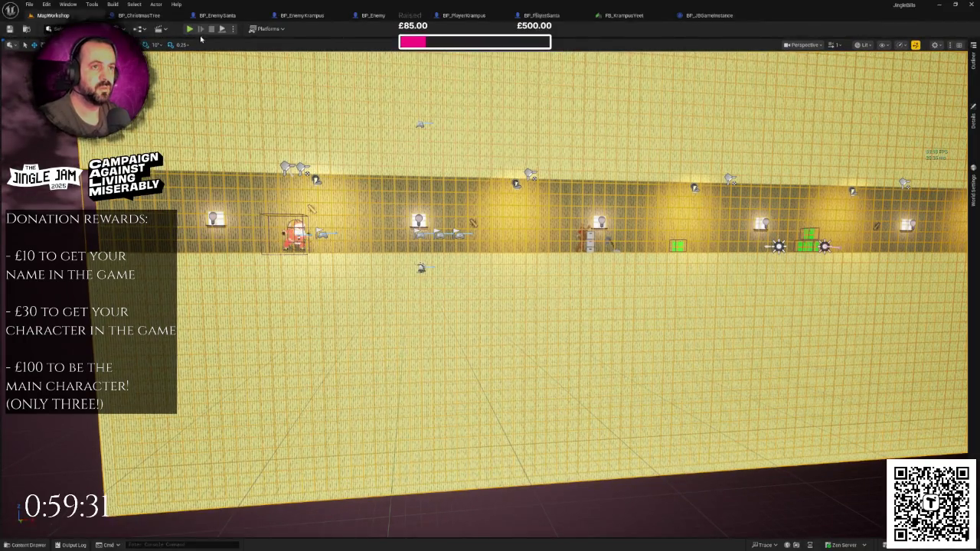
# Run a quick play session, then set BP_JBGameInstance's Current Level to 3.
pyautogui.click(189, 30)
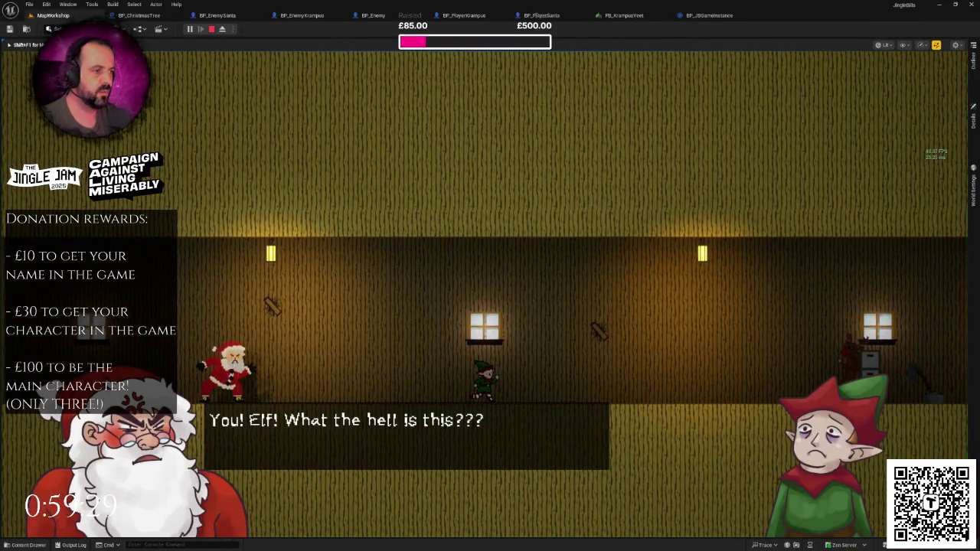
pyautogui.press('F11')
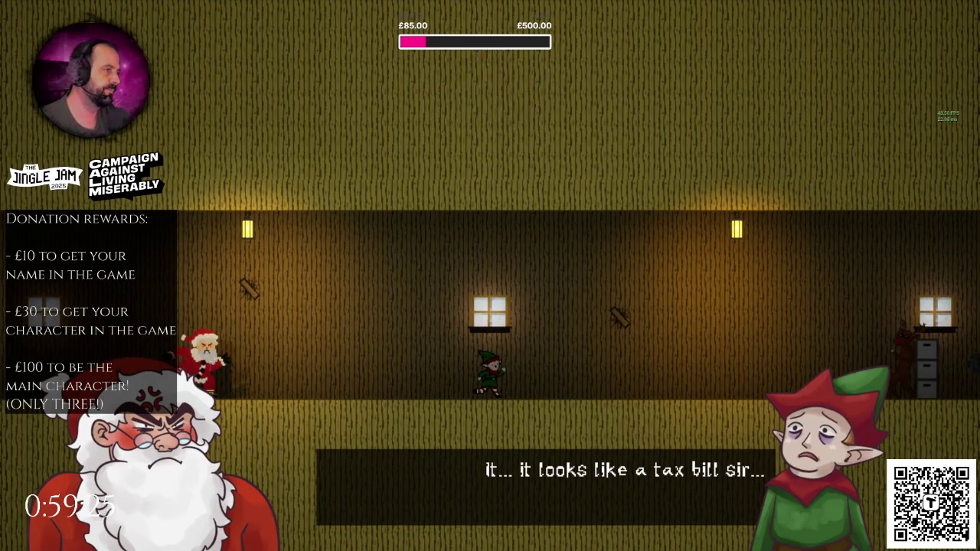
pyautogui.press('Escape')
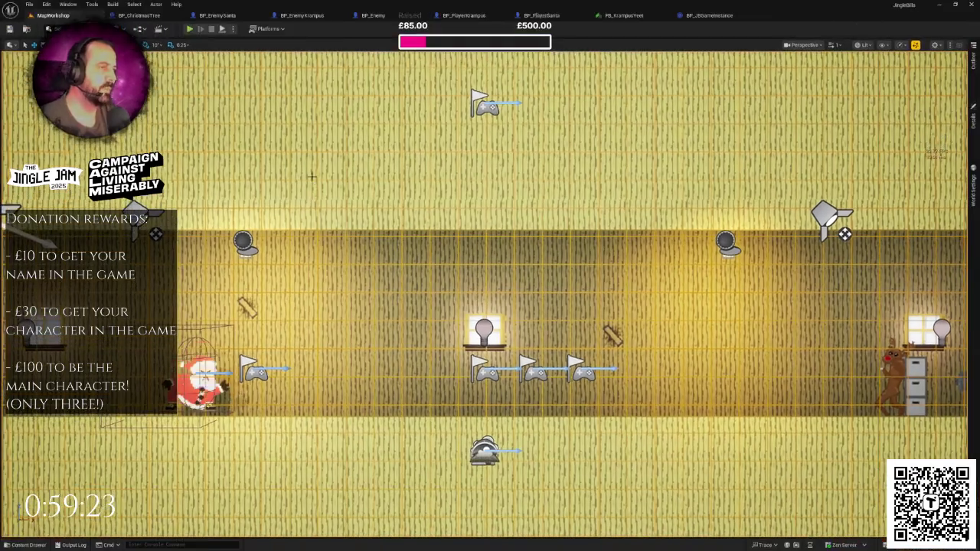
pyautogui.click(710, 17)
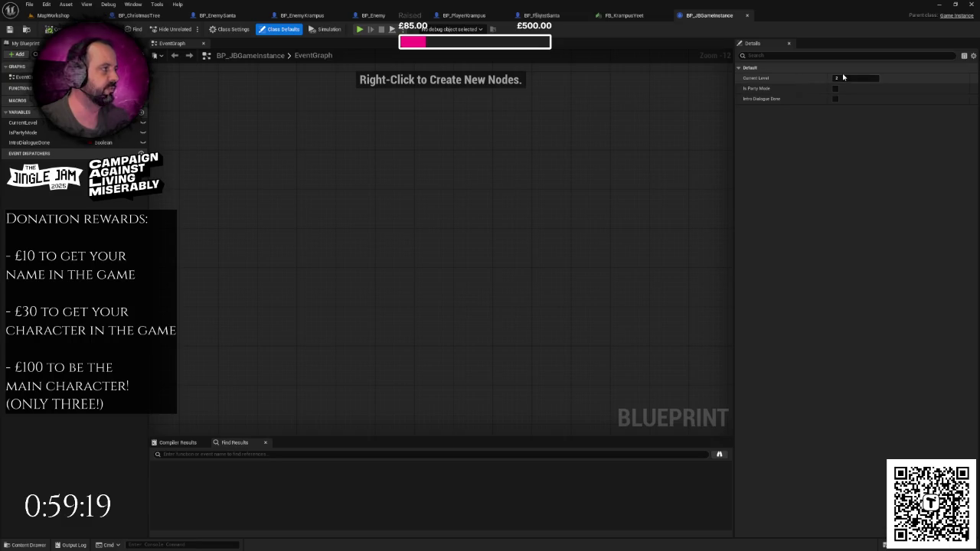
pyautogui.write('3')
pyautogui.press('Return')
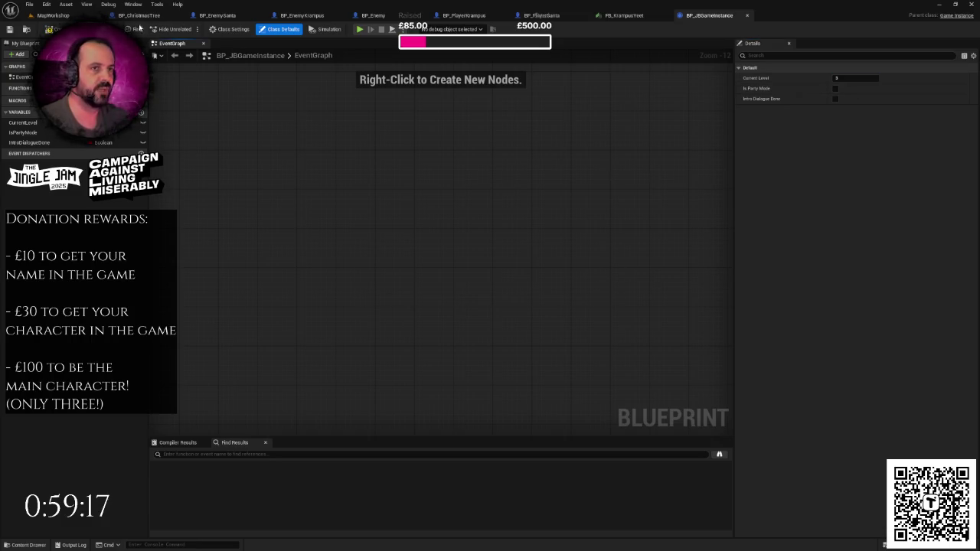
# Playtest MapWorkshop, running the elf right onto the presents as Krampus chases.
pyautogui.click(52, 16)
pyautogui.click(189, 29)
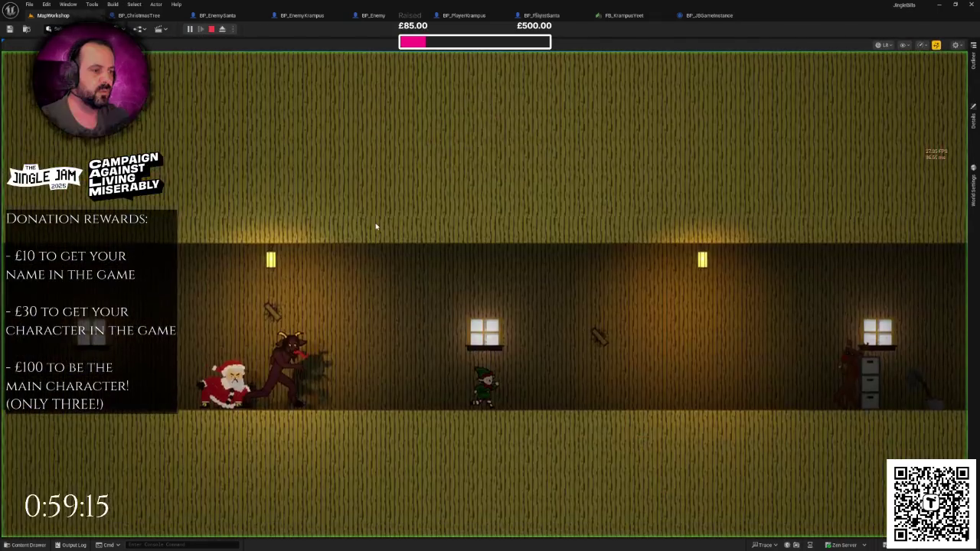
pyautogui.press('F11')
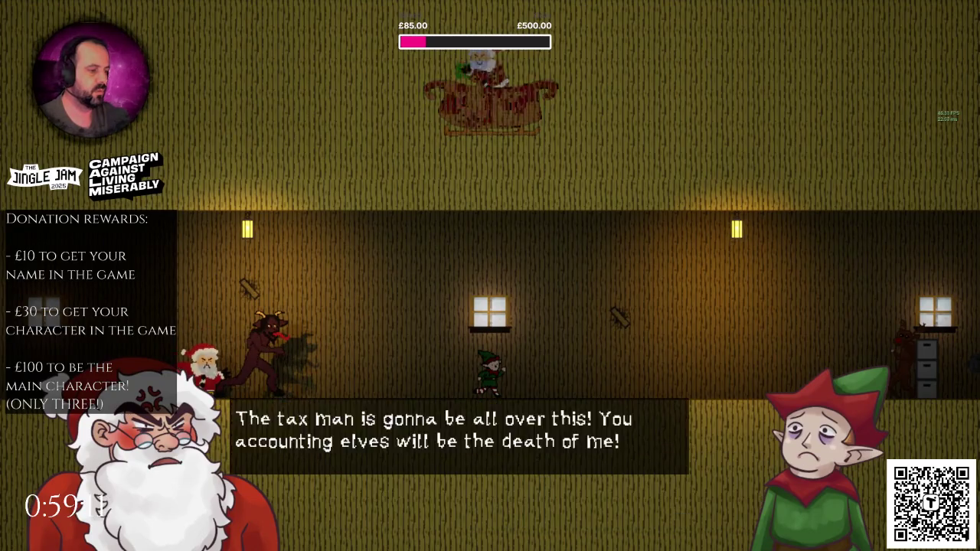
pyautogui.press('space')
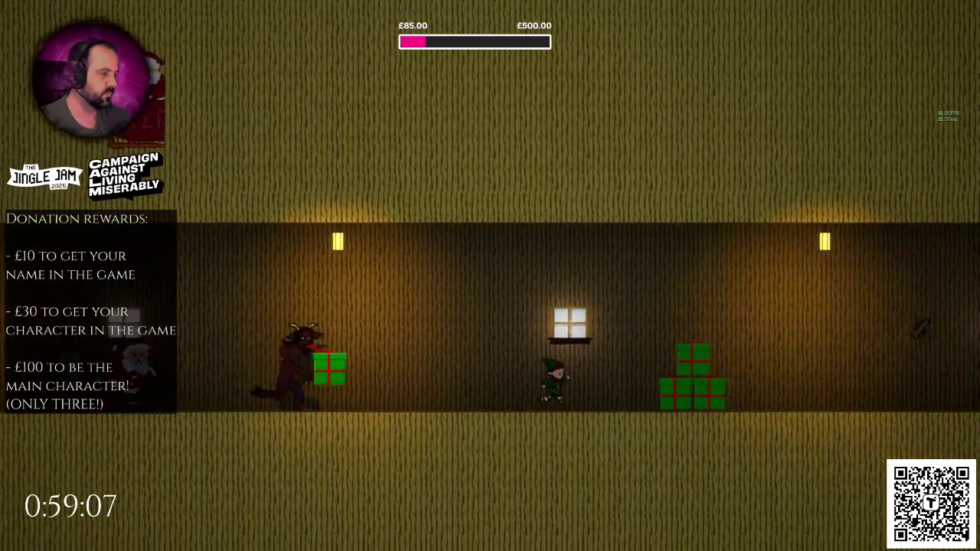
pyautogui.press('space')
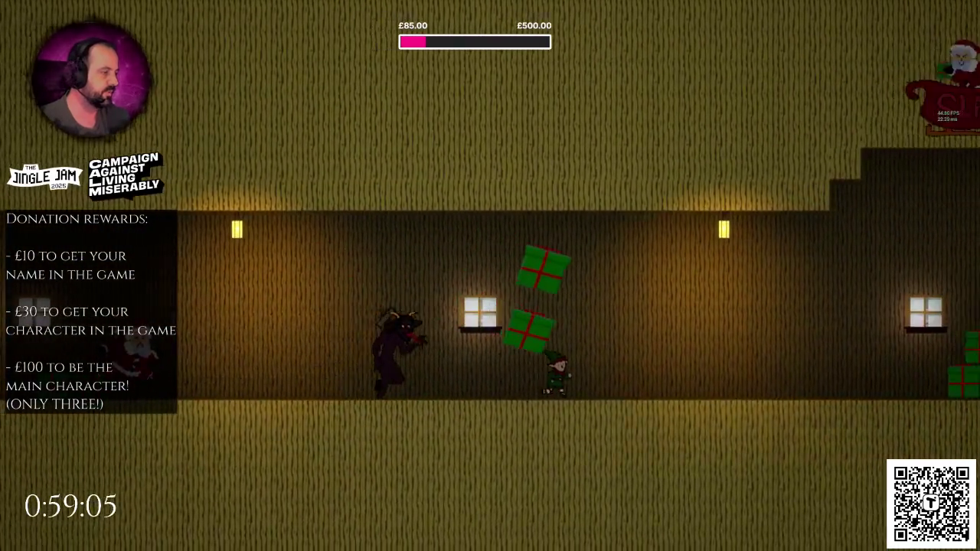
pyautogui.press('space')
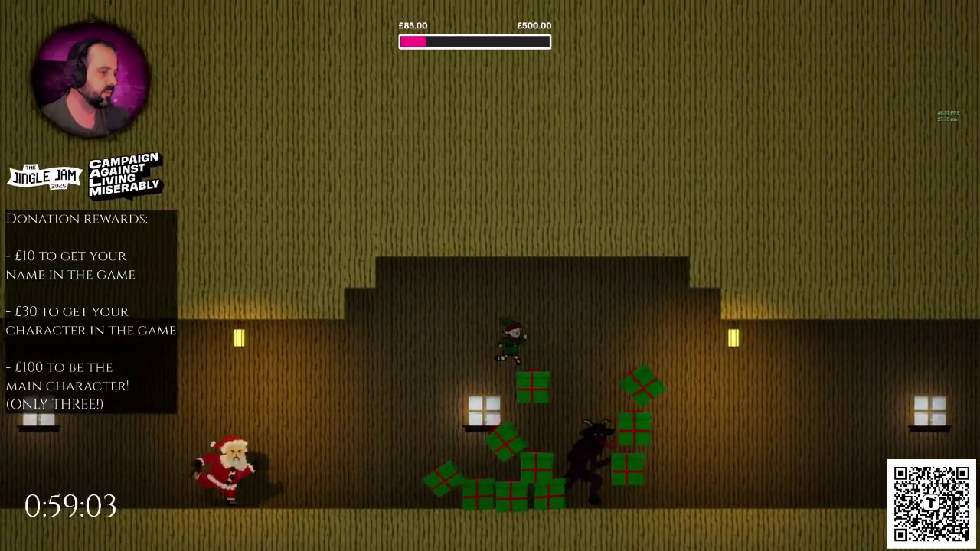
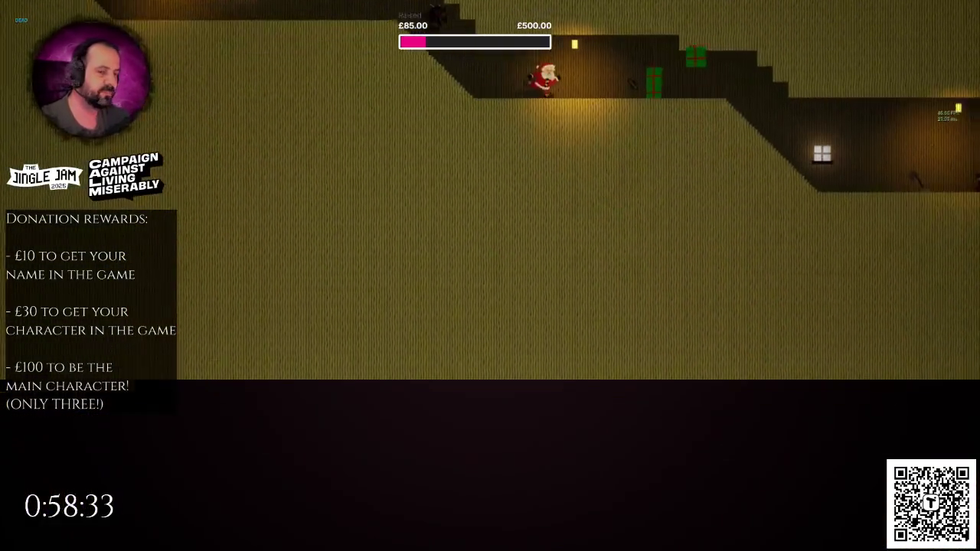
# Restart the play session, dismiss the dialogue and run the elf over the first presents.
pyautogui.press('Escape')
pyautogui.hotkey('alt', 'p')
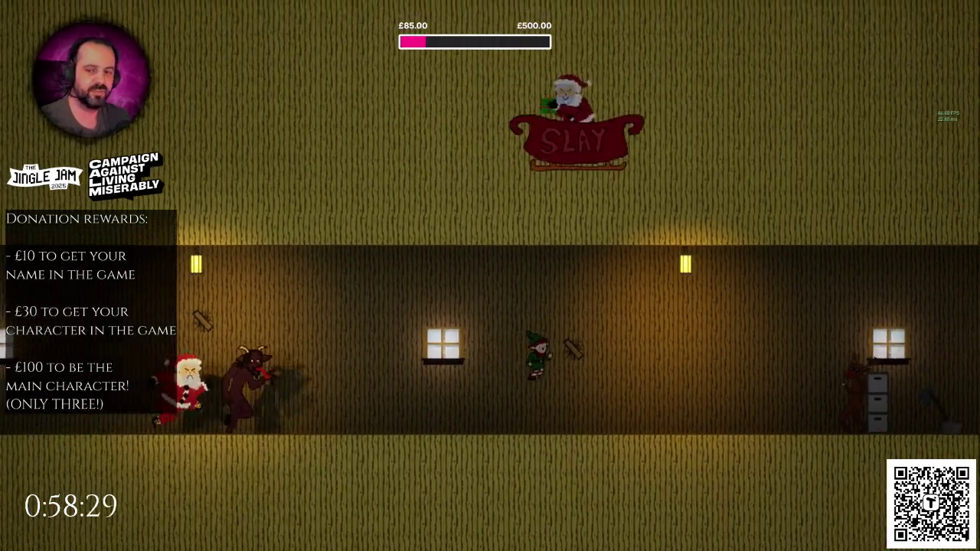
pyautogui.press('space')
pyautogui.press('Right')
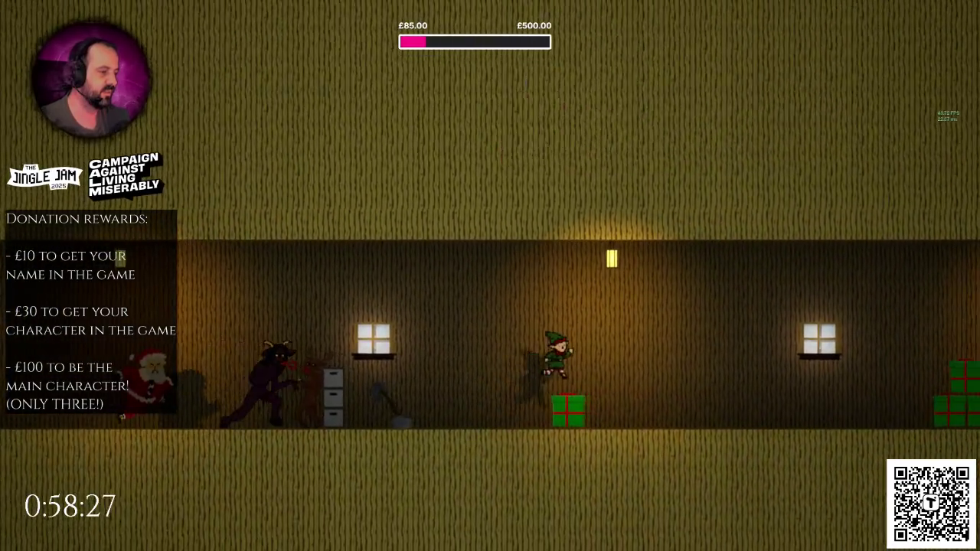
pyautogui.press('Right')
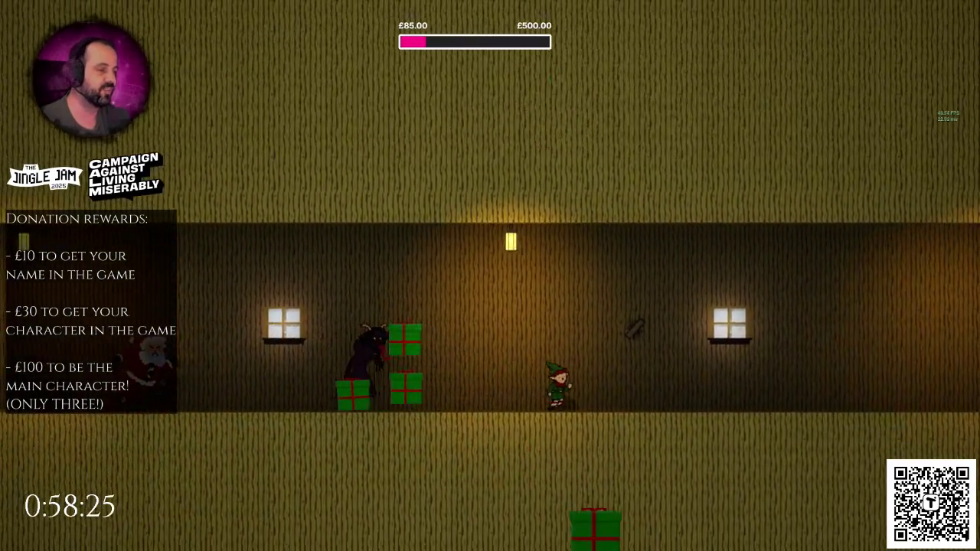
pyautogui.press('Right')
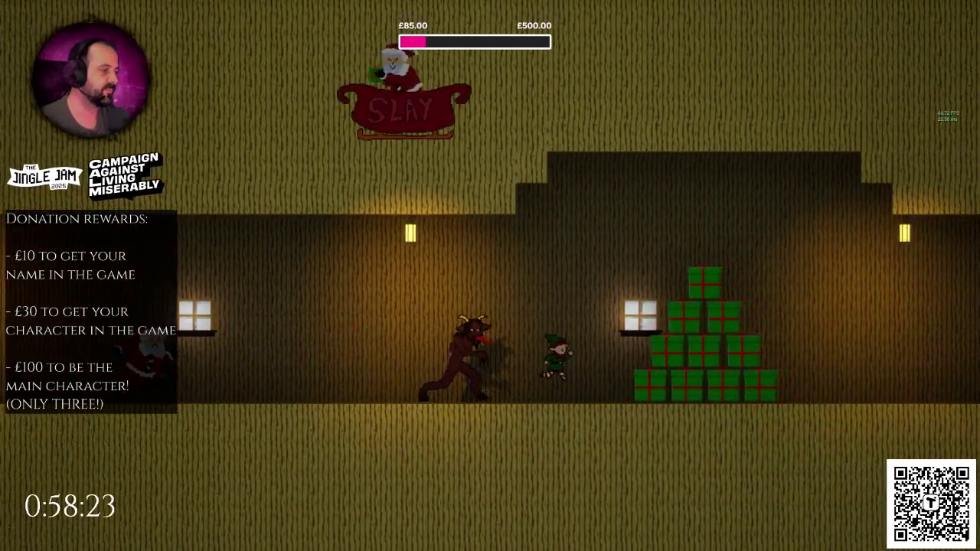
pyautogui.press('space')
# Run the elf through the lit rooms, past the Christmas tree and down the staircase, then stop play.
pyautogui.press('Right')
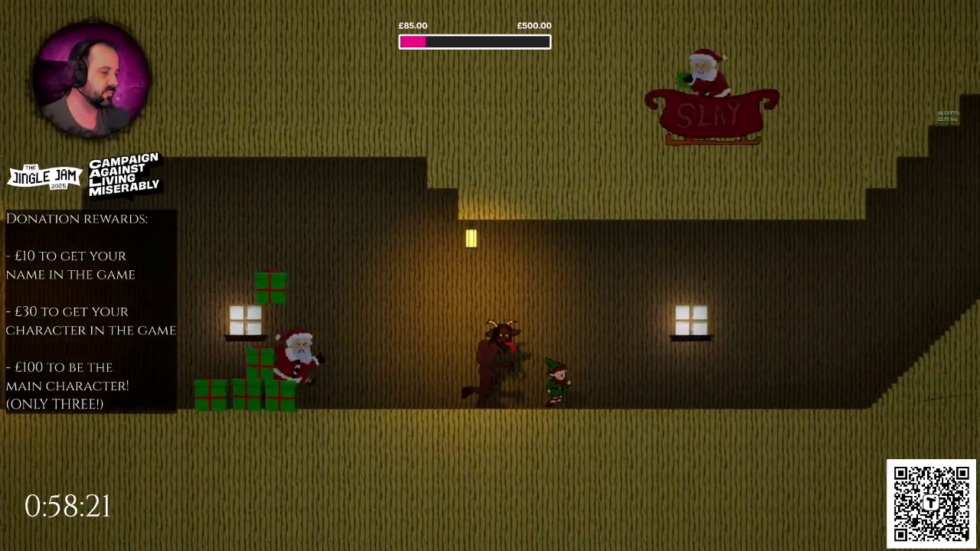
pyautogui.press('Right')
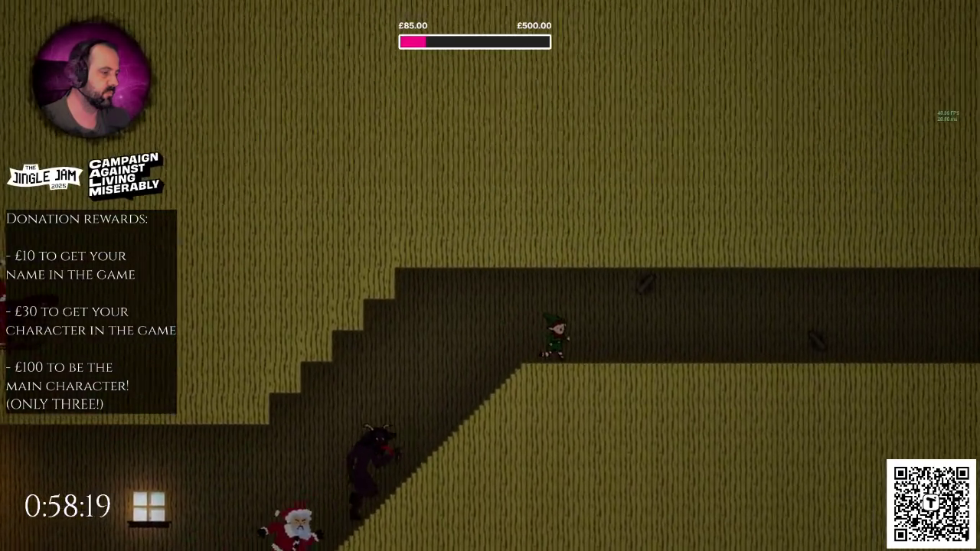
pyautogui.press('Right')
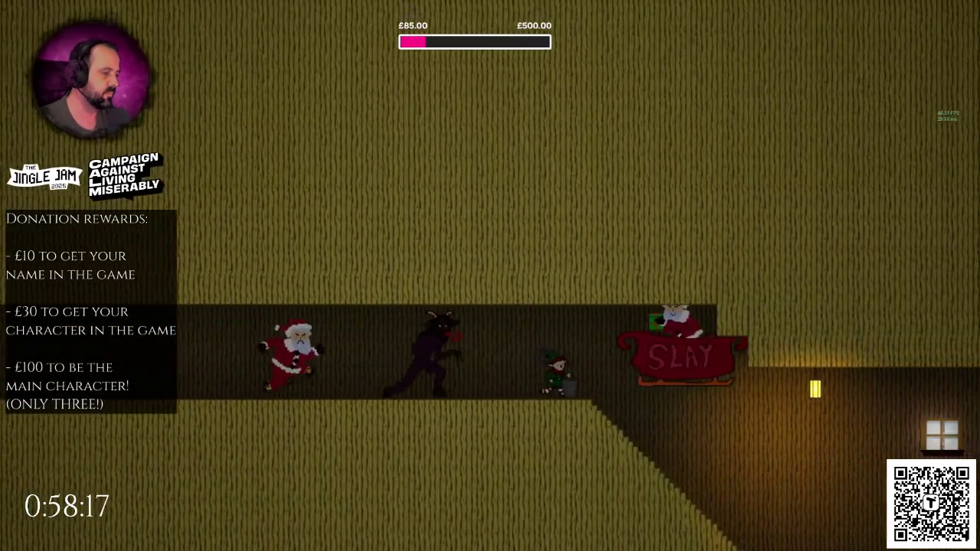
pyautogui.press('Right')
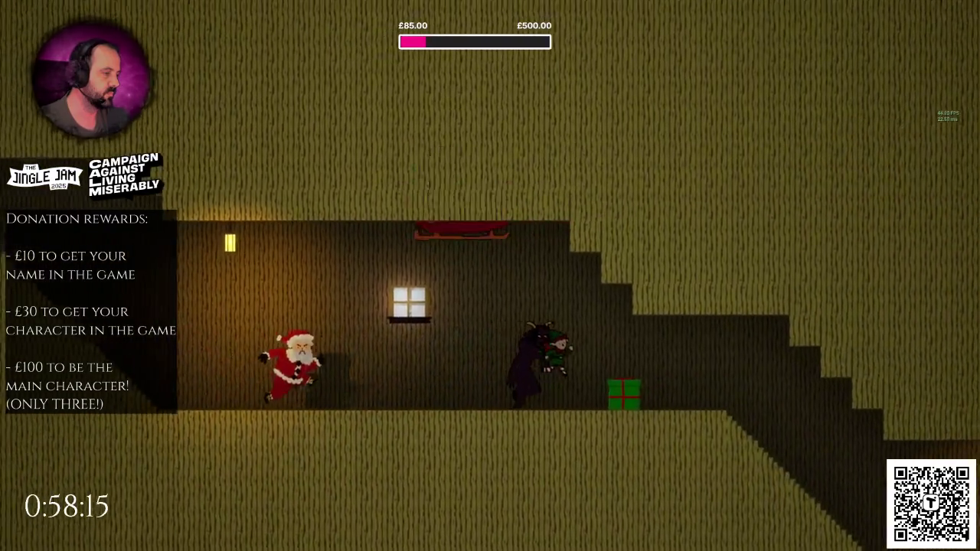
pyautogui.press('Right')
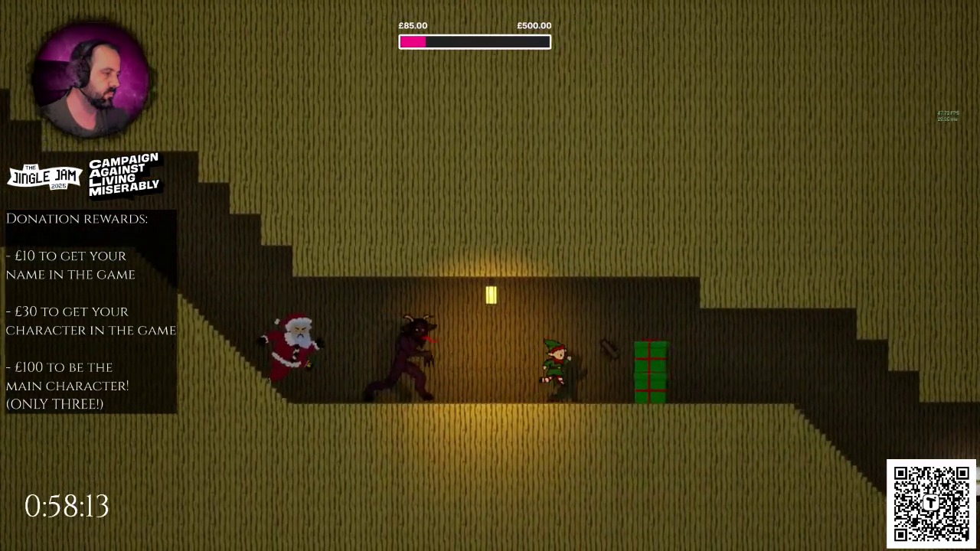
pyautogui.press('Right')
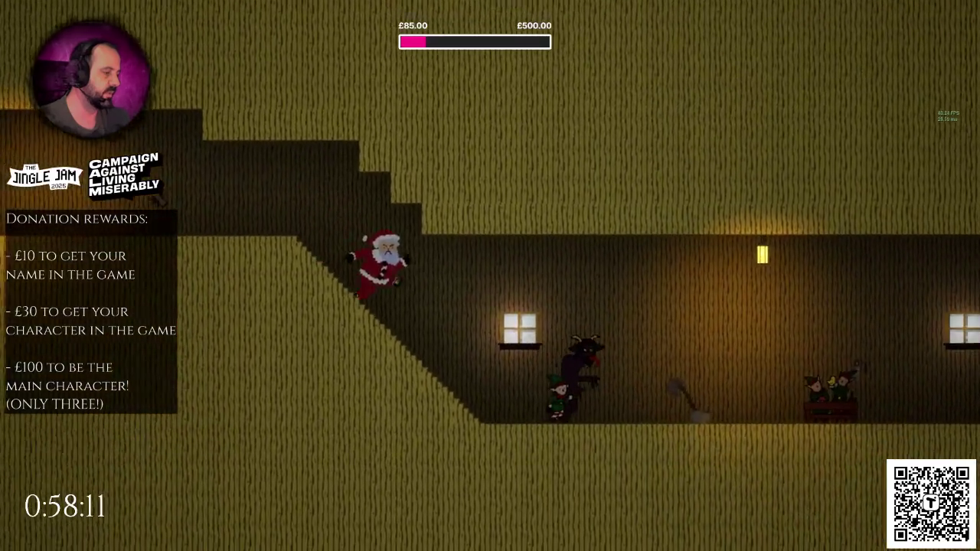
pyautogui.press('Right')
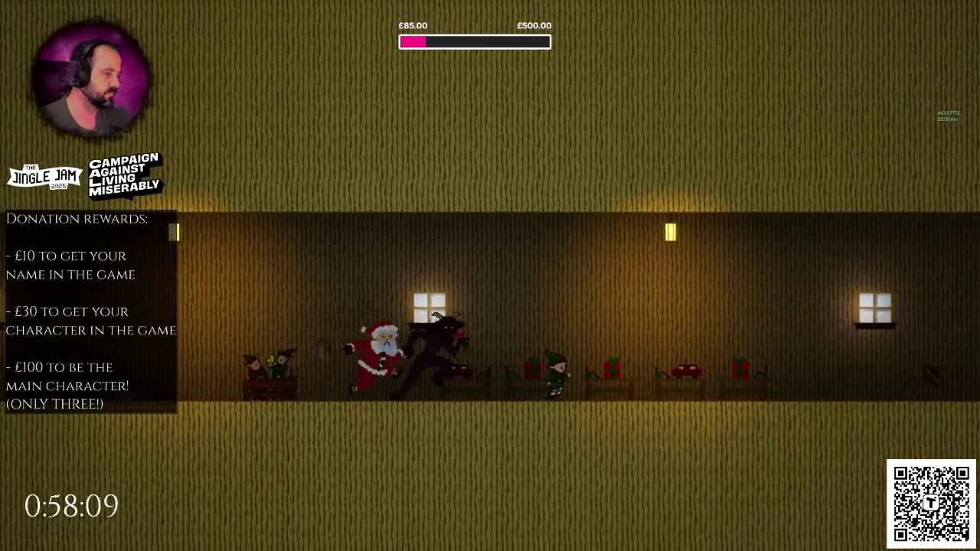
pyautogui.press('Right')
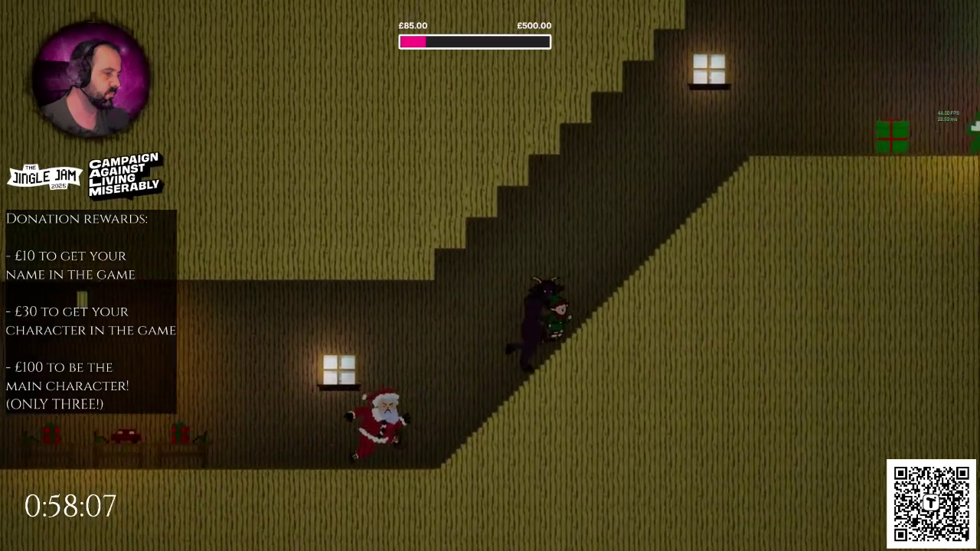
pyautogui.press('Right')
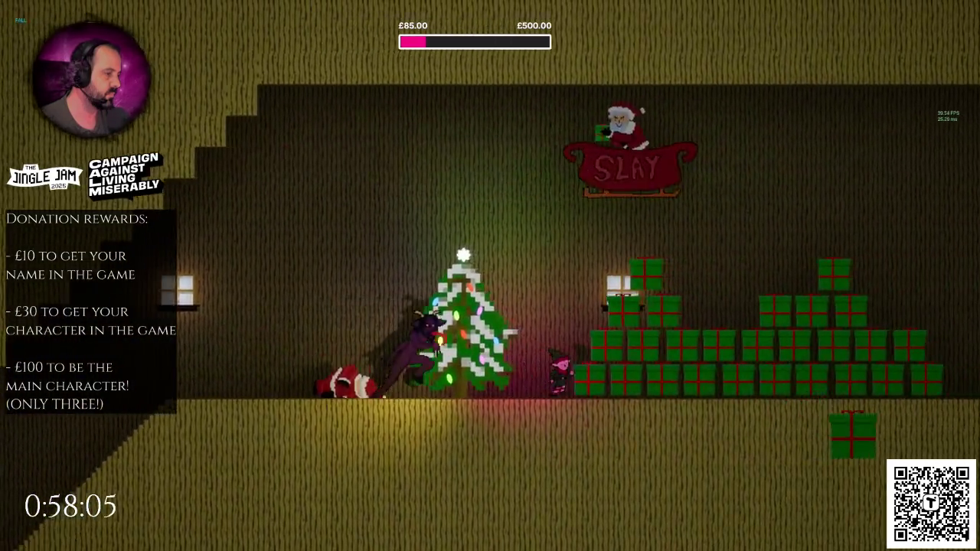
pyautogui.press('Right')
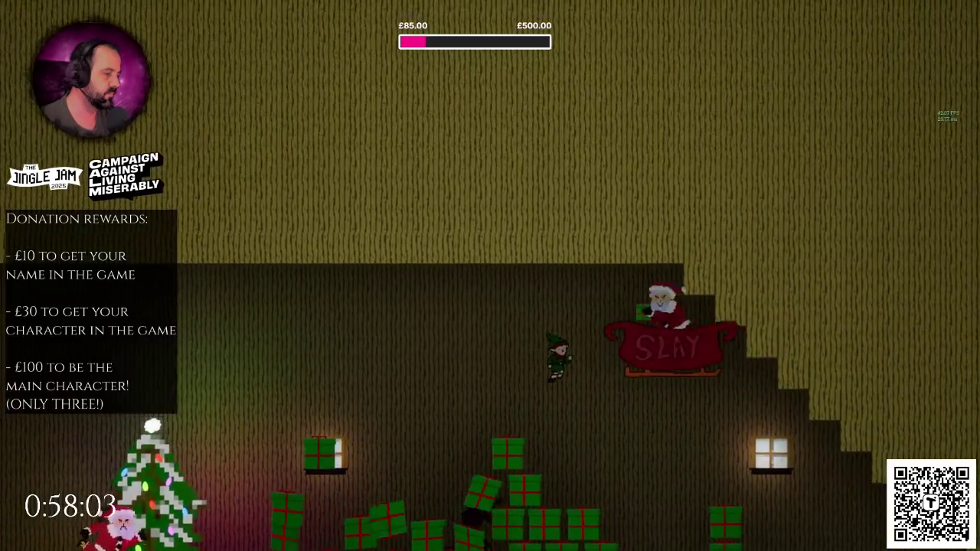
pyautogui.press('Right')
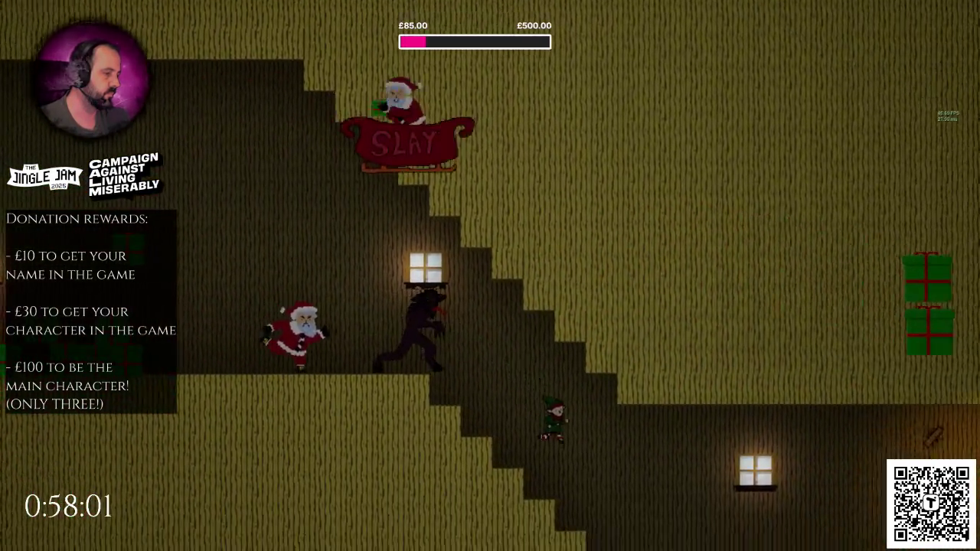
pyautogui.press('Right')
pyautogui.press('Right')
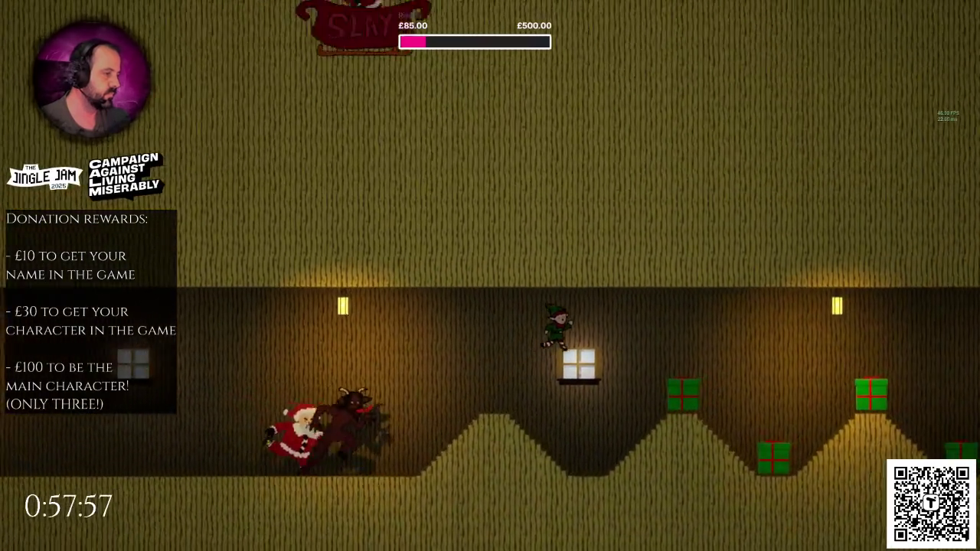
pyautogui.press('Right')
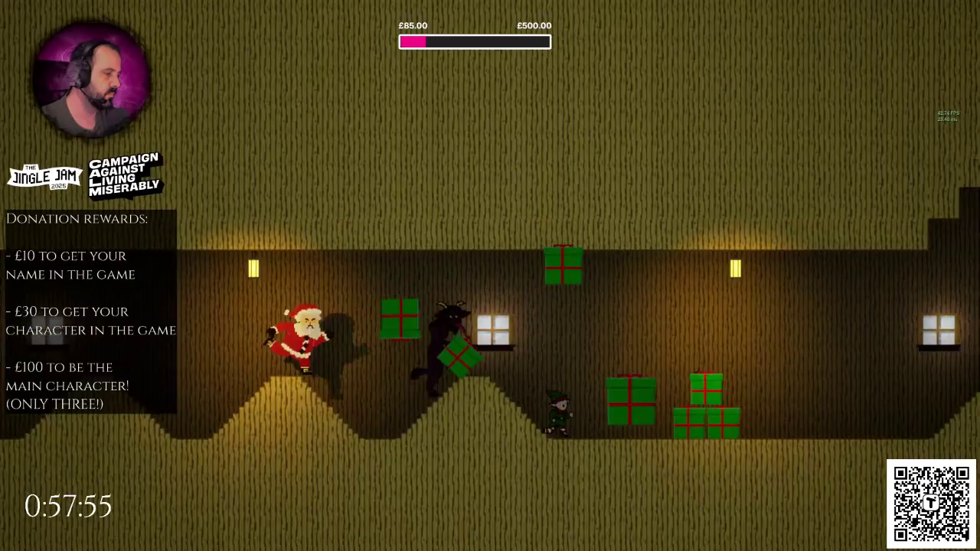
pyautogui.press('Right')
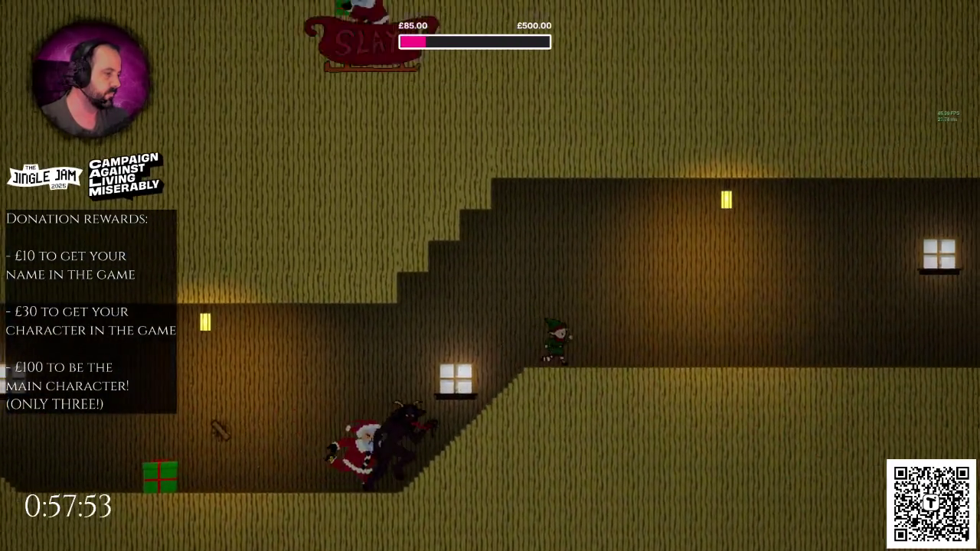
pyautogui.press('Escape')
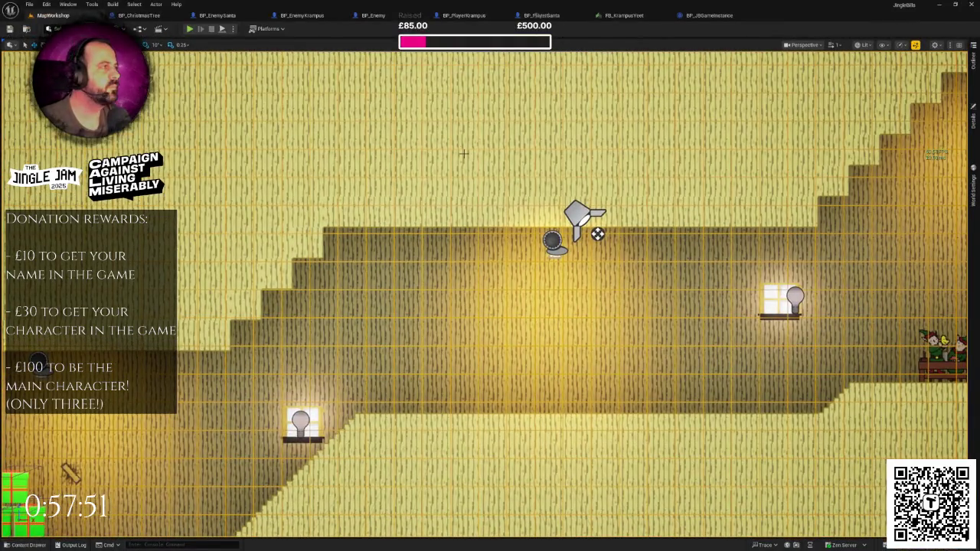
# Bring up the BP_PlayerKrampus blueprint's event graph.
pyautogui.scroll(-10, 463, 153)
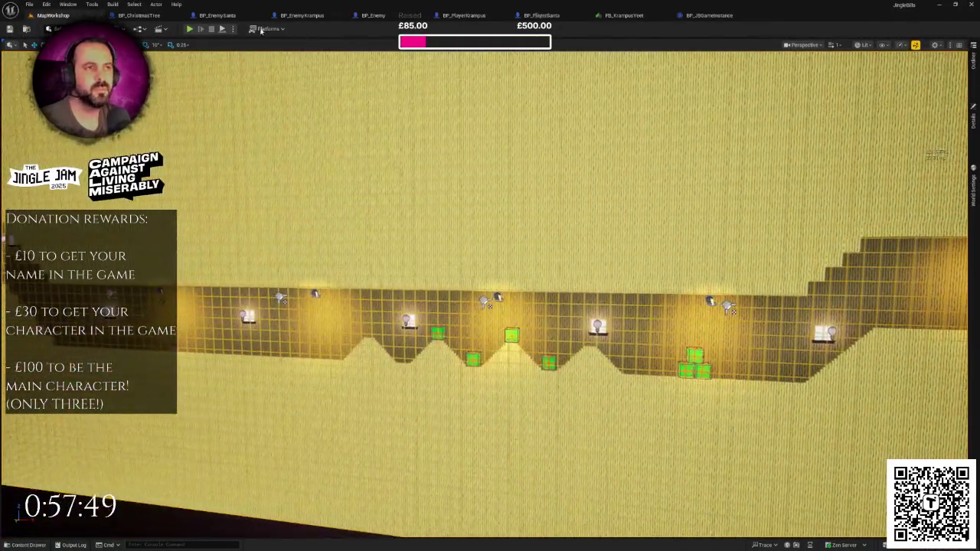
pyautogui.click(302, 15)
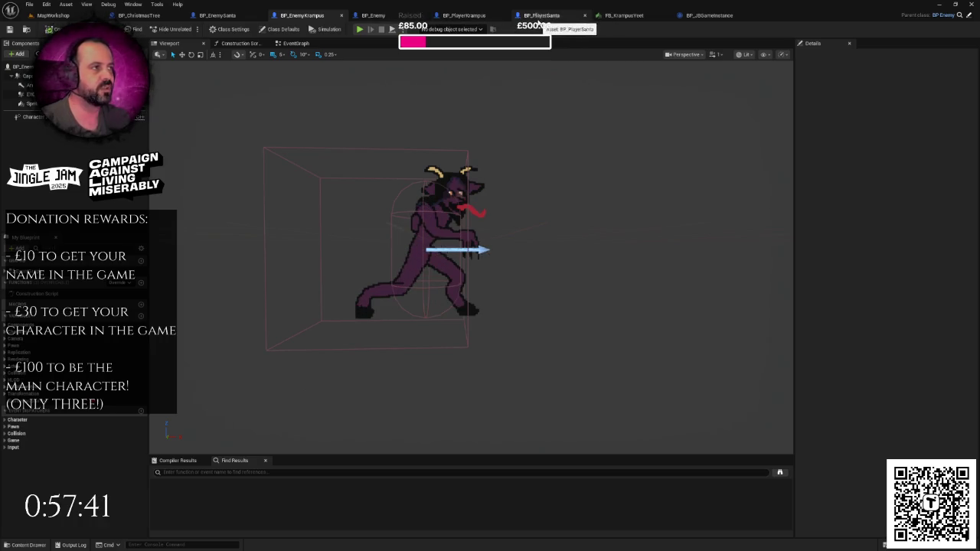
pyautogui.click(467, 19)
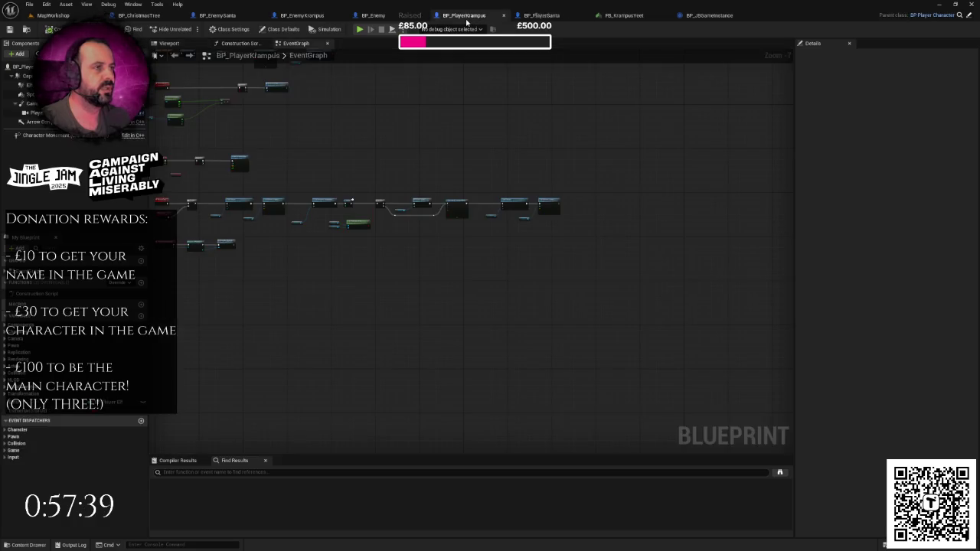
# Zoom and pan the event graph to inspect the Delay and Branch nodes.
pyautogui.moveTo(408, 151); pyautogui.dragTo(536, 146)
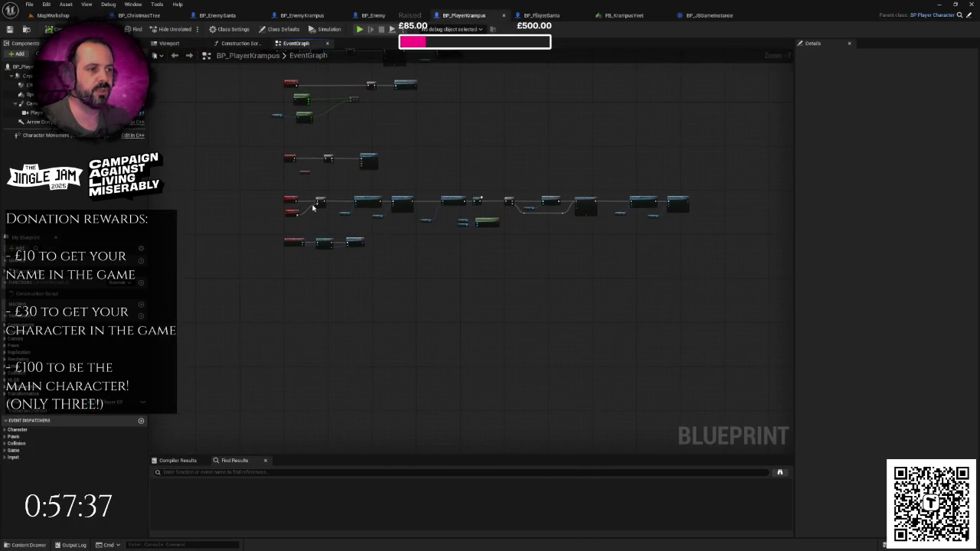
pyautogui.scroll(2, 450, 218)
pyautogui.scroll(1, 459, 215)
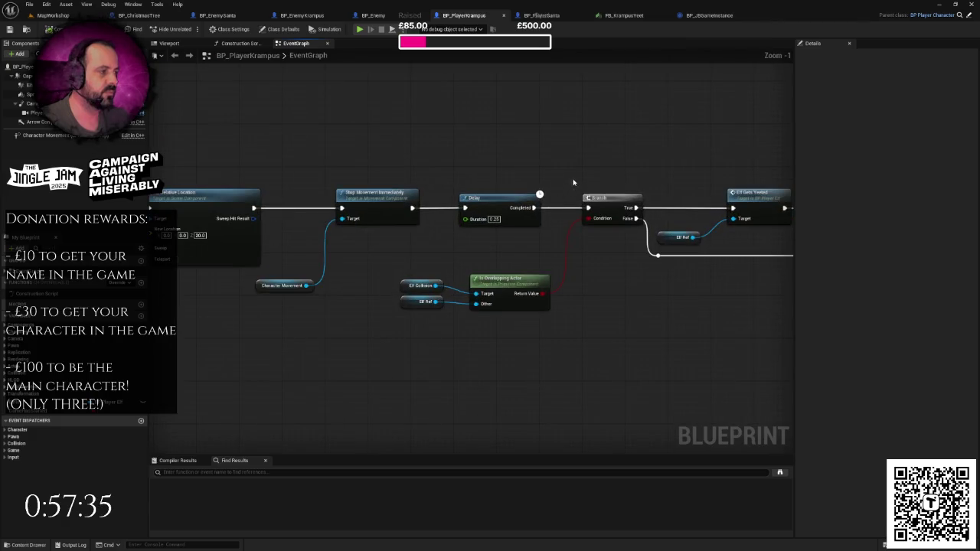
pyautogui.scroll(1, 574, 184)
pyautogui.moveTo(501, 167); pyautogui.dragTo(519, 196)
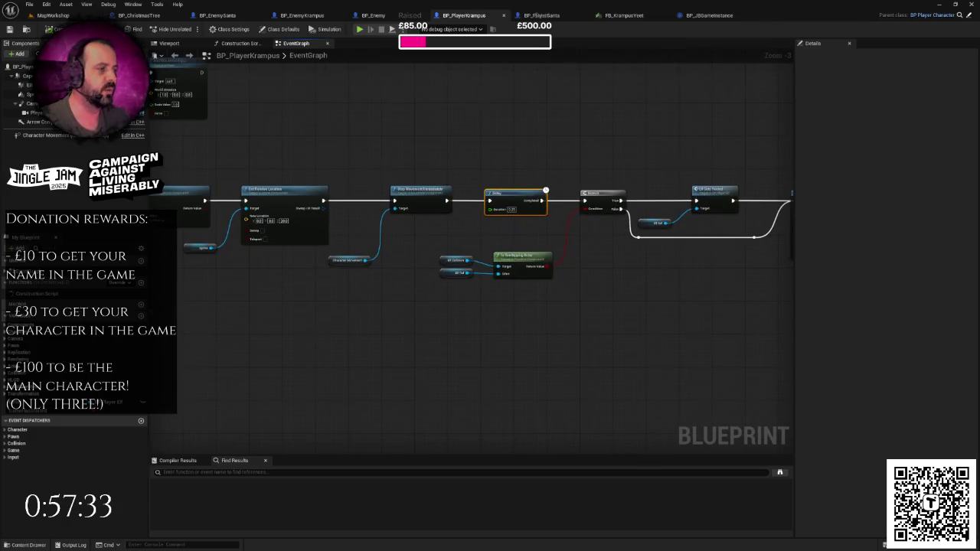
pyautogui.moveTo(623, 208); pyautogui.dragTo(531, 207)
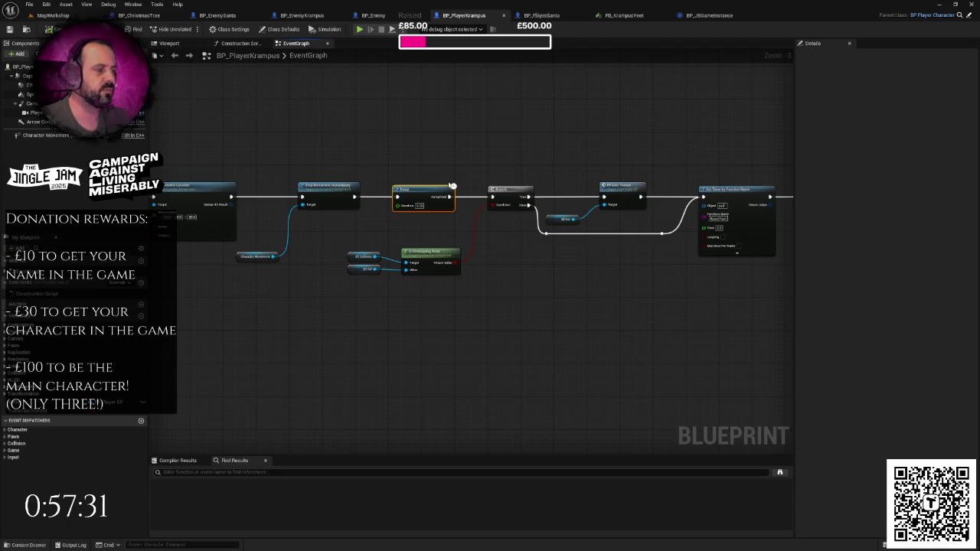
pyautogui.moveTo(452, 185)
pyautogui.mouseDown()
pyautogui.moveTo(416, 206)
pyautogui.moveTo(326, 215)
pyautogui.mouseUp()
# Frame Krampus's collision box, filter its Details for 'coll', then play the MapWorkshop level.
pyautogui.click(169, 43)
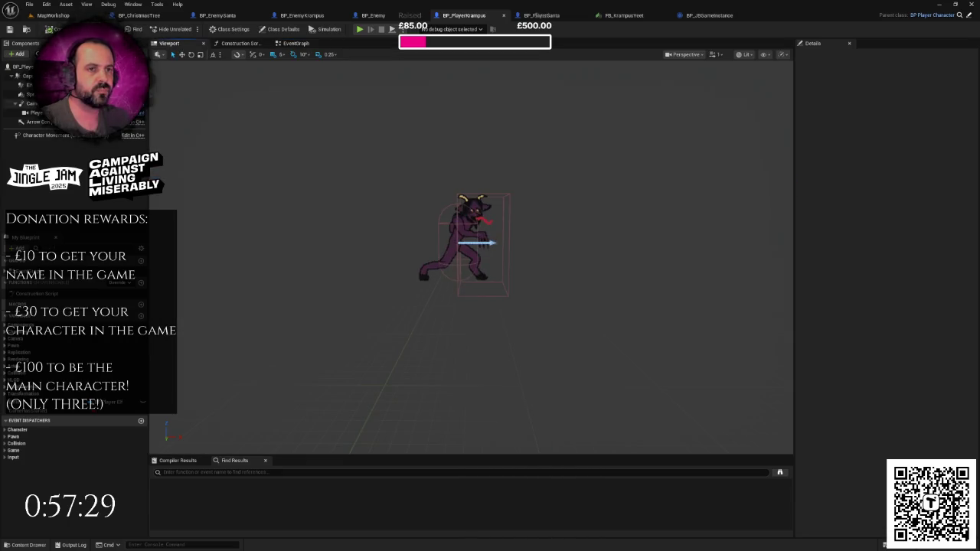
pyautogui.click(29, 85)
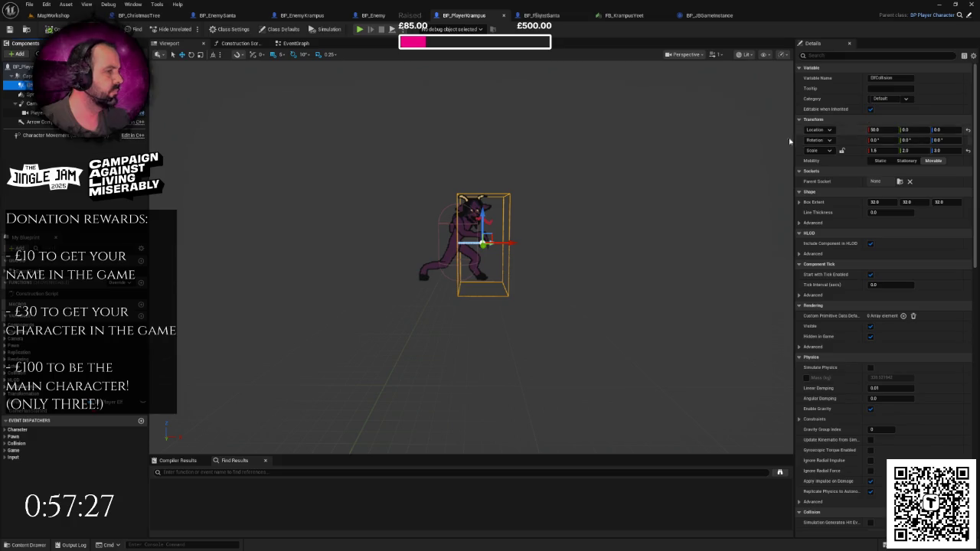
pyautogui.press('f')
pyautogui.click(811, 56)
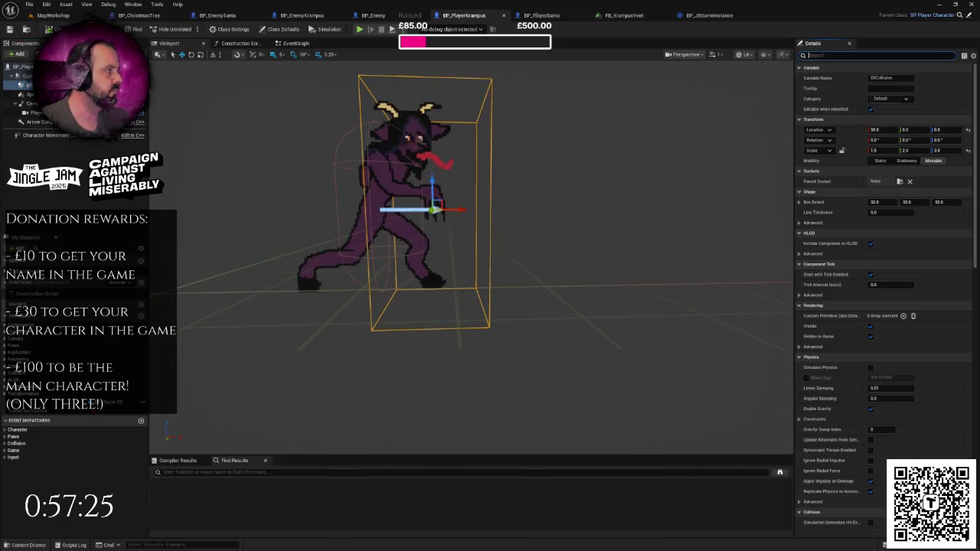
pyautogui.write('coll')
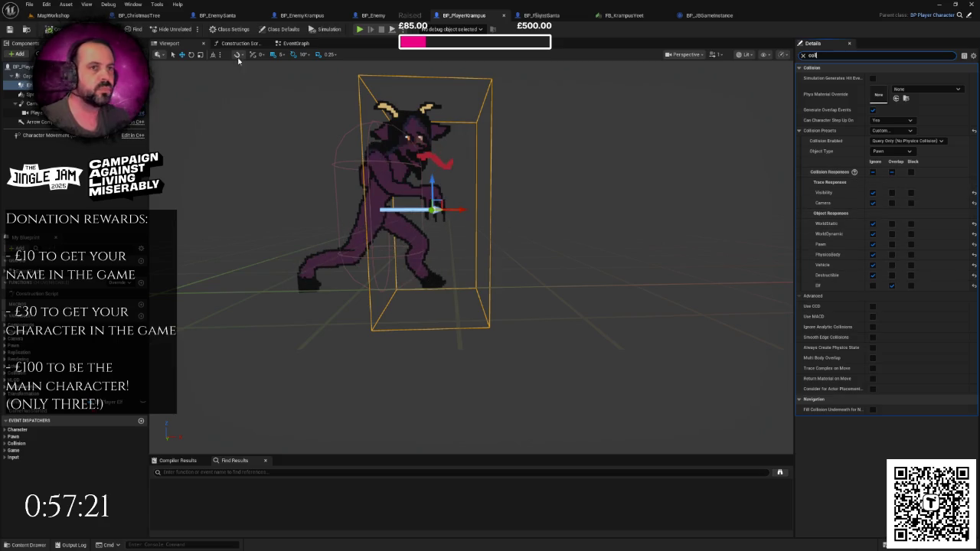
pyautogui.click(48, 16)
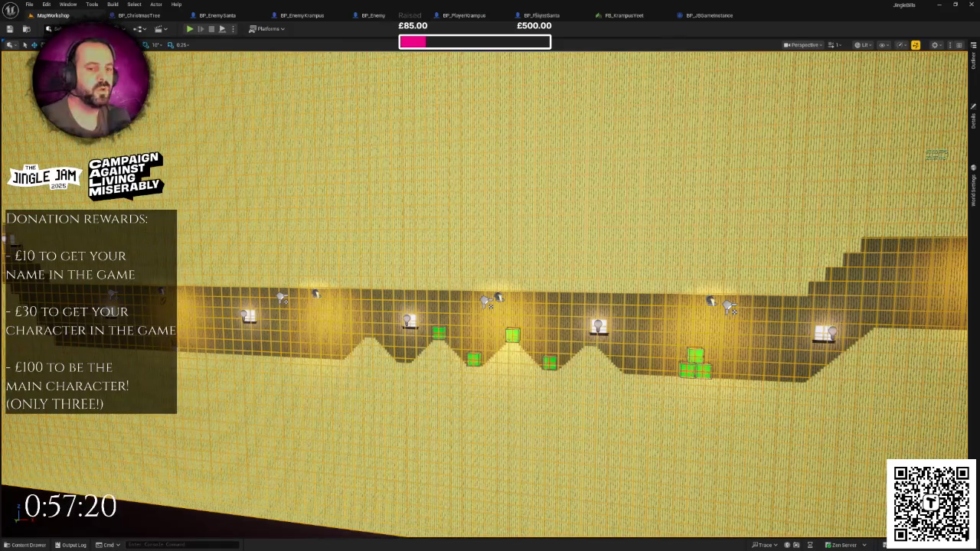
pyautogui.click(190, 28)
# Play the level three times, skipping the dialogue and running the elf right, stopping each run.
pyautogui.press('F11')
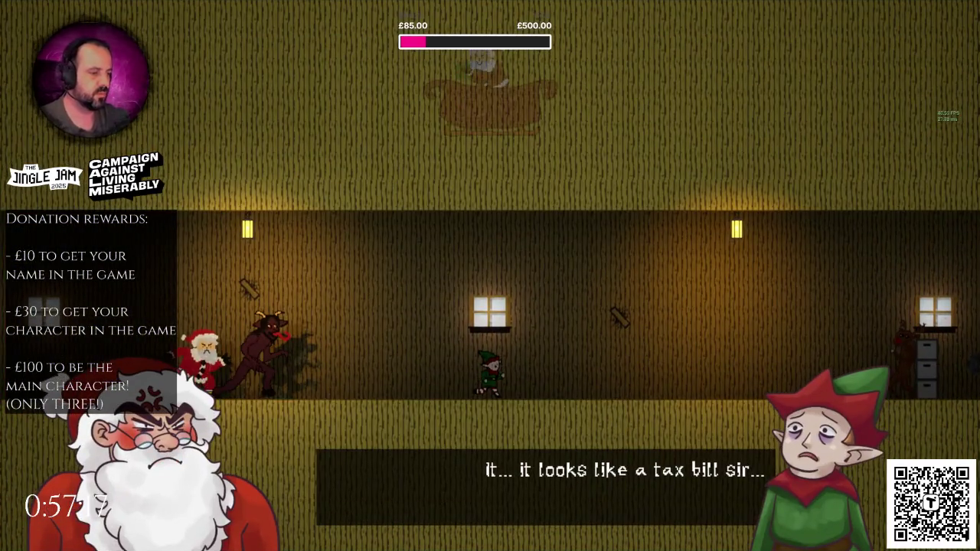
pyautogui.press('d')
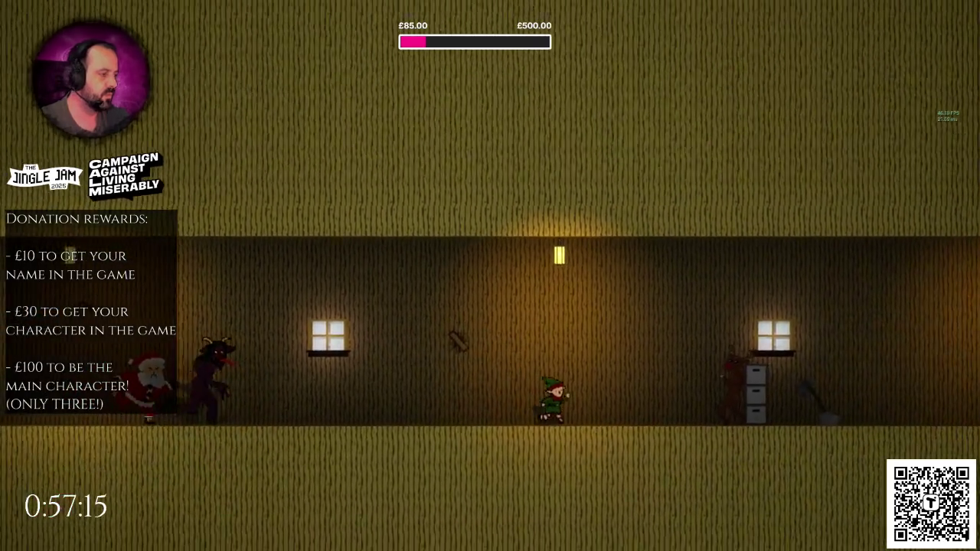
pyautogui.press('space')
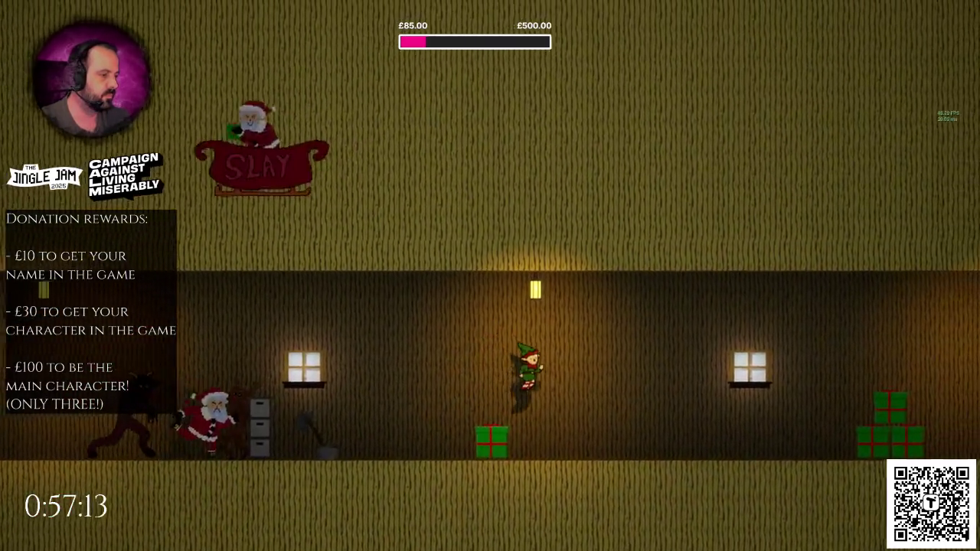
pyautogui.press('Escape')
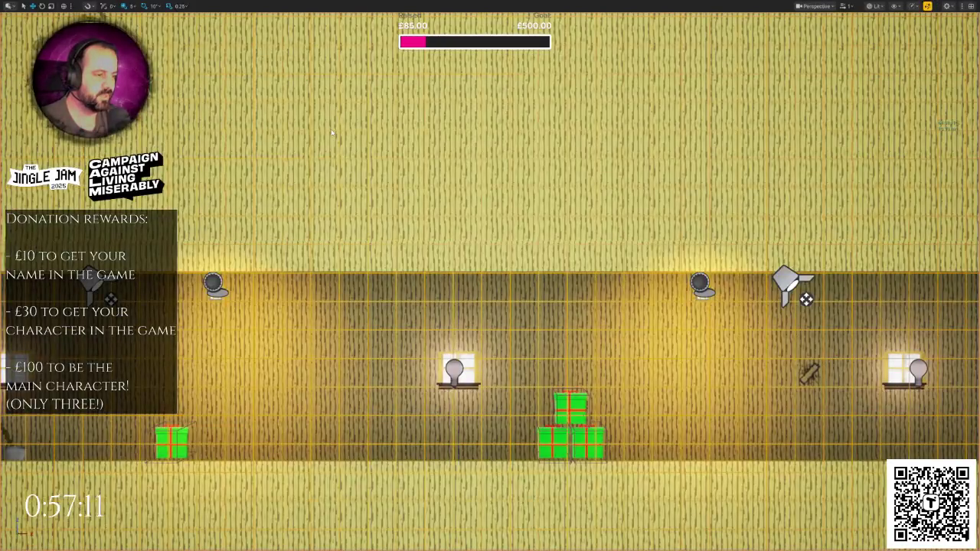
pyautogui.hotkey('alt', 'p')
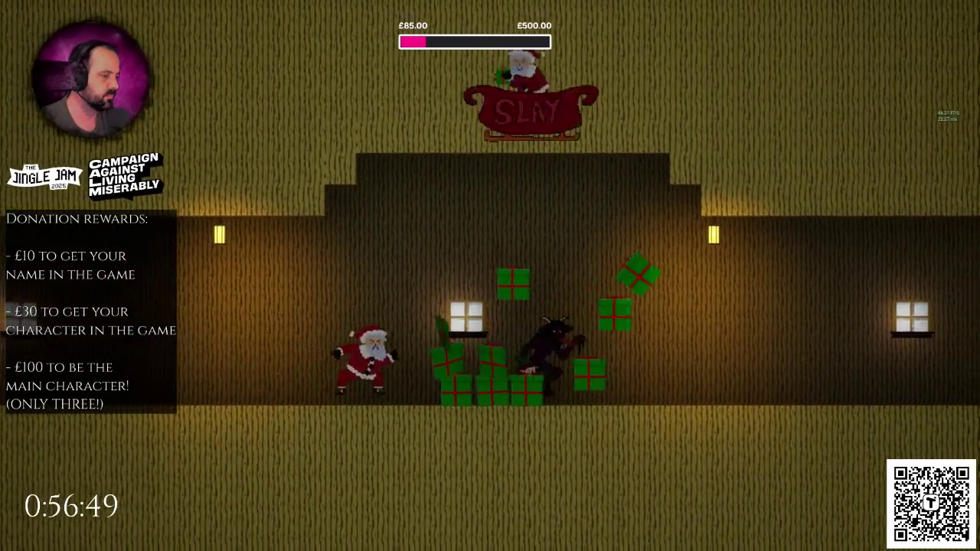
pyautogui.press('Escape')
pyautogui.hotkey('alt', 'p')
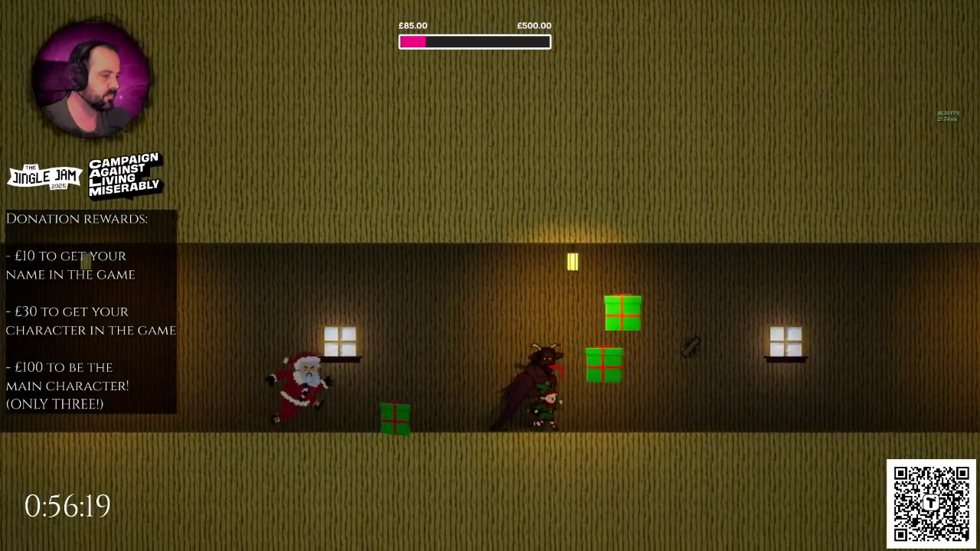
pyautogui.press('Escape')
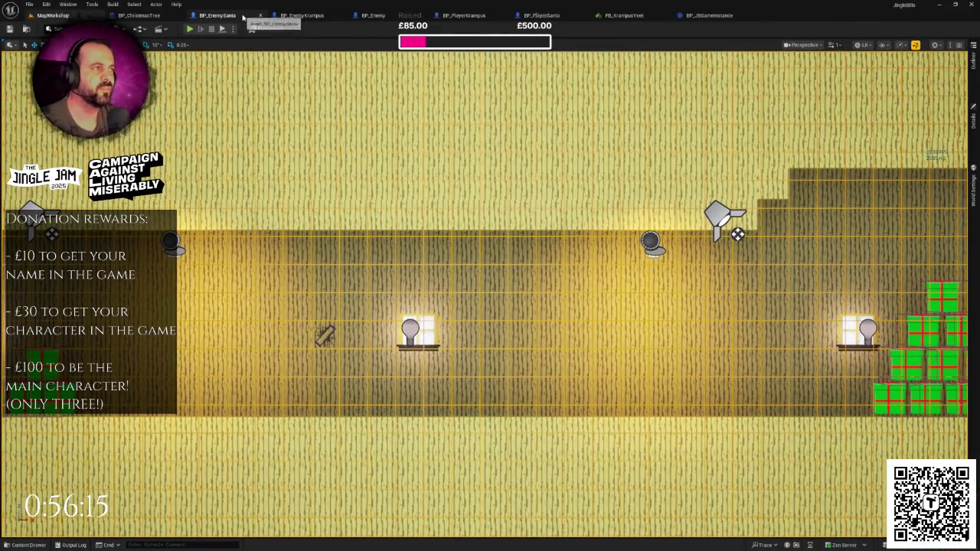
# Uncheck Hidden in Game on BP_PlayerKrampus's box component, then play the MapWorkshop level.
pyautogui.click(484, 17)
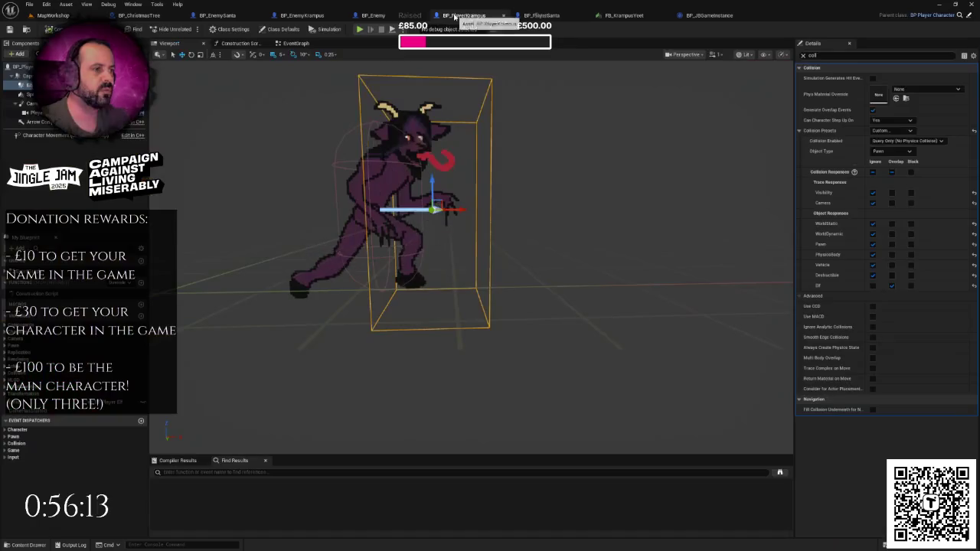
pyautogui.press('BackSpace')
pyautogui.press('BackSpace')
pyautogui.press('BackSpace')
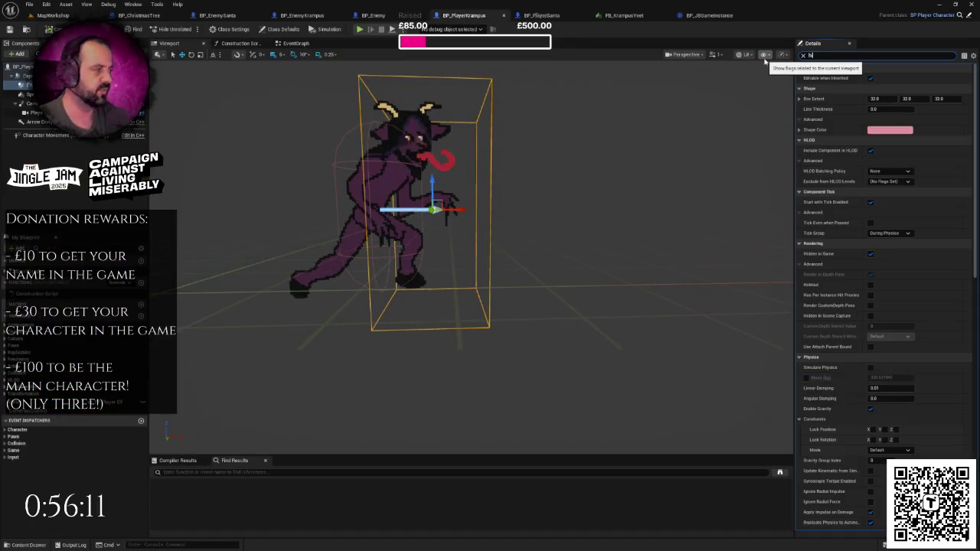
pyautogui.write('hidd')
pyautogui.click(873, 78)
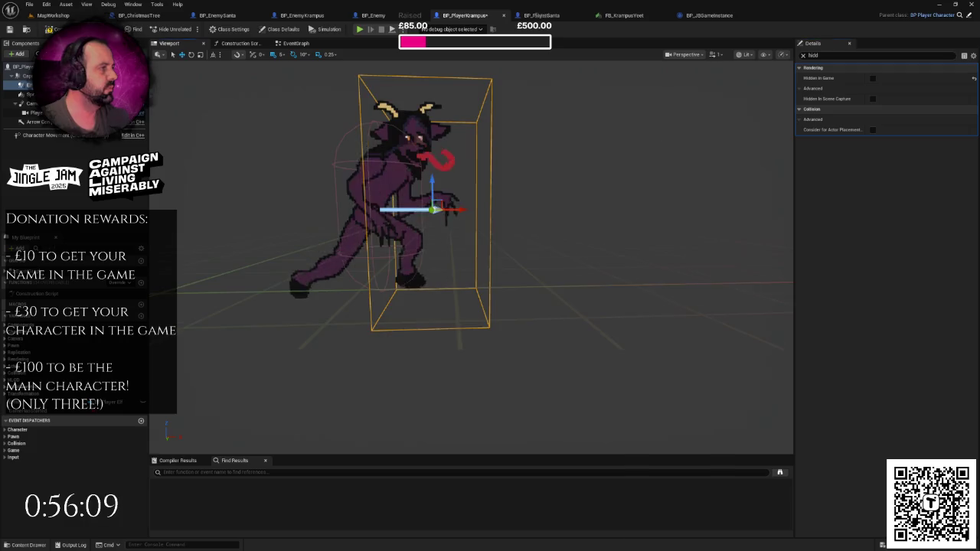
pyautogui.scroll(-6, 607, 148)
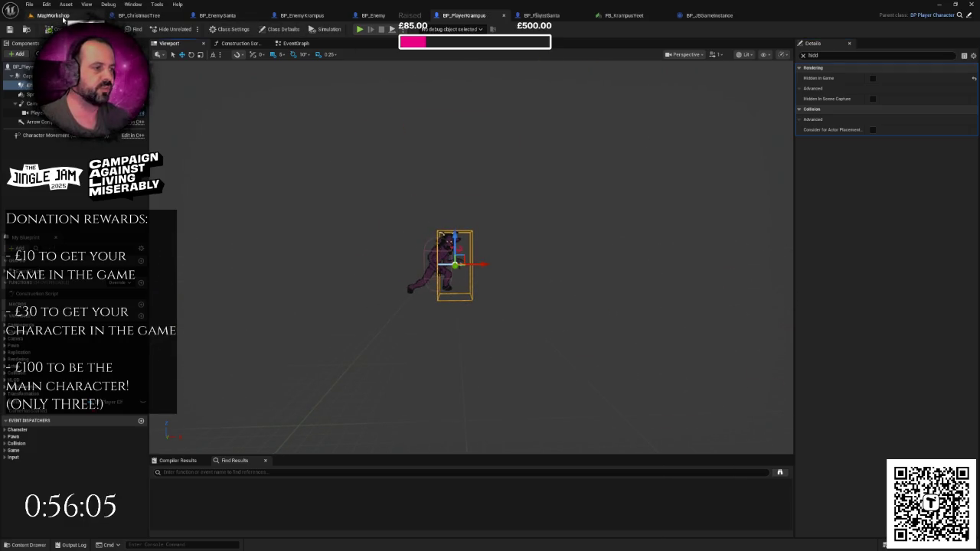
pyautogui.scroll(1, 715, 120)
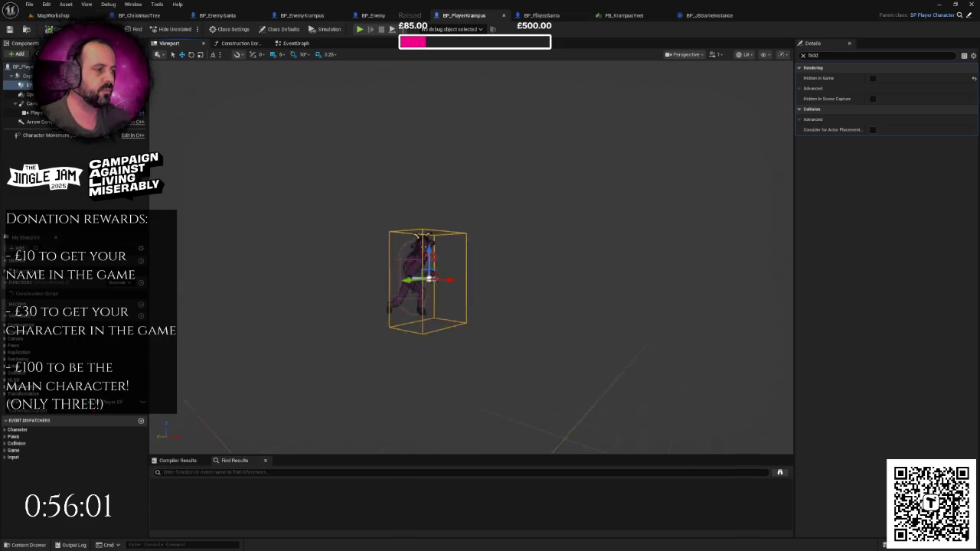
pyautogui.moveTo(715, 121)
pyautogui.mouseDown()
pyautogui.moveTo(689, 114)
pyautogui.moveTo(704, 69)
pyautogui.mouseUp()
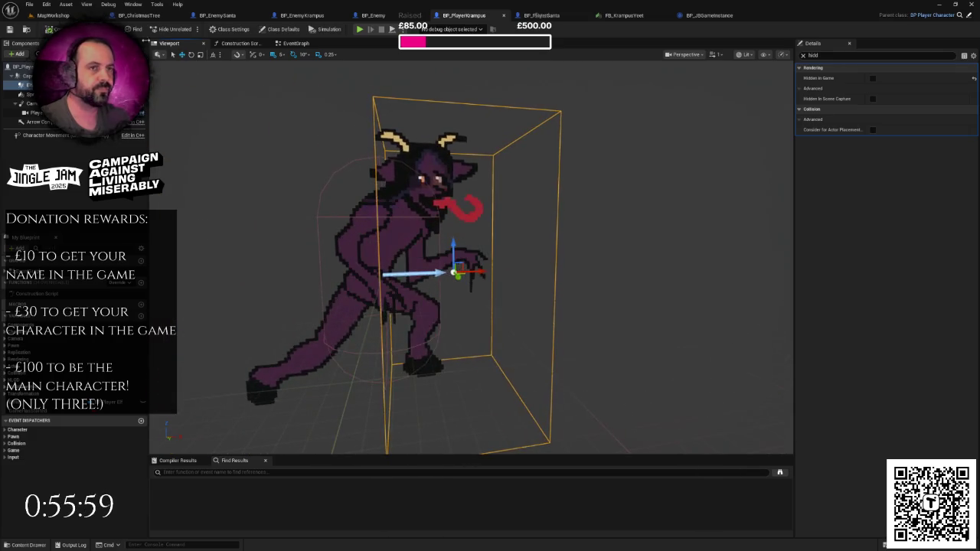
pyautogui.click(73, 16)
pyautogui.click(189, 29)
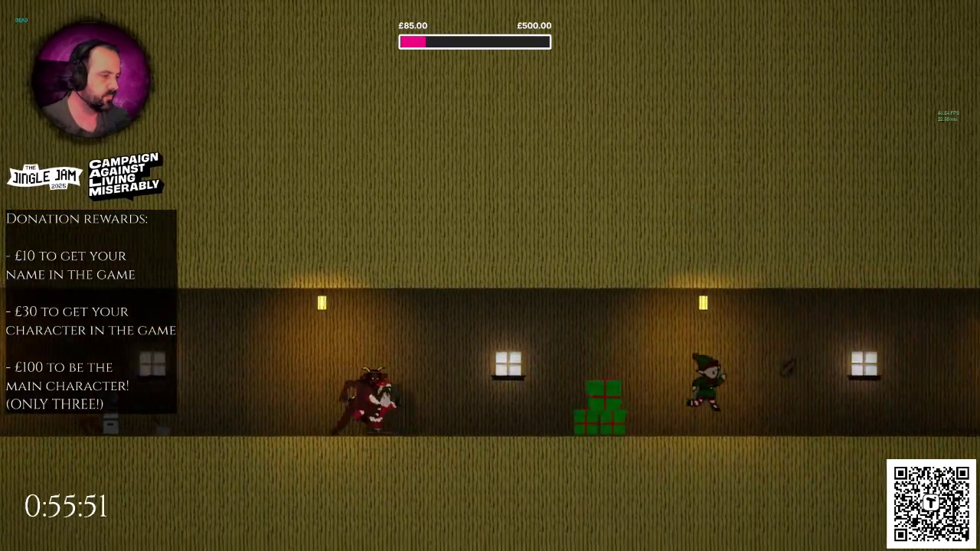
# Restart play twice, advance the Santa and elf dialogue, then stop and switch blueprint tabs.
pyautogui.press('Escape')
pyautogui.hotkey('alt', 'p')
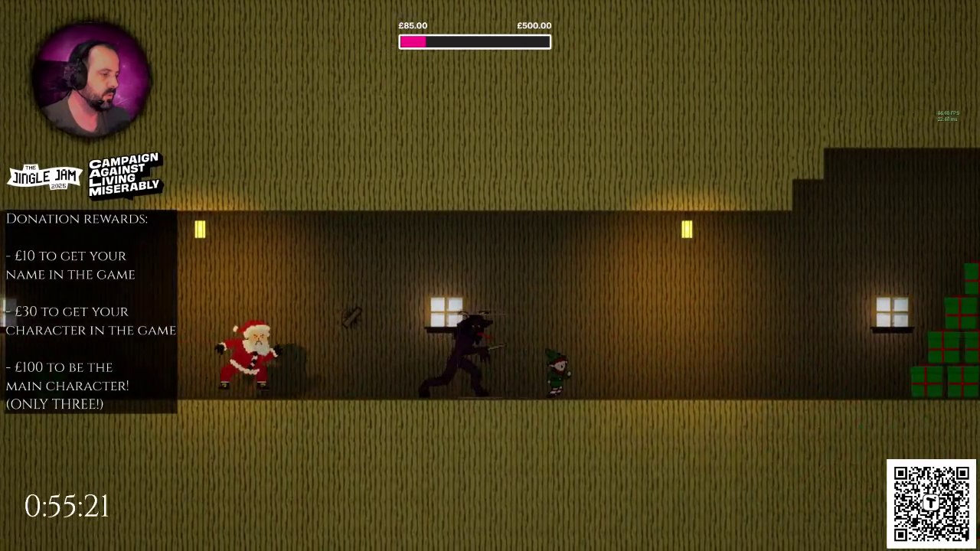
pyautogui.press('Escape')
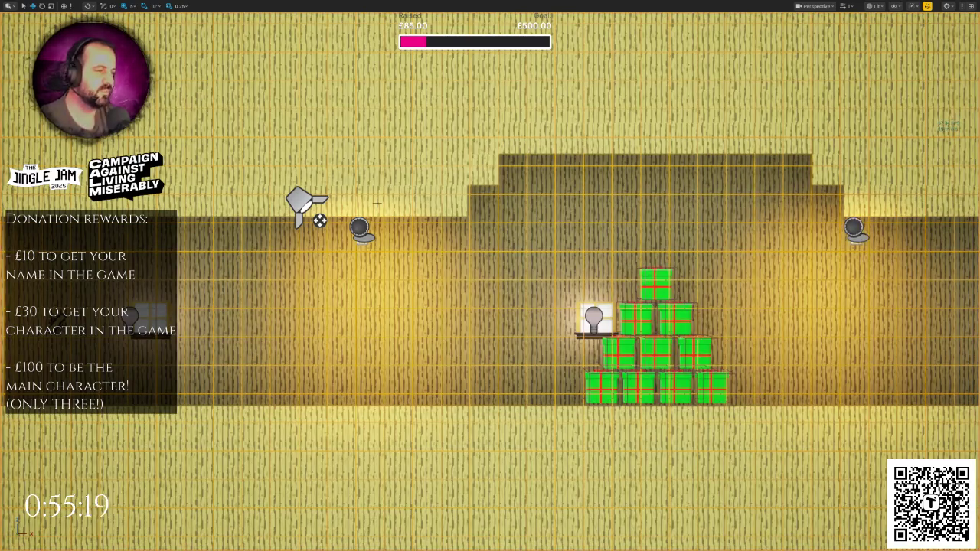
pyautogui.hotkey('alt', 'p')
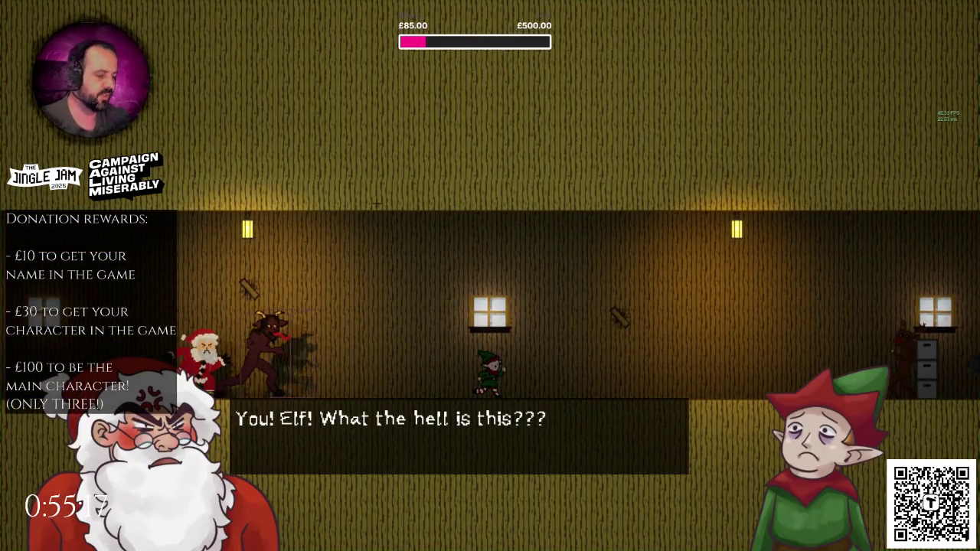
pyautogui.press('space')
pyautogui.press('space')
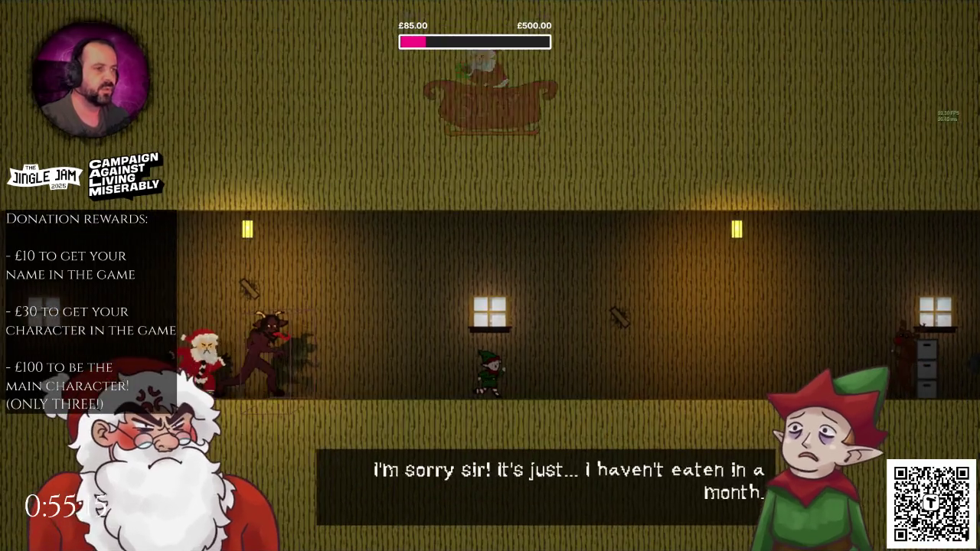
pyautogui.press('Escape')
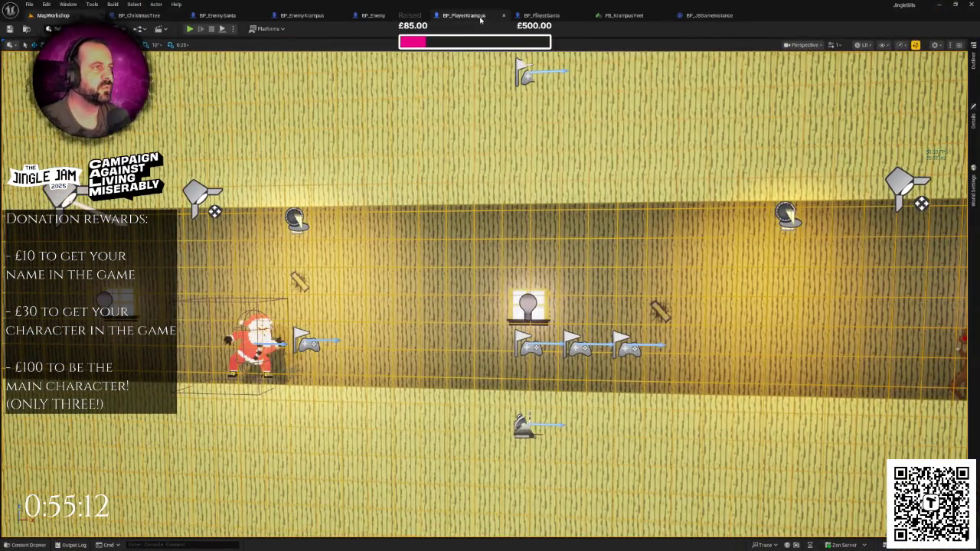
pyautogui.click(463, 15)
# Close the BP_PlayerKrampus blueprint and return to the MapWorkshop level's play session.
pyautogui.click(503, 16)
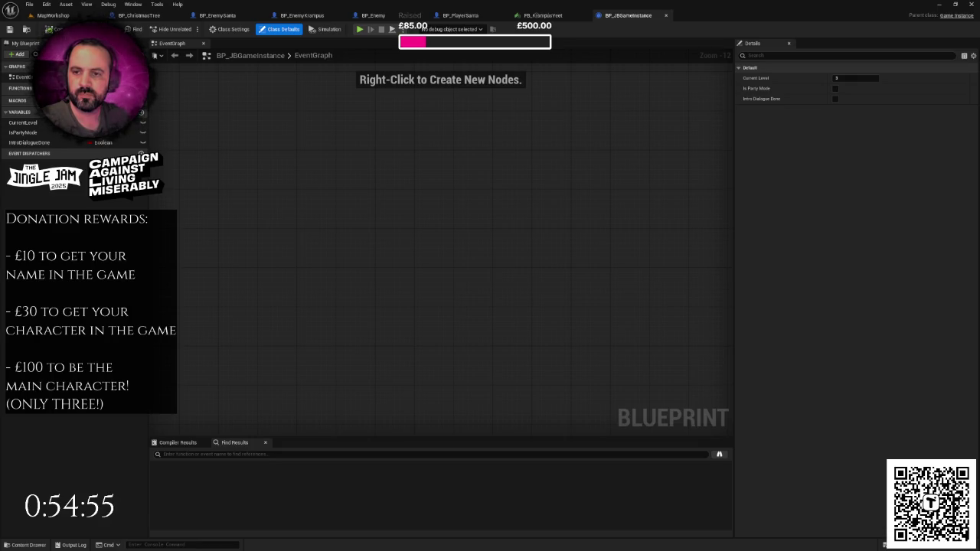
pyautogui.click(52, 15)
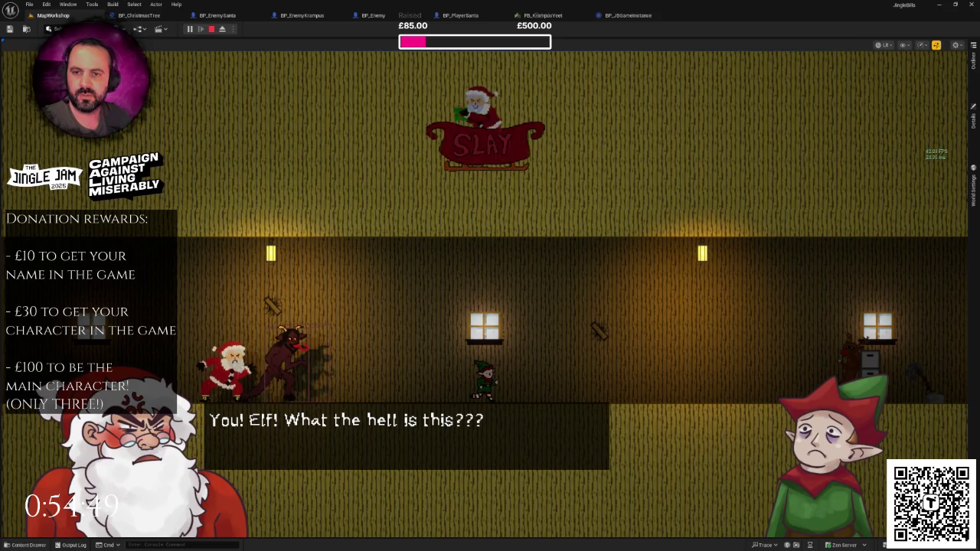
# Advance the dialogue, restart and stop play, then reopen BP_PlayerKrampus from the Content Browser.
pyautogui.click(127, 149)
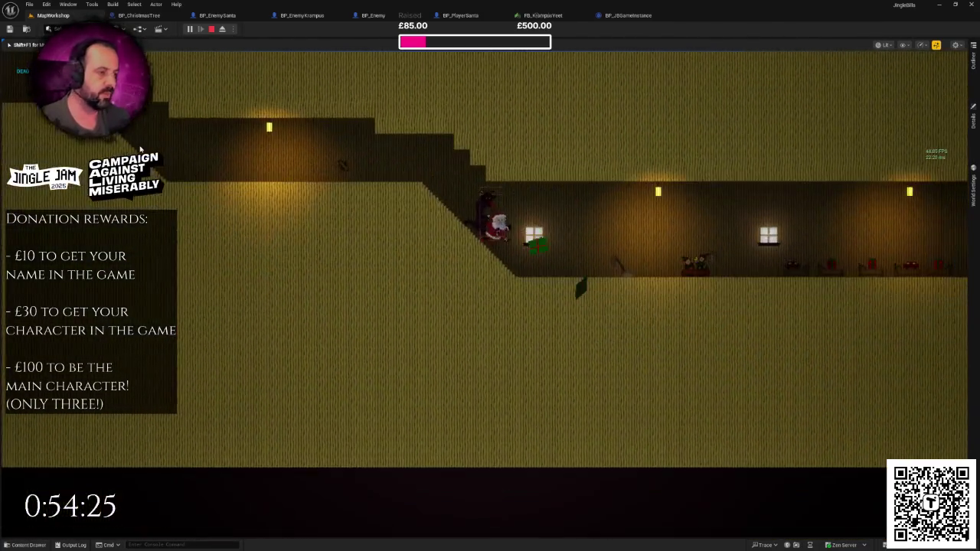
pyautogui.press('Escape')
pyautogui.hotkey('alt', 'p')
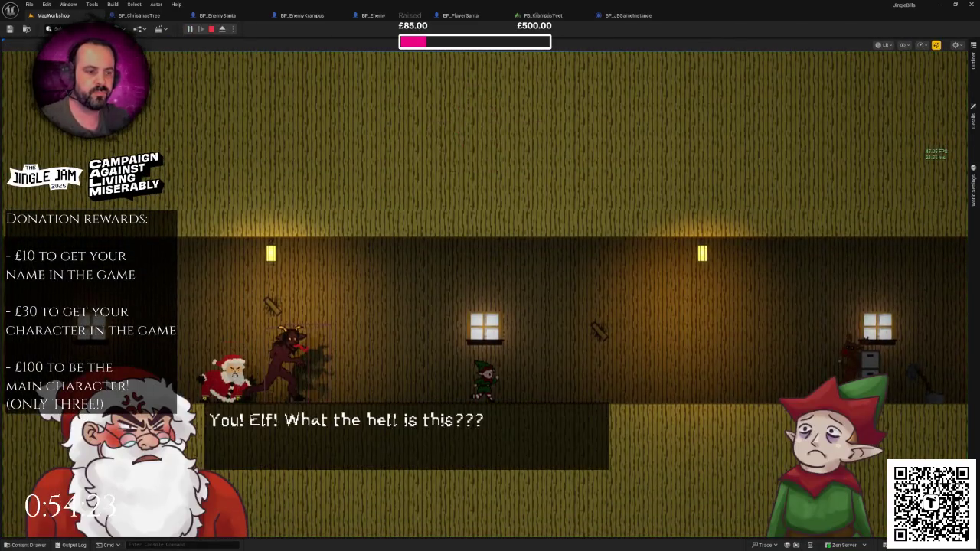
pyautogui.press('Escape')
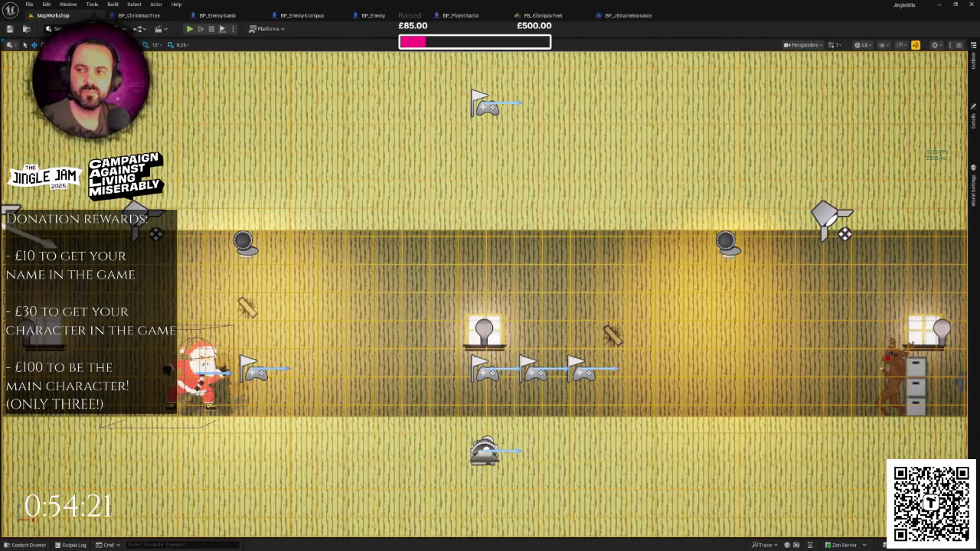
pyautogui.doubleClick(844, 234)
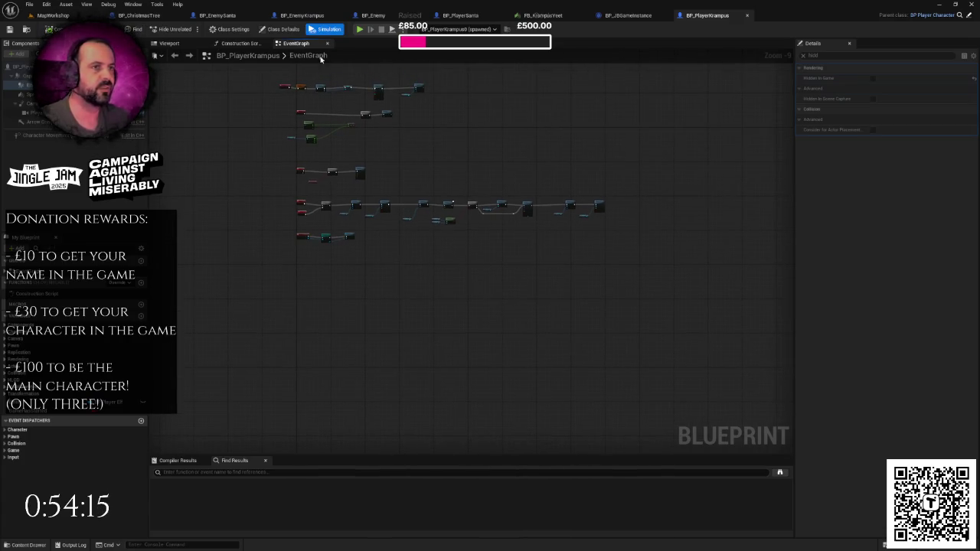
# Set the Krampus box component's X scale to 10, then play the MapWorkshop level.
pyautogui.click(170, 43)
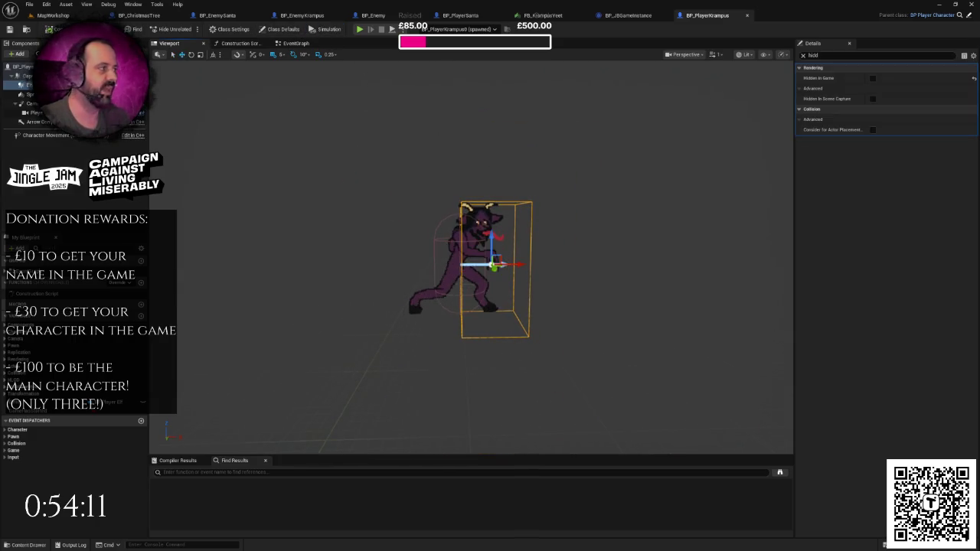
pyautogui.click(805, 56)
pyautogui.press('BackSpace')
pyautogui.press('BackSpace')
pyautogui.press('BackSpace')
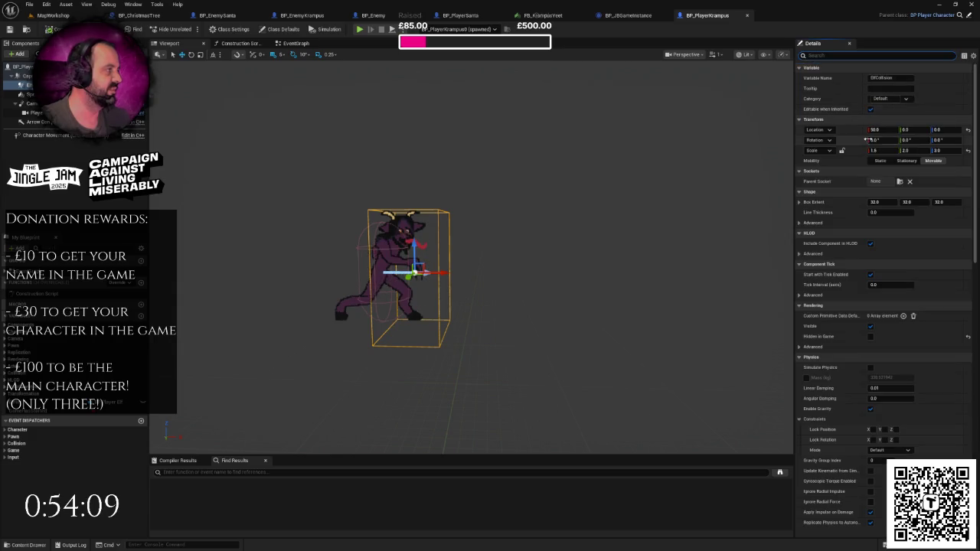
pyautogui.click(940, 150)
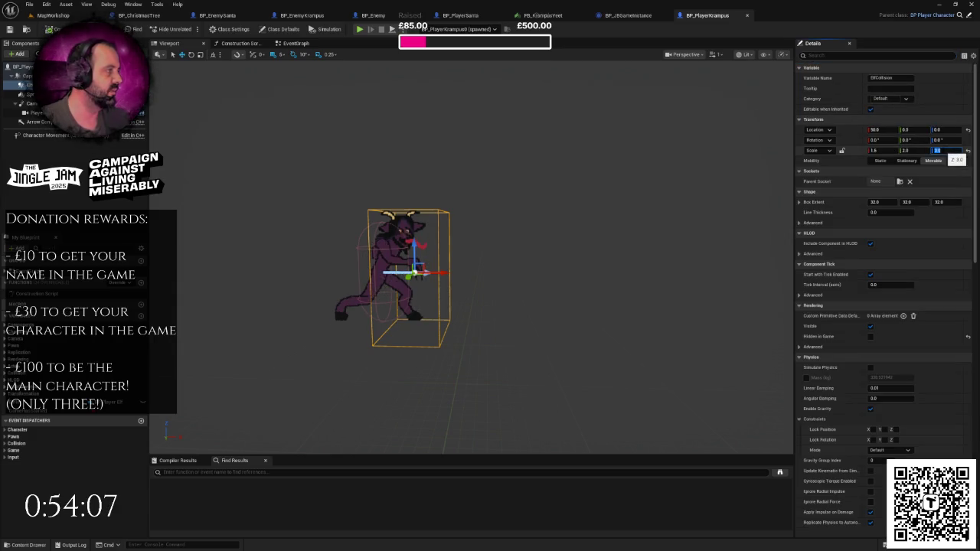
pyautogui.click(885, 150)
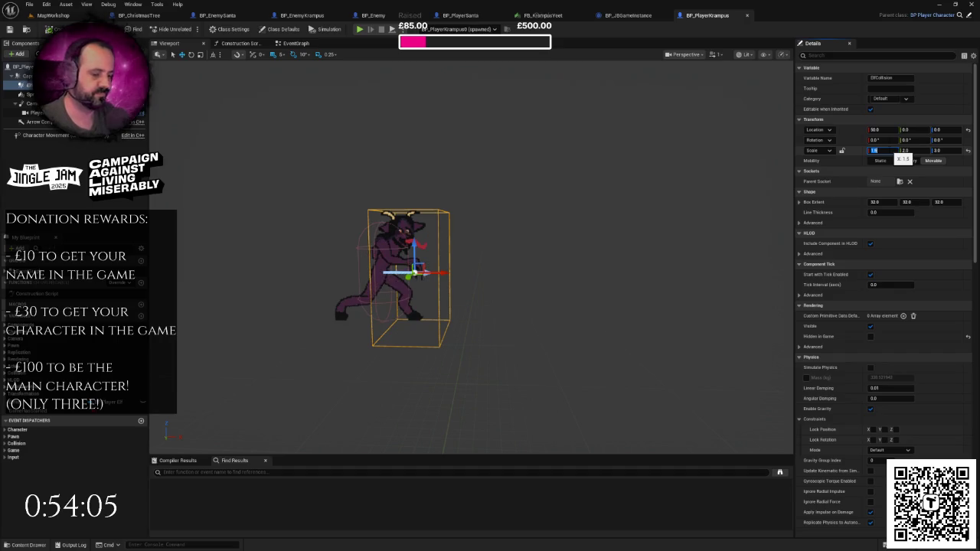
pyautogui.write('10')
pyautogui.press('Return')
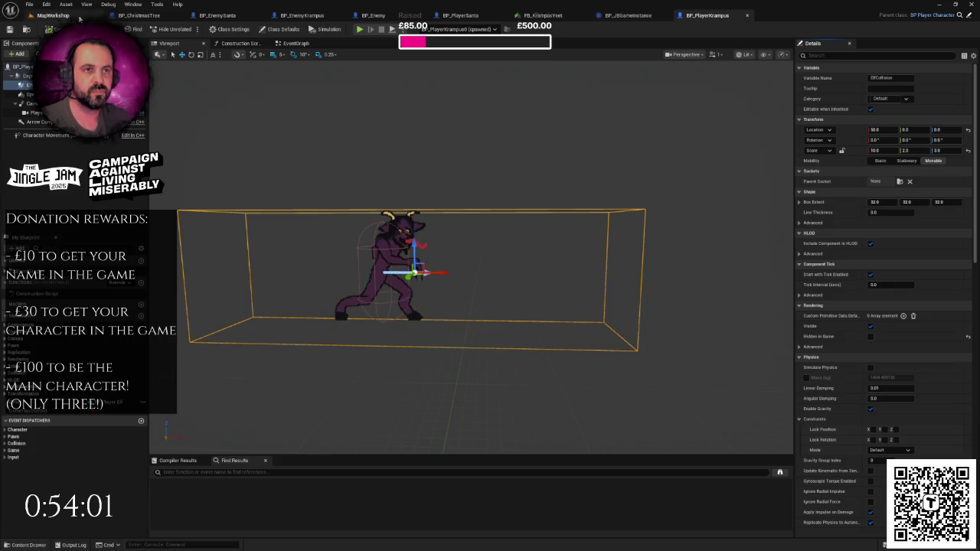
pyautogui.click(52, 15)
pyautogui.click(189, 31)
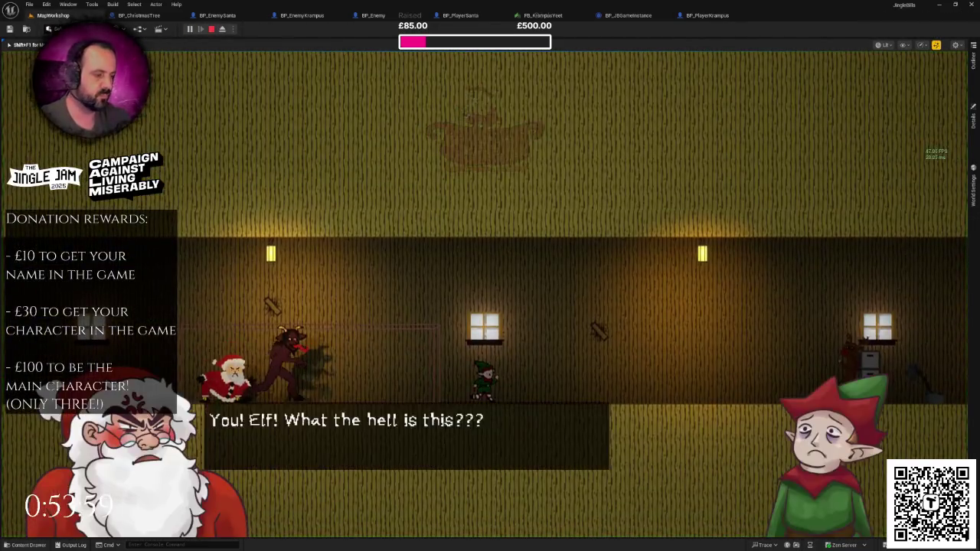
# Skip through Santa's opening dialogue with F11 and stop the play test.
pyautogui.press('F11')
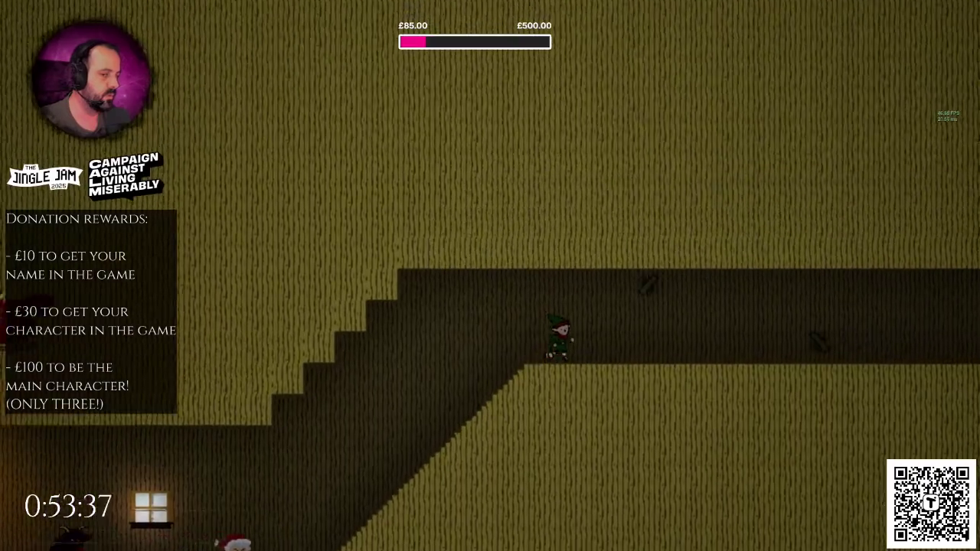
pyautogui.press('Escape')
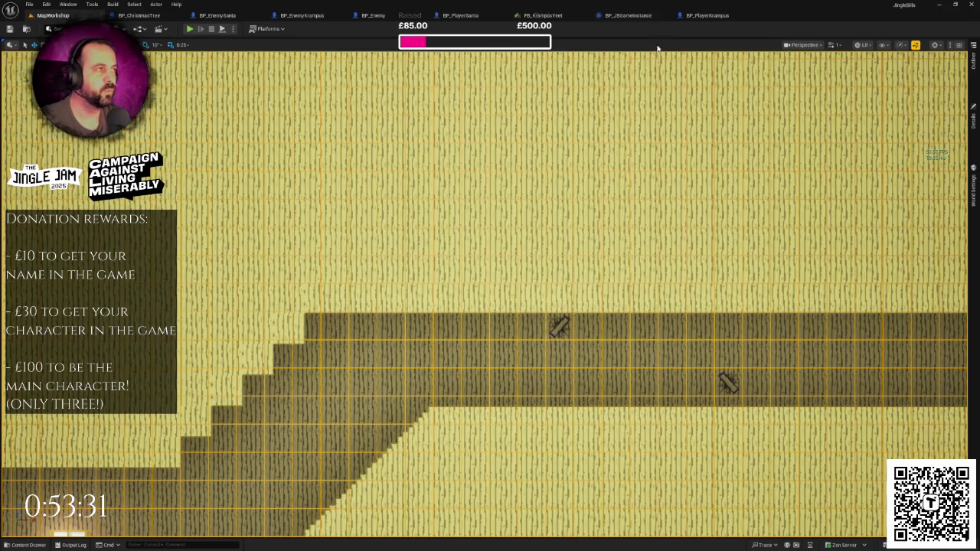
# Open the BP_PlayerKrampus blueprint and look over its event graph before returning to the viewport.
pyautogui.click(703, 15)
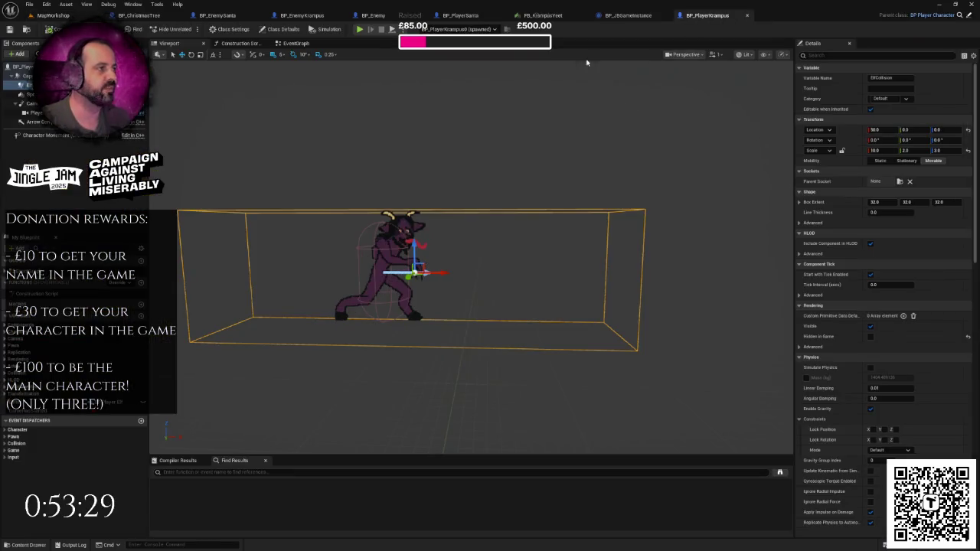
pyautogui.click(328, 44)
pyautogui.scroll(2, 463, 207)
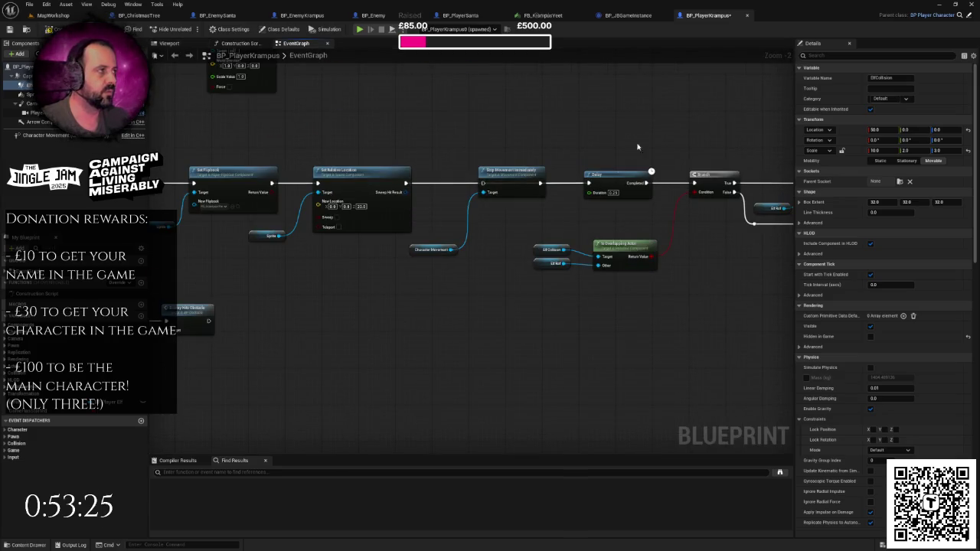
pyautogui.click(168, 43)
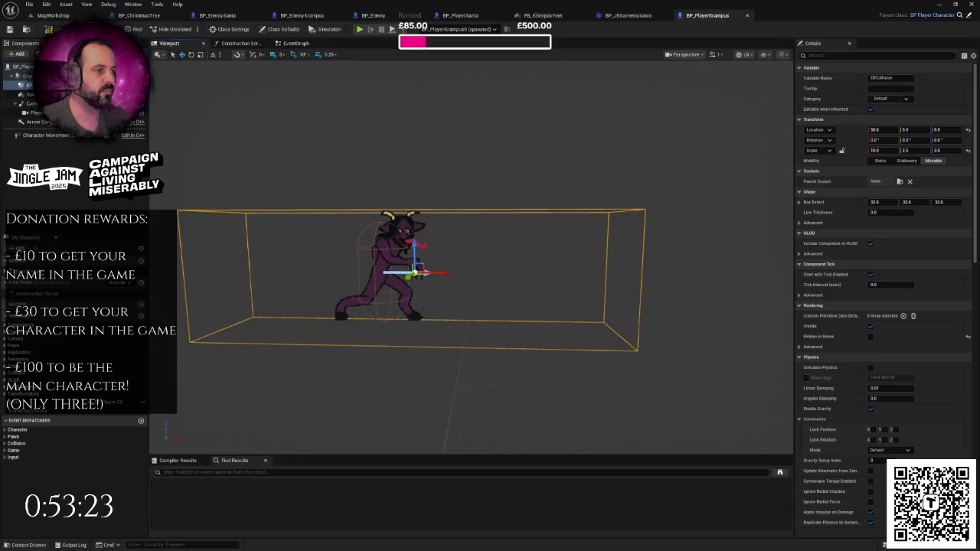
# Select Krampus's collision box and set its Transform Scale X to 1.0.
pyautogui.click(379, 264)
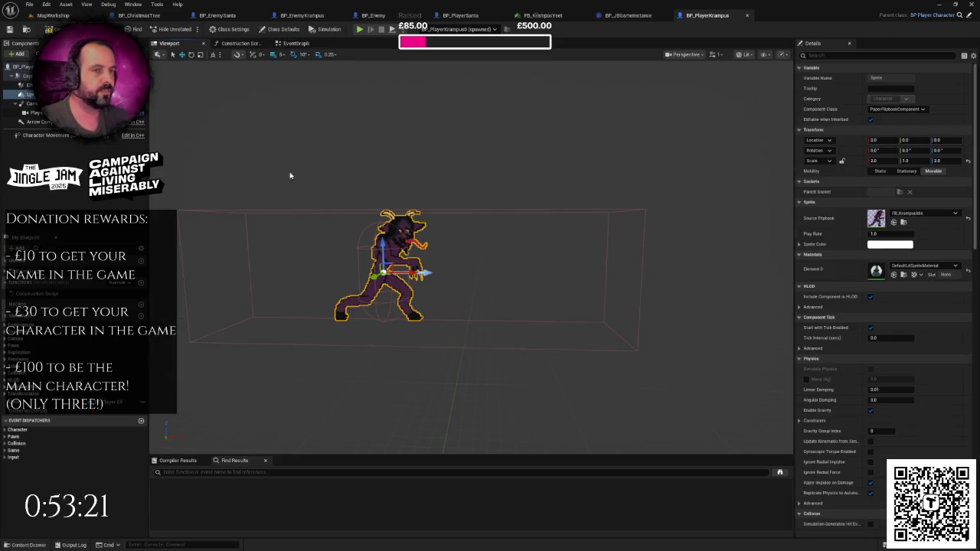
pyautogui.click(63, 134)
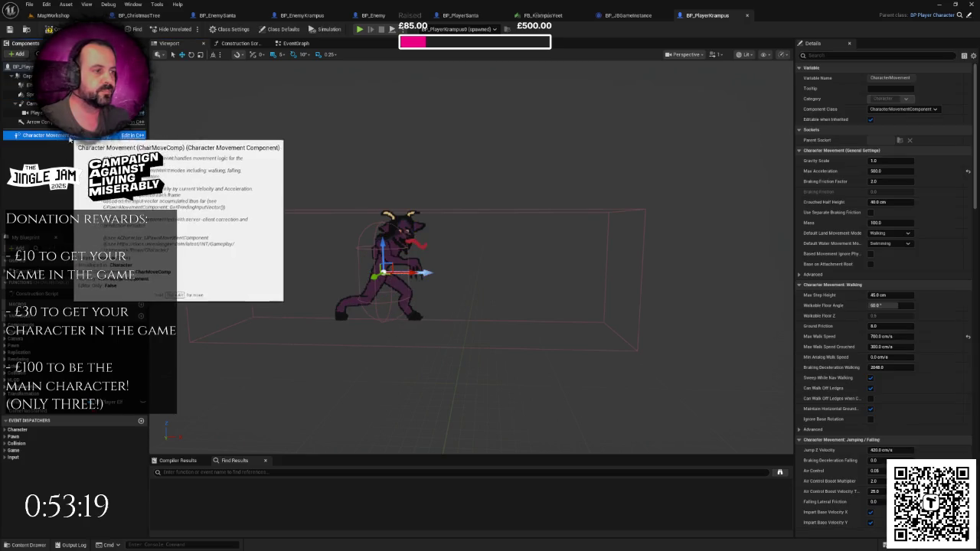
pyautogui.click(420, 208)
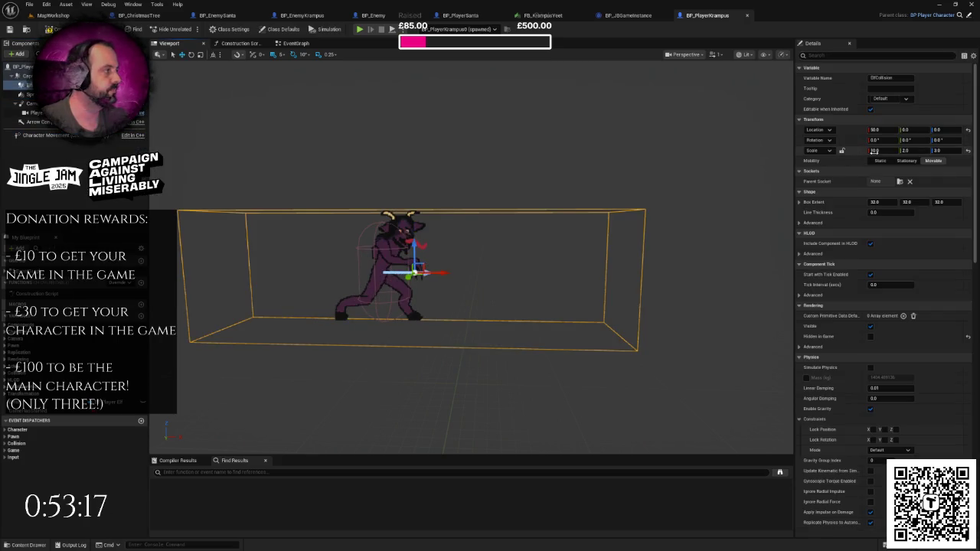
pyautogui.click(877, 151)
pyautogui.write('1')
pyautogui.press('Return')
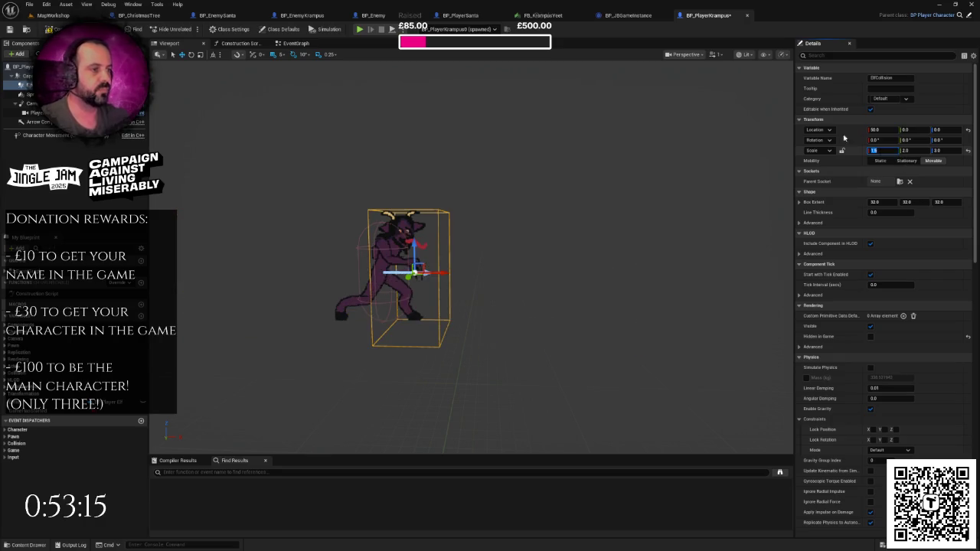
# Play-test MapWorkshop with the narrower collision box, then reopen BP_PlayerKrampus.
pyautogui.click(71, 17)
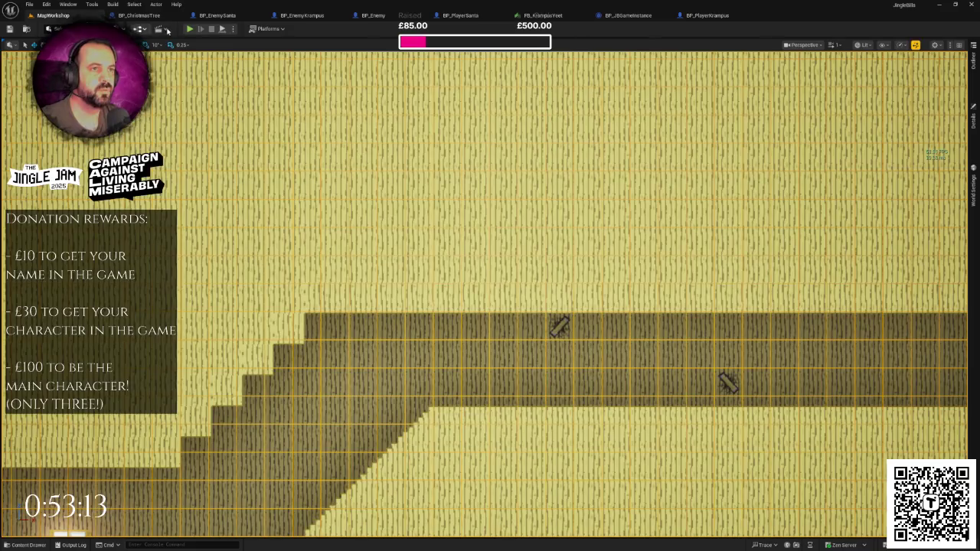
pyautogui.click(189, 30)
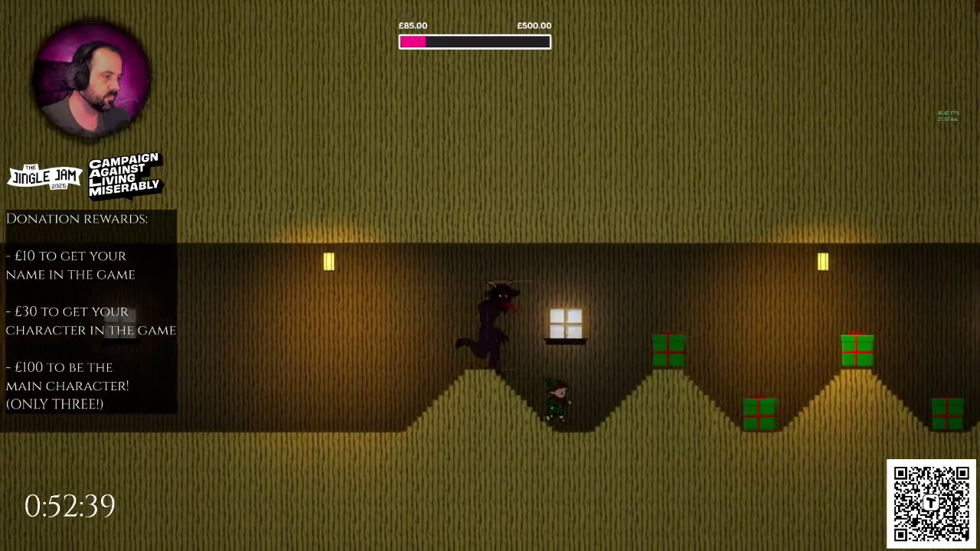
pyautogui.press('Escape')
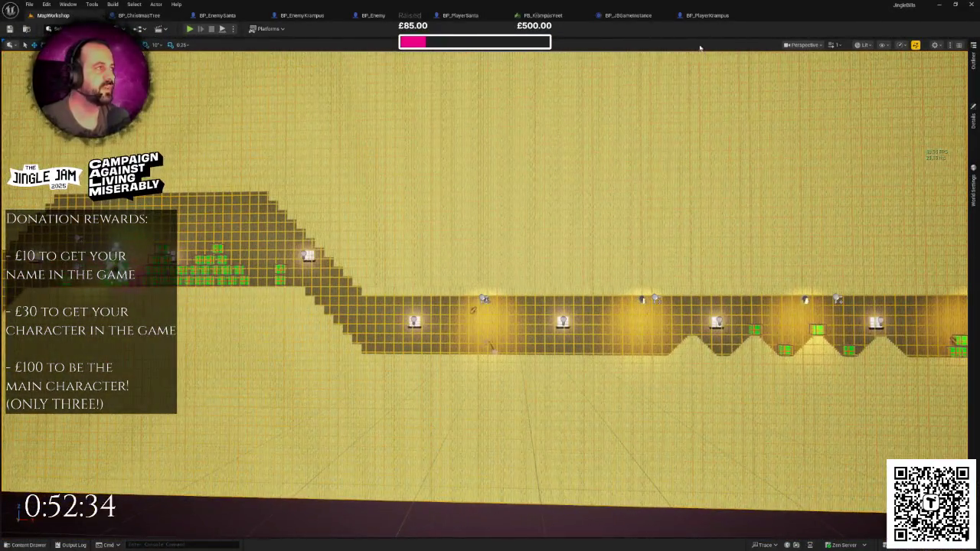
pyautogui.click(708, 15)
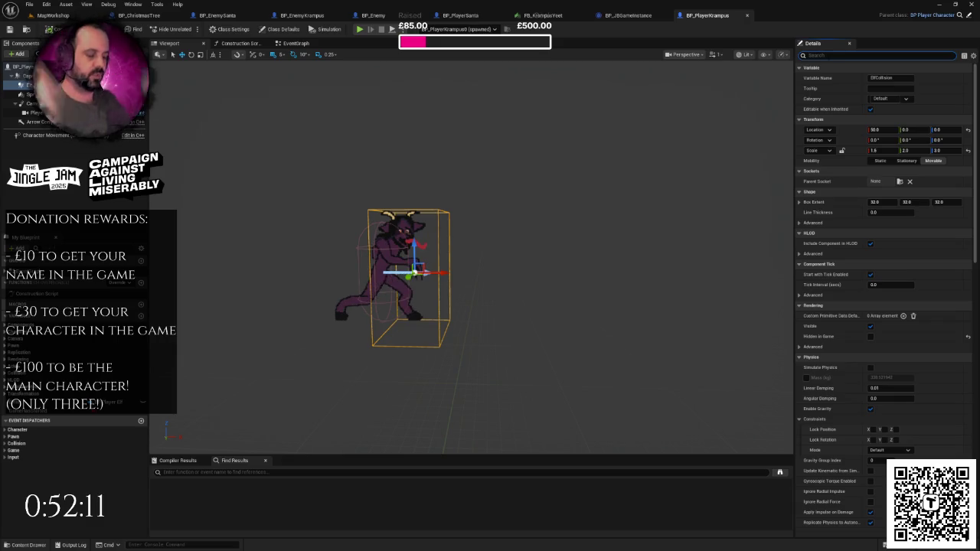
# Clear the 'hid' Details filter and tilt the MapWorkshop view to show the floor below the wall.
pyautogui.write('hid')
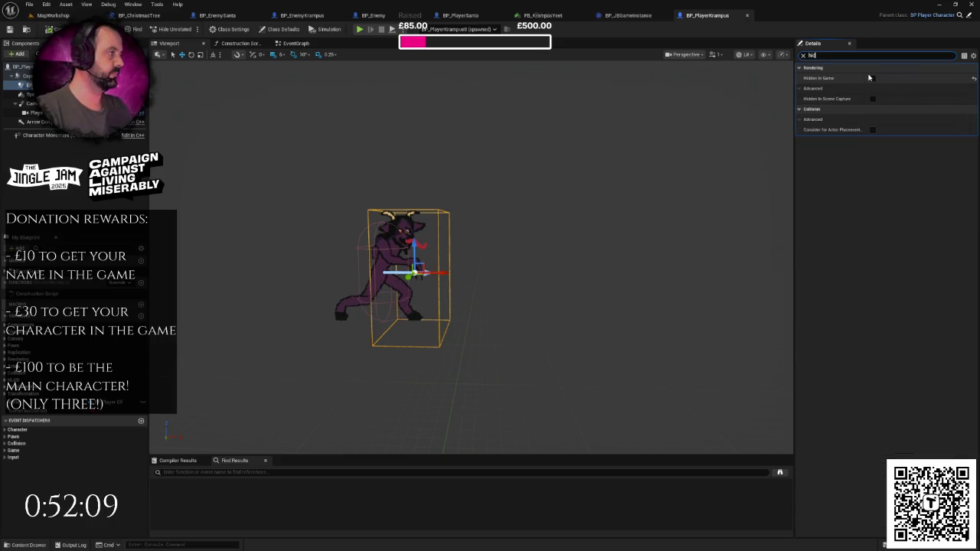
pyautogui.click(803, 55)
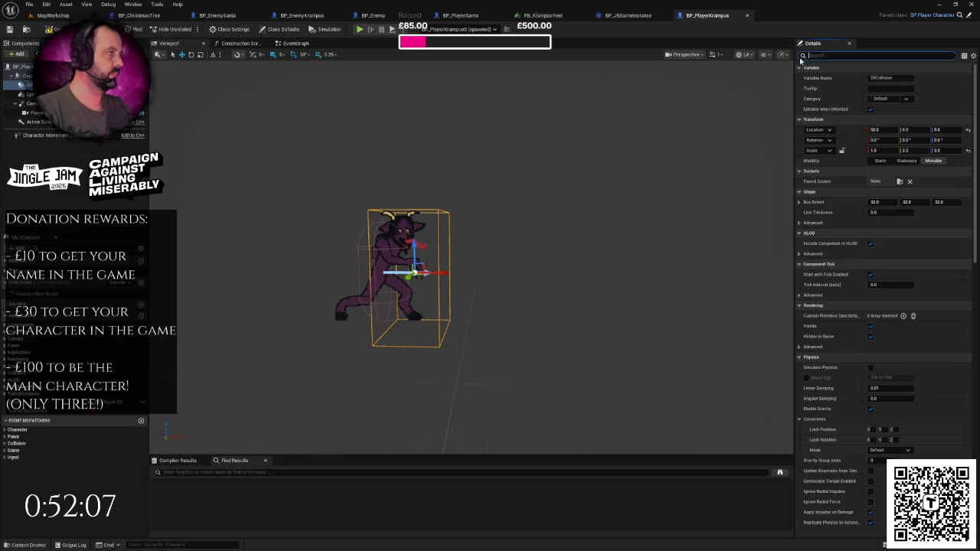
pyautogui.click(53, 15)
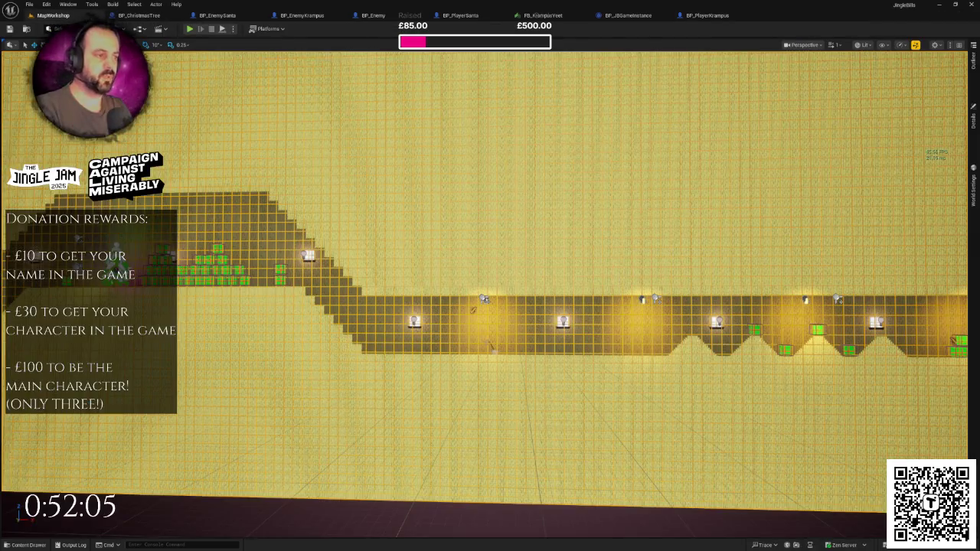
pyautogui.scroll(2, 678, 329)
pyautogui.moveTo(678, 330); pyautogui.dragTo(821, 453)
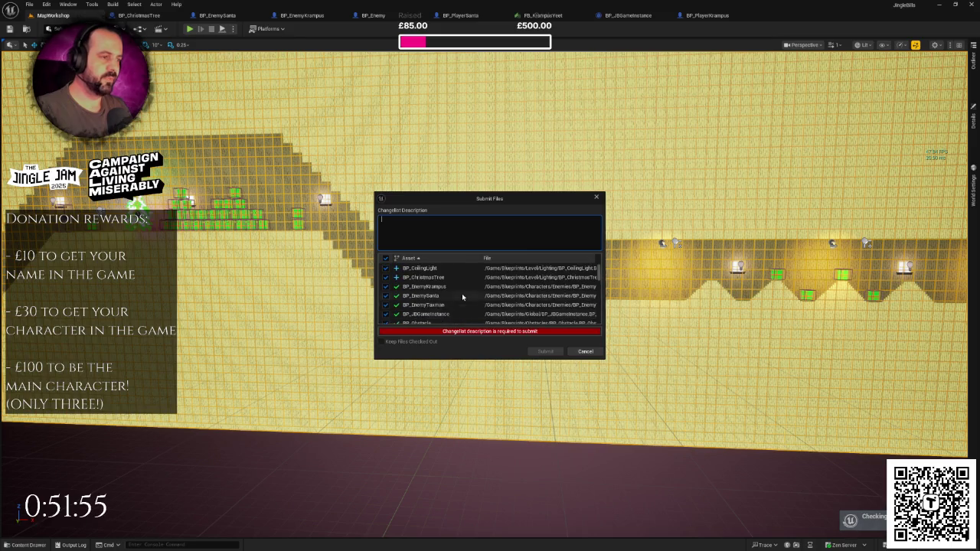
# Submit the changed character blueprints with the description 'Added character assets'.
pyautogui.write('Added charac')
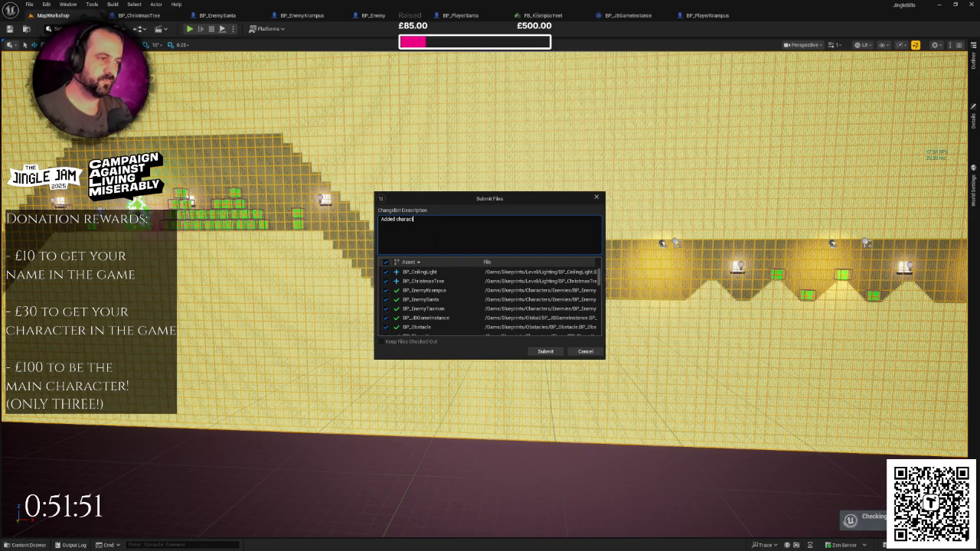
pyautogui.write('sets')
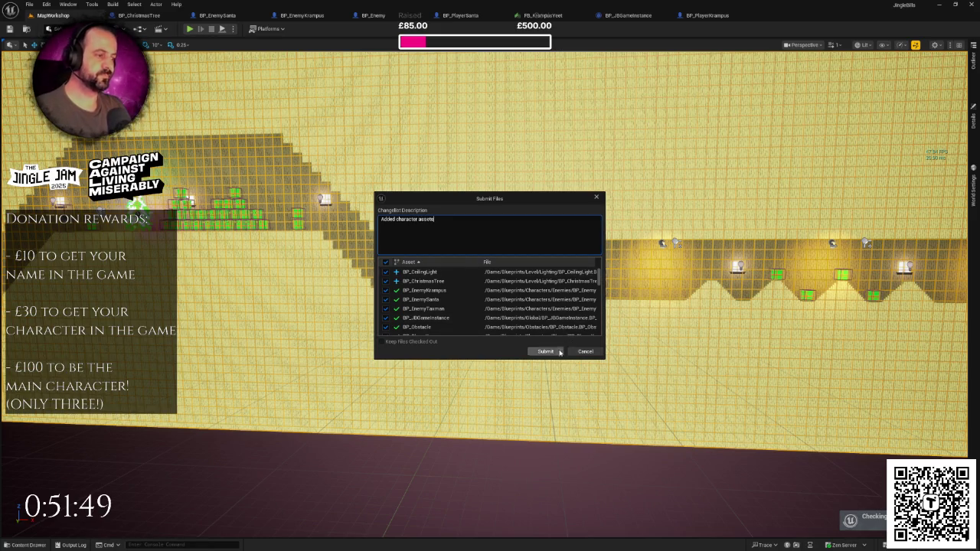
pyautogui.click(544, 351)
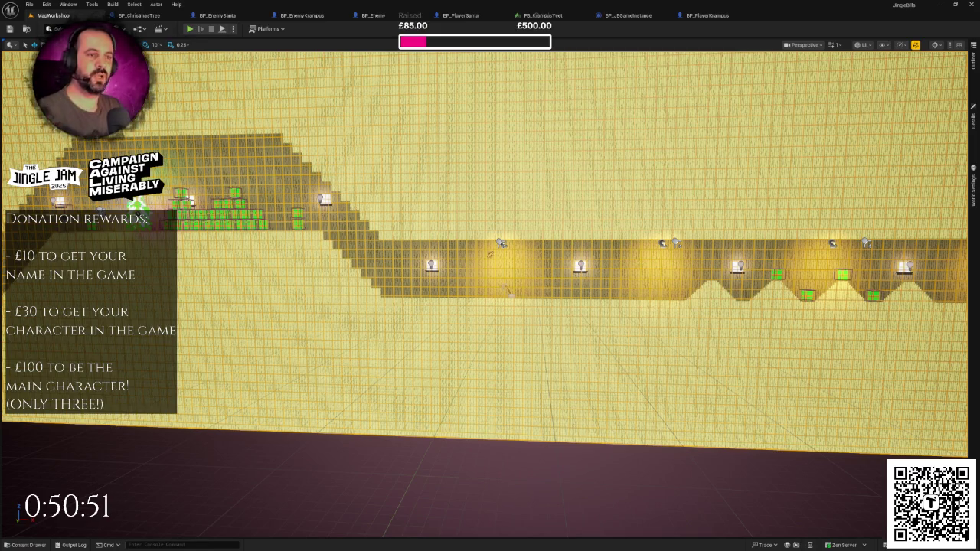
# Orbit around the level wall and frame it to see the entire level end to end.
pyautogui.moveTo(644, 243); pyautogui.dragTo(413, 250)
pyautogui.press('f')
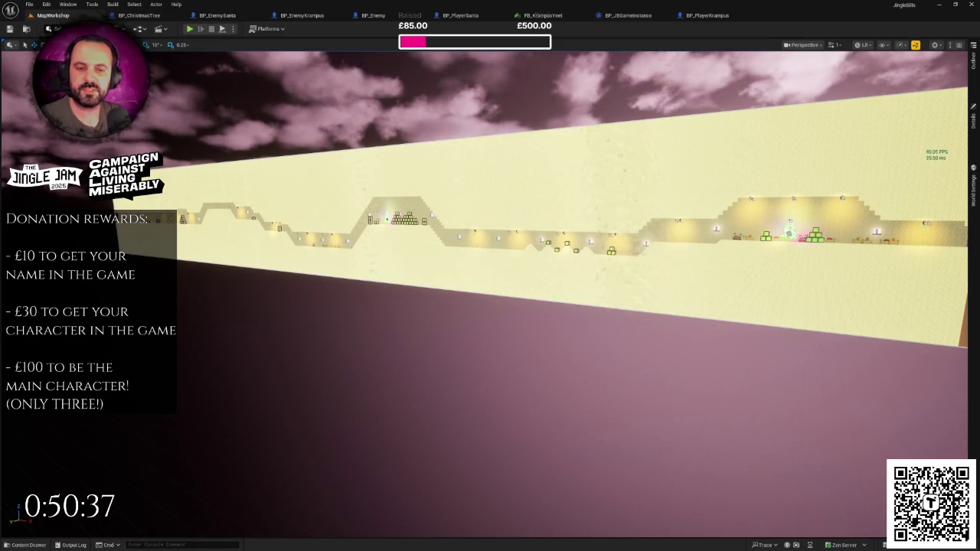
pyautogui.hotkey('alt', 'Tab')
pyautogui.hotkey('alt', 'Tab')
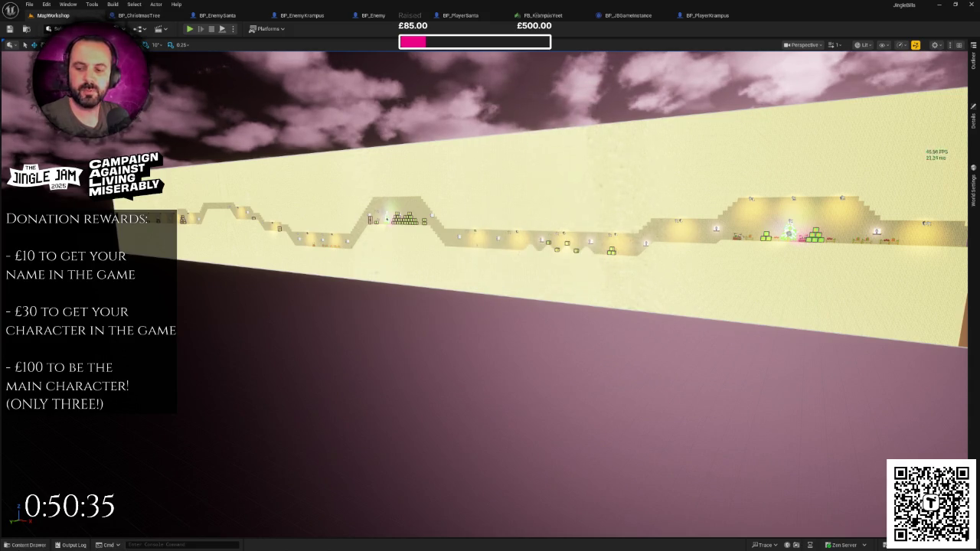
pyautogui.hotkey('alt', 'Tab')
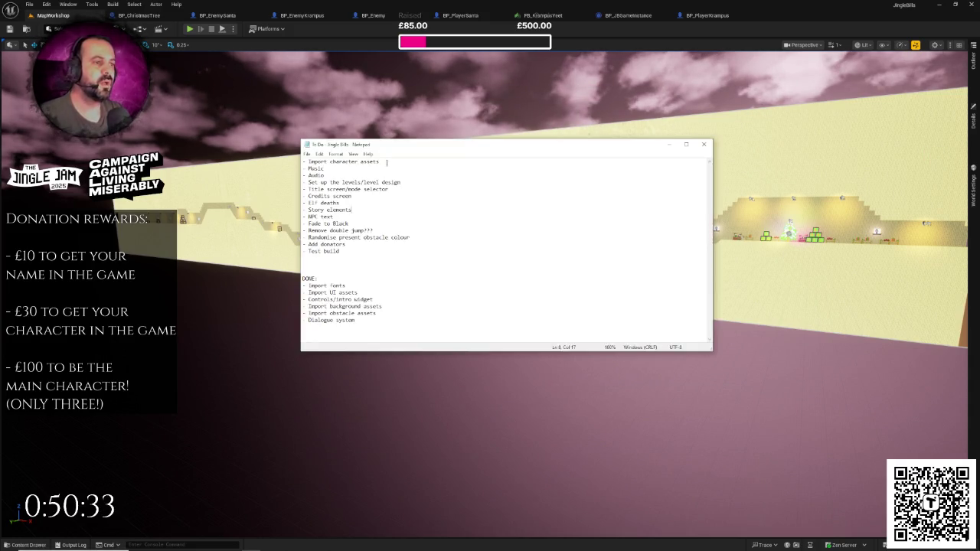
# Move 'Import character assets' under 'Dialogue system' in DONE, delete the blank top line, and save.
pyautogui.moveTo(387, 162); pyautogui.dragTo(305, 162)
pyautogui.hotkey('ctrl', 'x')
pyautogui.click(370, 320)
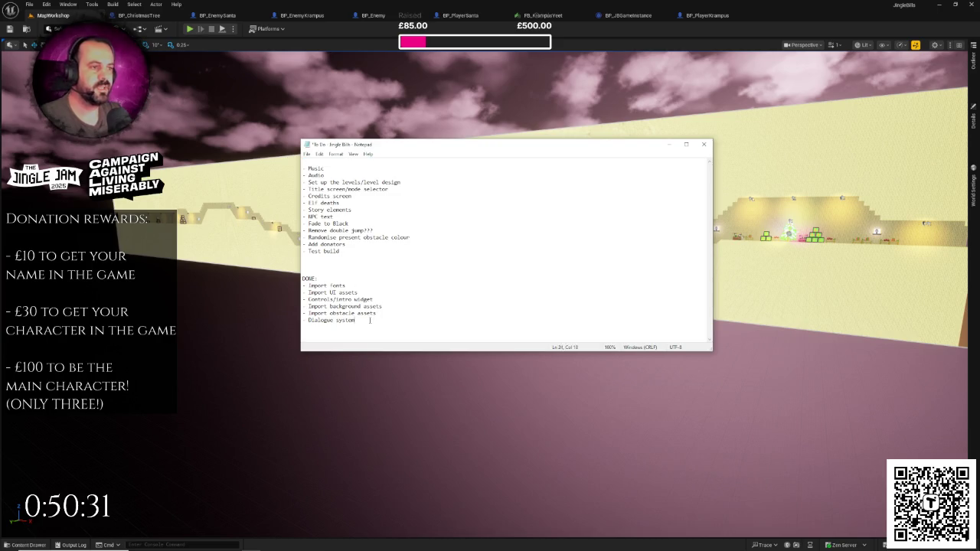
pyautogui.press('Return')
pyautogui.hotkey('ctrl', 'v')
pyautogui.hotkey('ctrl', 's')
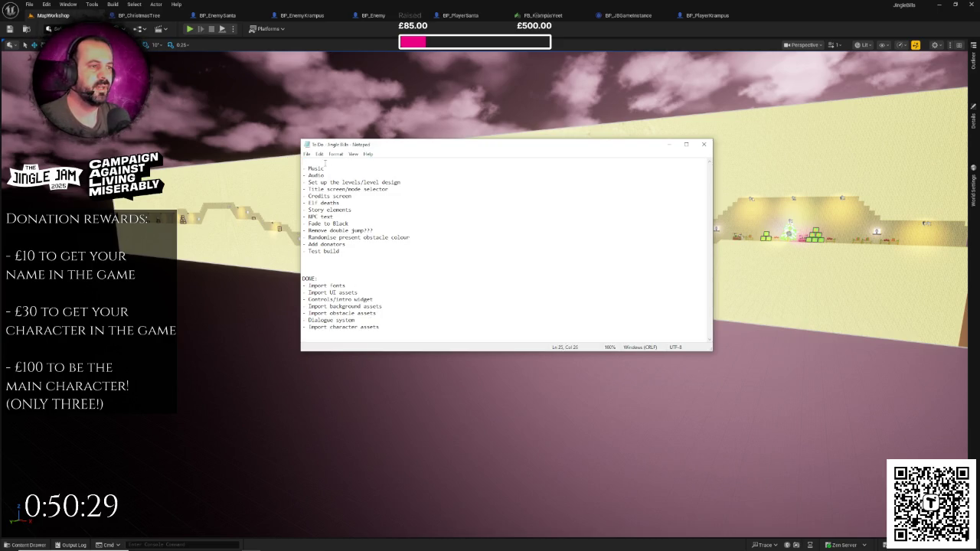
pyautogui.press('Delete')
pyautogui.hotkey('ctrl', 's')
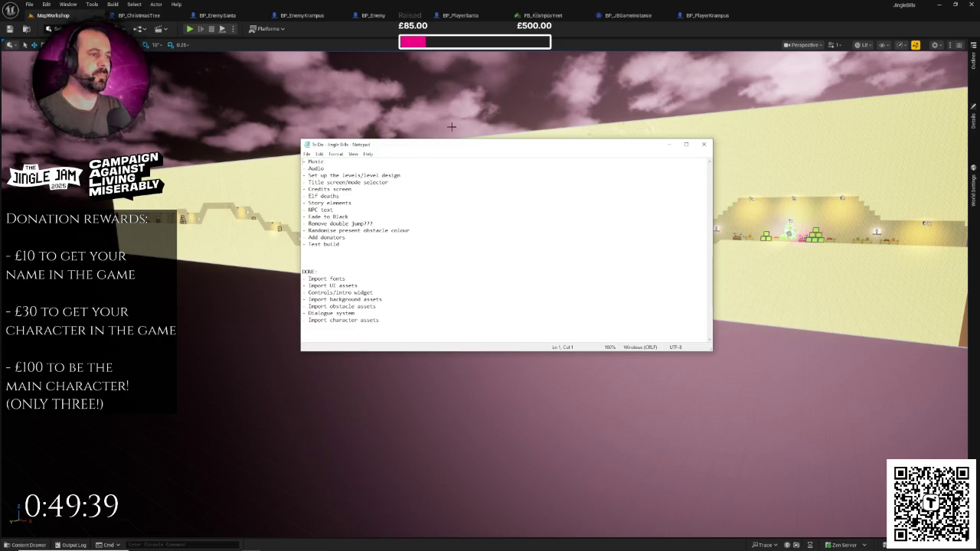
# Fly the camera along the level wall to inspect its far end.
pyautogui.moveTo(505, 115)
pyautogui.mouseDown()
pyautogui.moveTo(525, 146)
pyautogui.moveTo(491, 153)
pyautogui.moveTo(534, 15)
pyautogui.mouseUp()
pyautogui.moveTo(491, 276)
pyautogui.mouseDown()
pyautogui.moveTo(459, 280)
pyautogui.moveTo(617, 275)
pyautogui.moveTo(606, 276)
pyautogui.mouseUp()
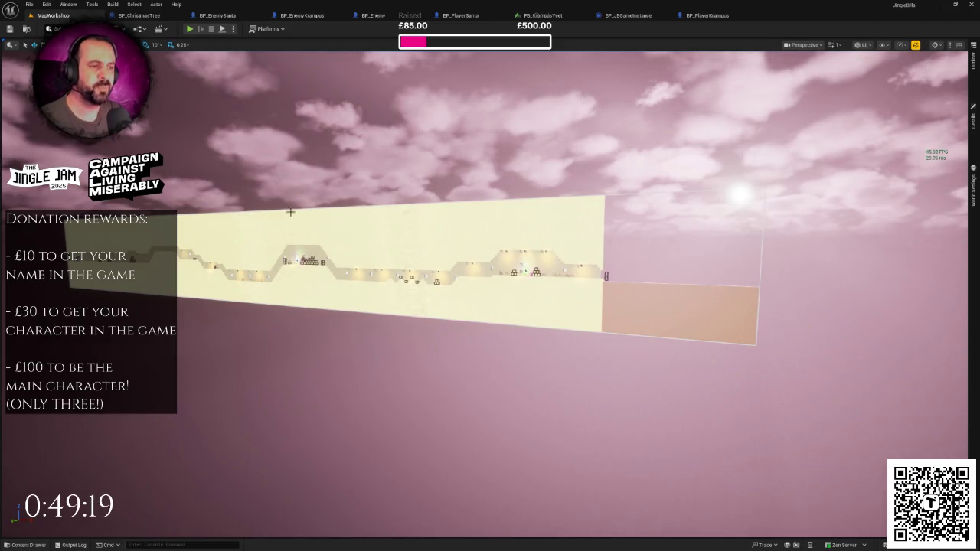
pyautogui.moveTo(446, 228); pyautogui.dragTo(314, 291)
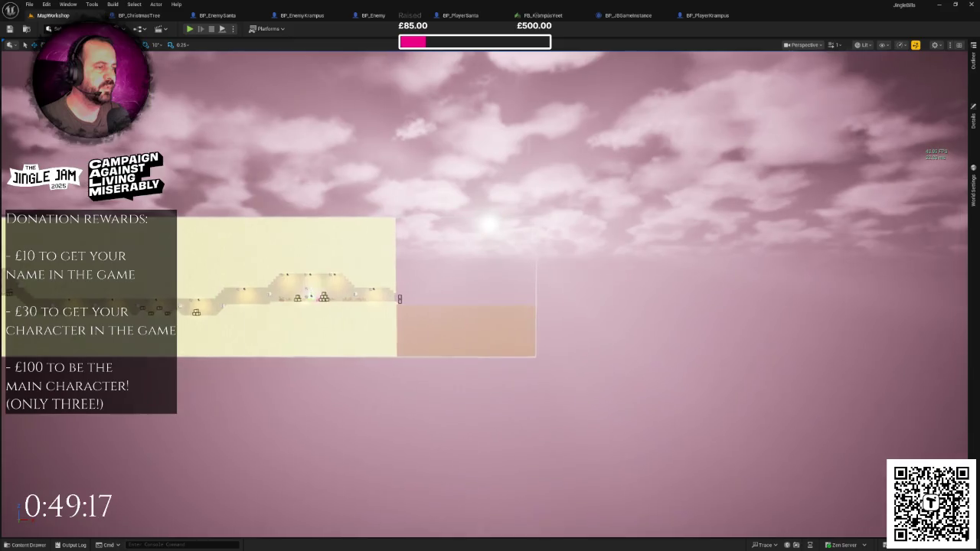
pyautogui.moveTo(540, 310); pyautogui.dragTo(545, 309)
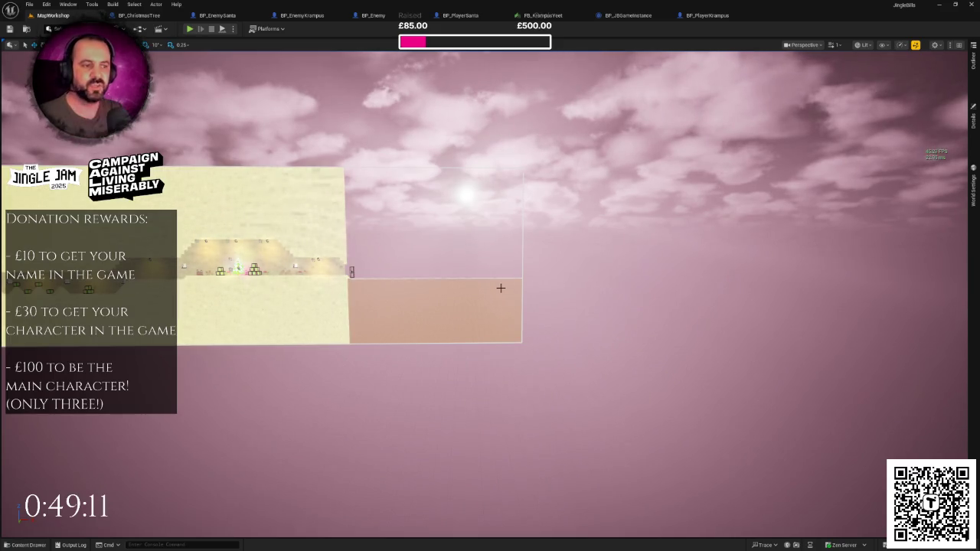
pyautogui.moveTo(501, 288); pyautogui.dragTo(495, 266)
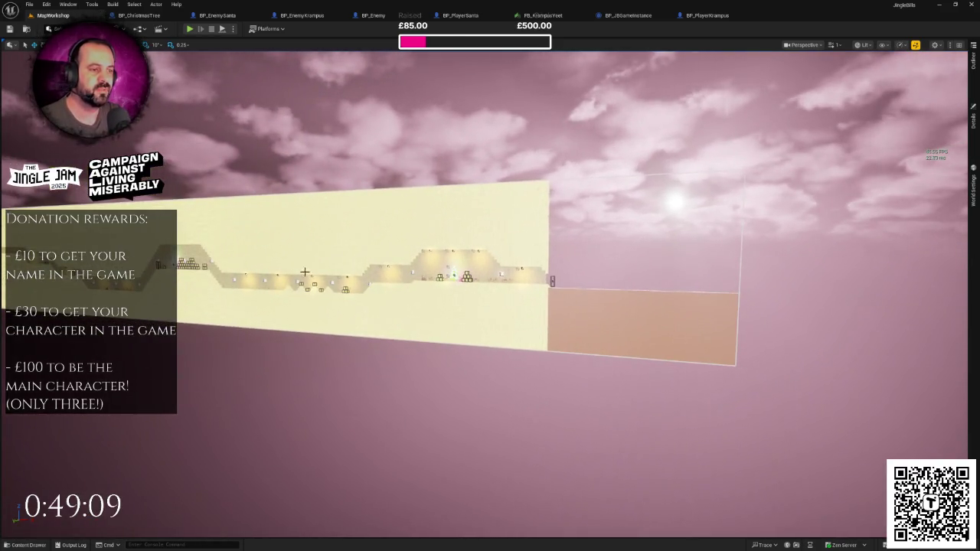
pyautogui.moveTo(201, 254)
pyautogui.mouseDown()
pyautogui.moveTo(399, 277)
pyautogui.moveTo(421, 268)
pyautogui.moveTo(359, 169)
pyautogui.mouseUp()
# Turn the view to face the far end of the level up close.
pyautogui.moveTo(511, 240)
pyautogui.mouseDown()
pyautogui.moveTo(433, 240)
pyautogui.moveTo(511, 249)
pyautogui.moveTo(472, 221)
pyautogui.moveTo(489, 238)
pyautogui.moveTo(414, 218)
pyautogui.mouseUp()
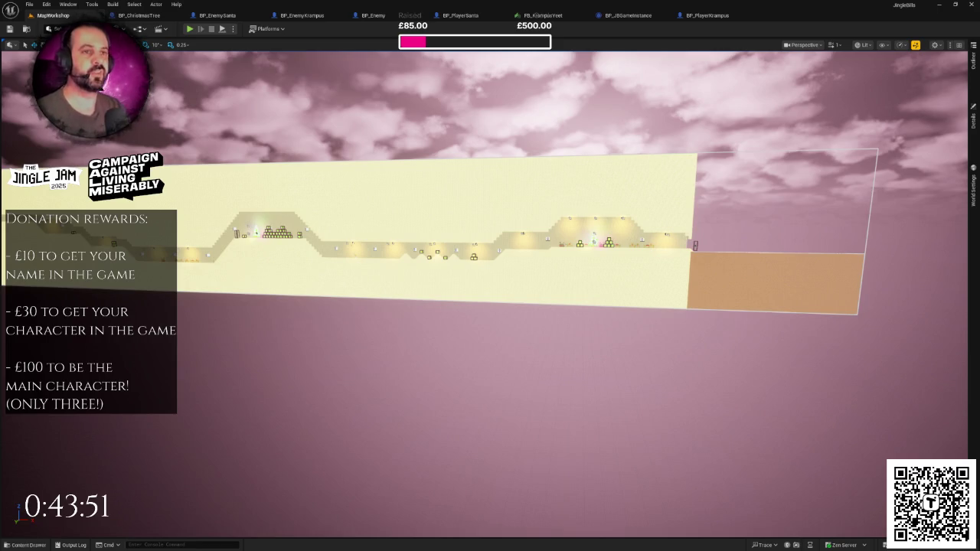
pyautogui.moveTo(232, 144)
pyautogui.mouseDown()
pyautogui.moveTo(260, 153)
pyautogui.moveTo(229, 145)
pyautogui.moveTo(321, 130)
pyautogui.mouseUp()
pyautogui.moveTo(490, 275)
pyautogui.mouseDown()
pyautogui.moveTo(460, 291)
pyautogui.moveTo(506, 283)
pyautogui.moveTo(468, 287)
pyautogui.moveTo(398, 260)
pyautogui.moveTo(487, 277)
pyautogui.moveTo(459, 276)
pyautogui.mouseUp()
pyautogui.moveTo(351, 222)
pyautogui.mouseDown()
pyautogui.moveTo(366, 203)
pyautogui.moveTo(351, 222)
pyautogui.mouseUp()
pyautogui.moveTo(398, 242); pyautogui.dragTo(360, 233)
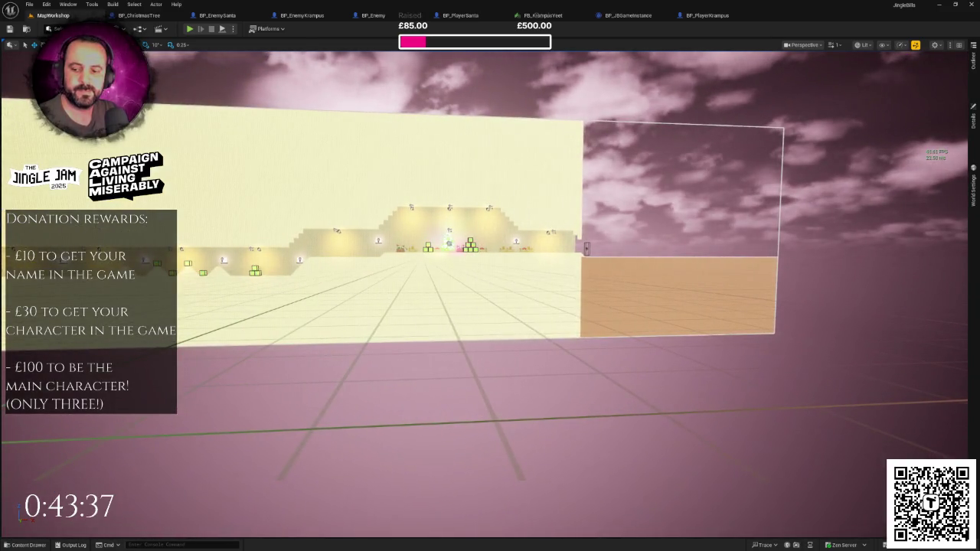
# Add a 'Level transition trigger' line after 'Story elements' in the Notepad to-do list.
pyautogui.hotkey('alt', 'Tab')
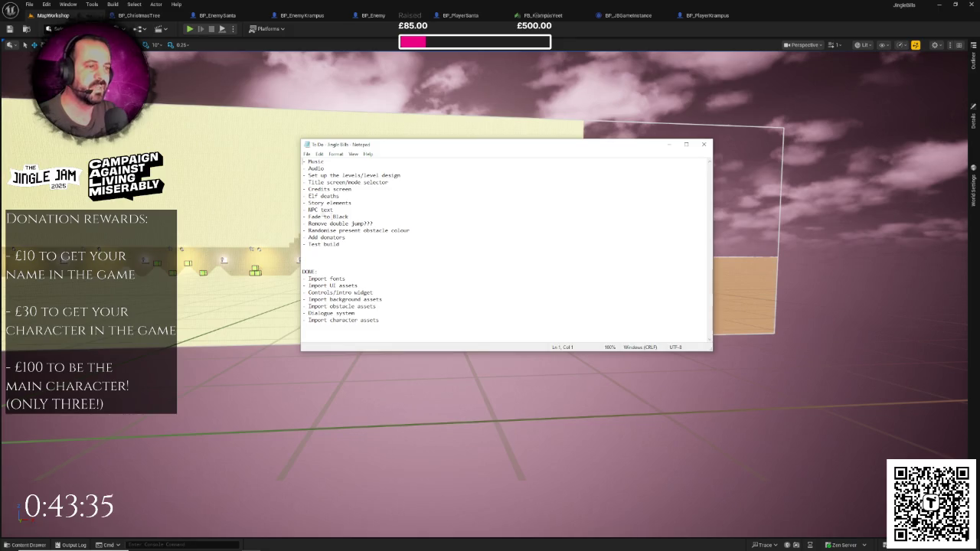
pyautogui.press('Return')
pyautogui.write('- Level transition trigger')
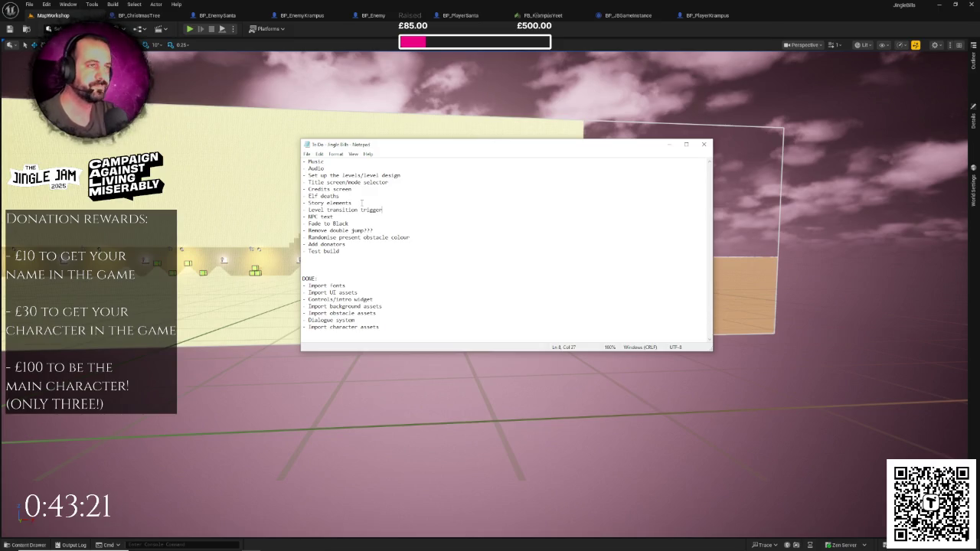
pyautogui.click(92, 77)
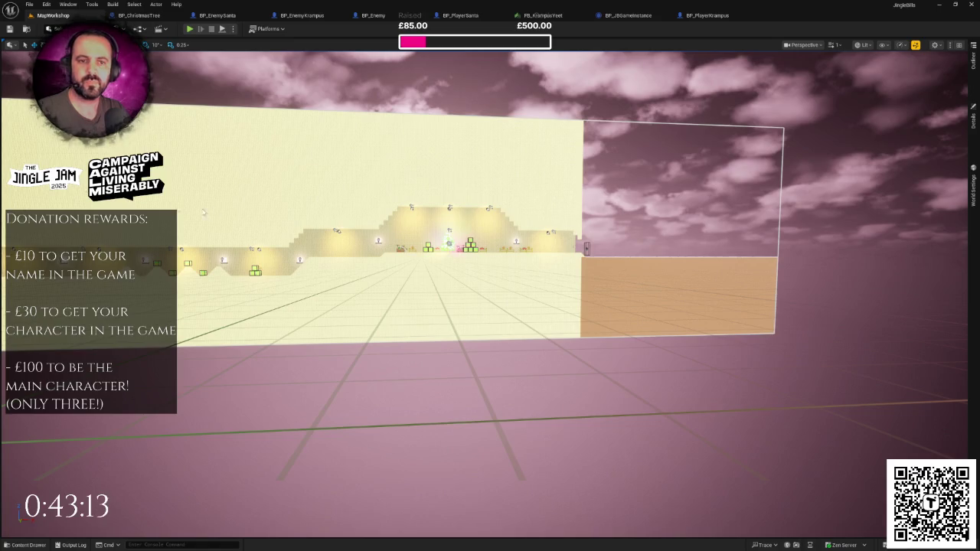
# Face the level wall, then save the current level as MapForest1 with Save Current Level As.
pyautogui.moveTo(203, 212); pyautogui.dragTo(279, 221)
pyautogui.moveTo(525, 259)
pyautogui.mouseDown()
pyautogui.moveTo(552, 260)
pyautogui.moveTo(506, 260)
pyautogui.mouseUp()
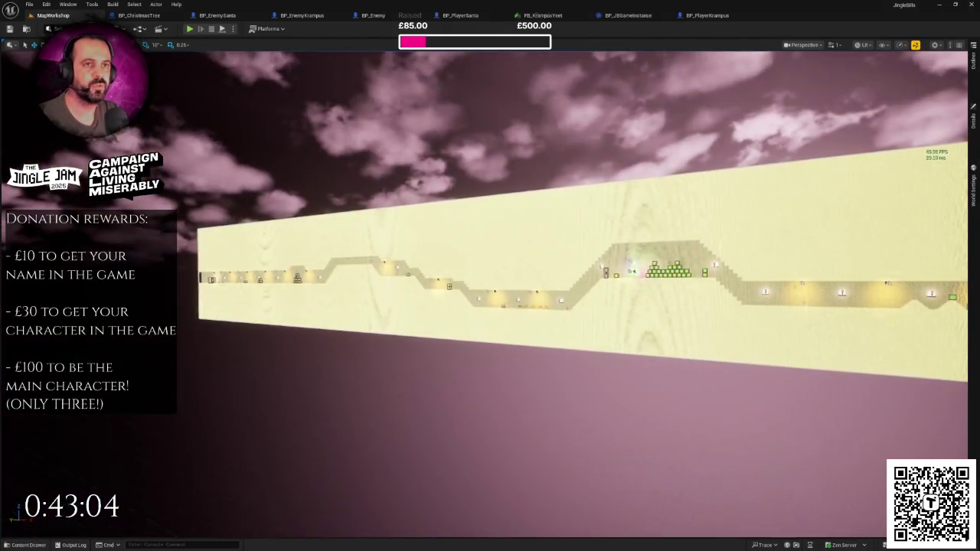
pyautogui.click(30, 4)
pyautogui.click(84, 114)
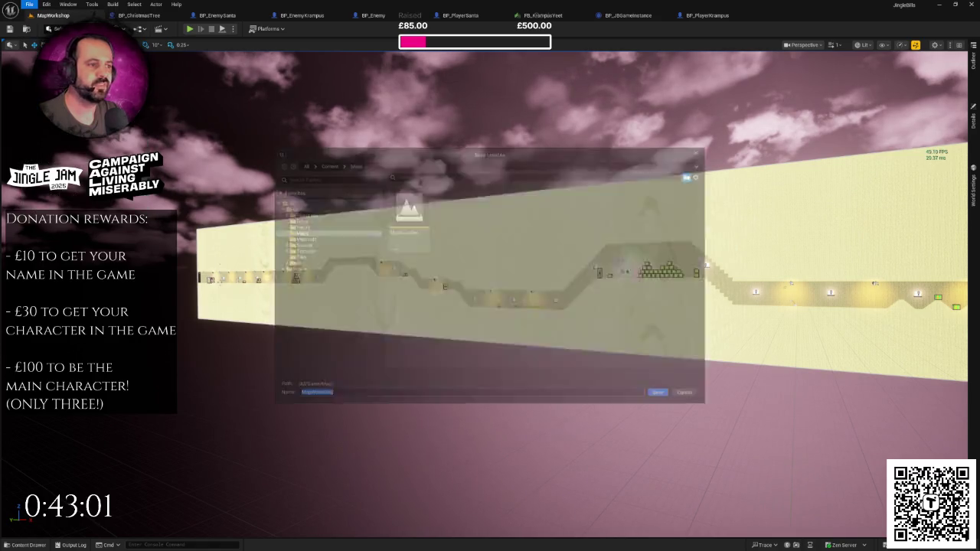
pyautogui.click(406, 218)
pyautogui.click(328, 396)
pyautogui.write('Forest1')
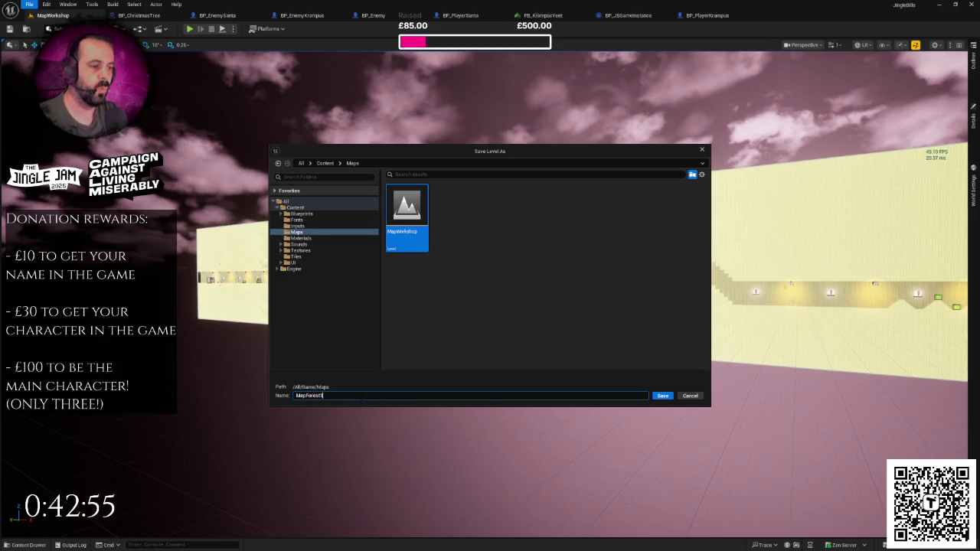
pyautogui.click(665, 396)
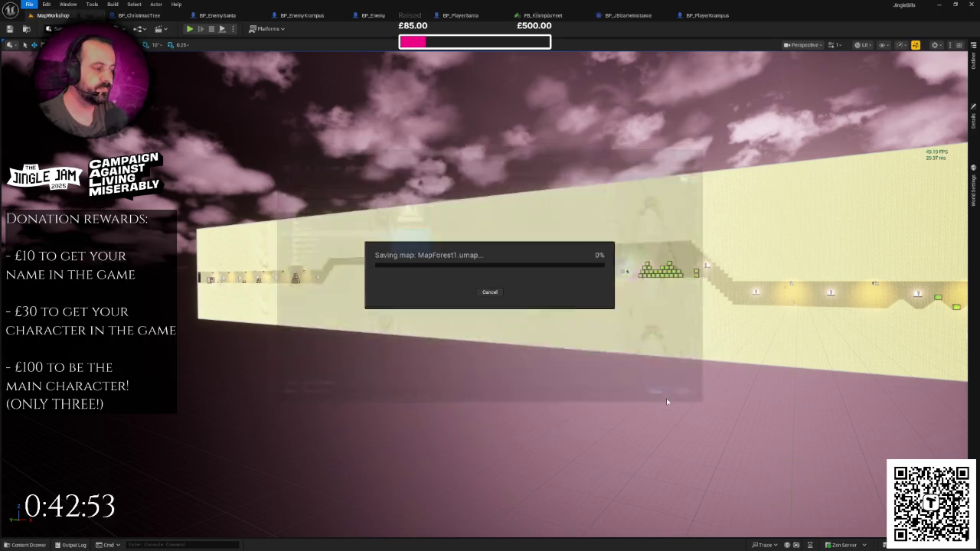
# Frame the Santa enemy in the viewport and bring up the BP_EnemySanta blueprint.
pyautogui.press('f')
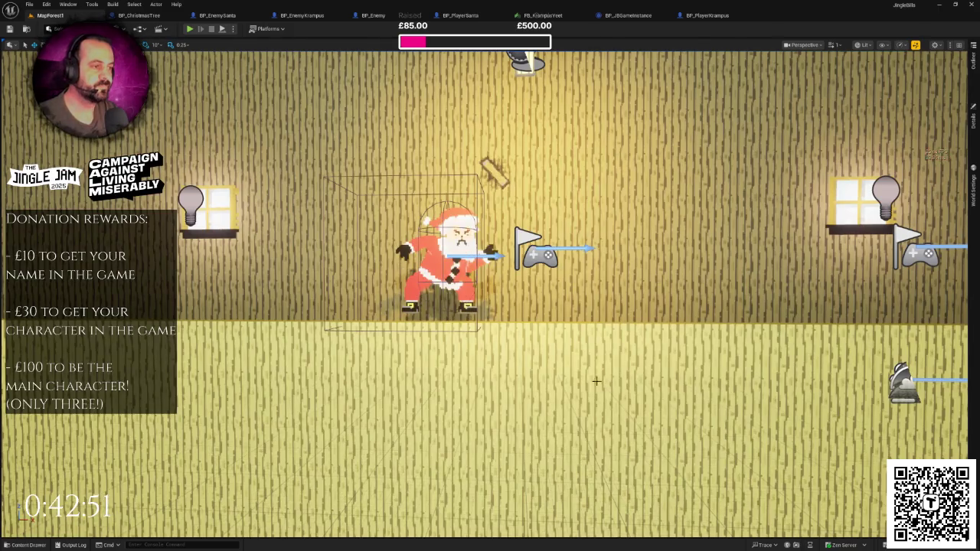
pyautogui.scroll(-3, 490, 291)
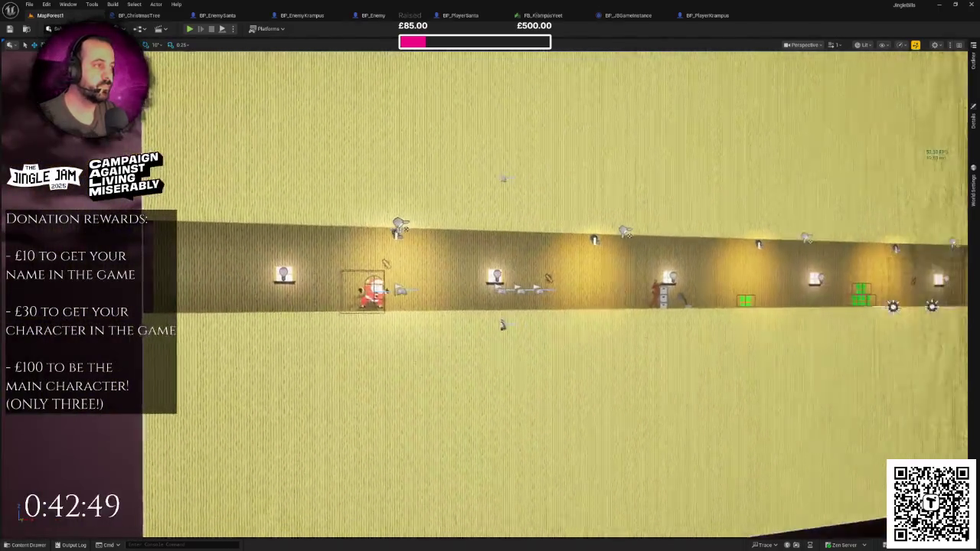
pyautogui.click(218, 15)
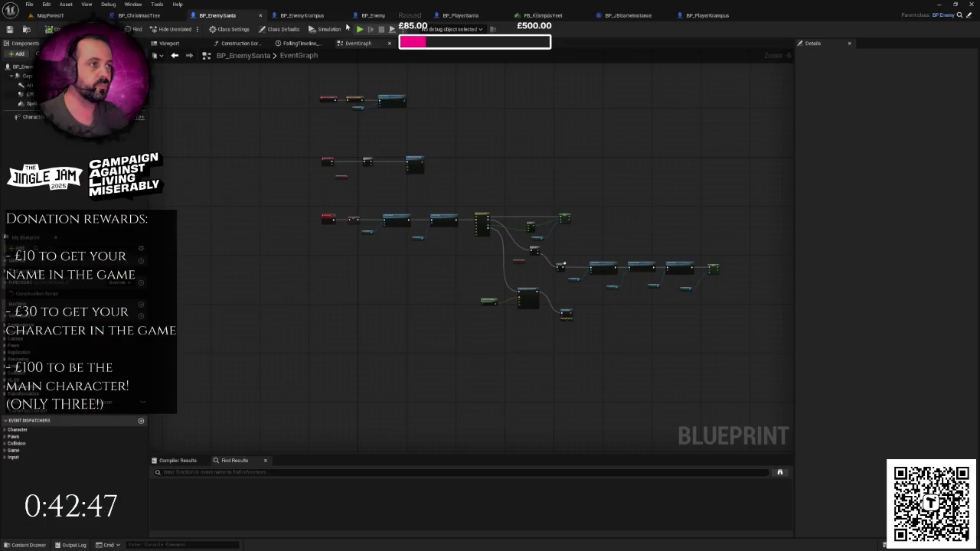
# Give BP_JBGameInstance a default Current Level of 2 with Is Party Mode ticked, then return to MapForest1.
pyautogui.click(627, 16)
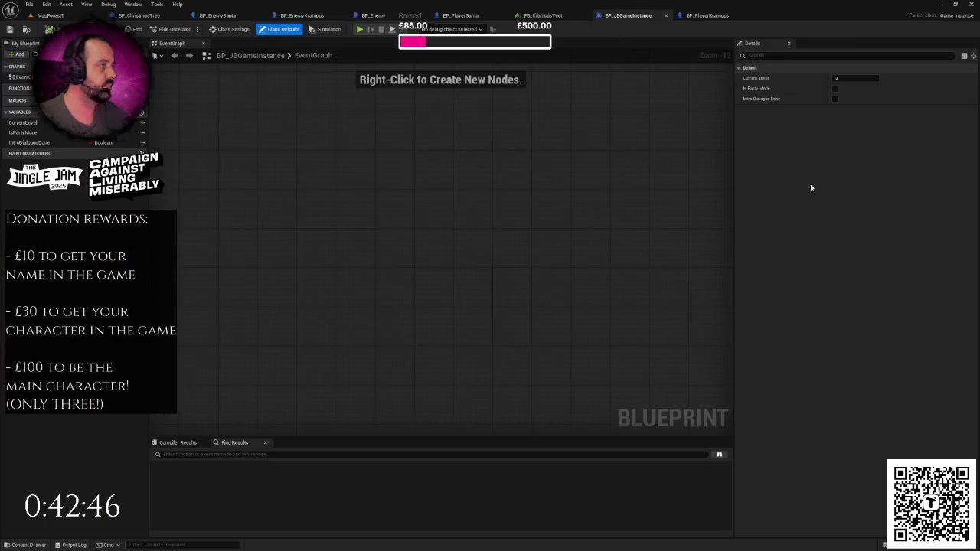
pyautogui.click(839, 78)
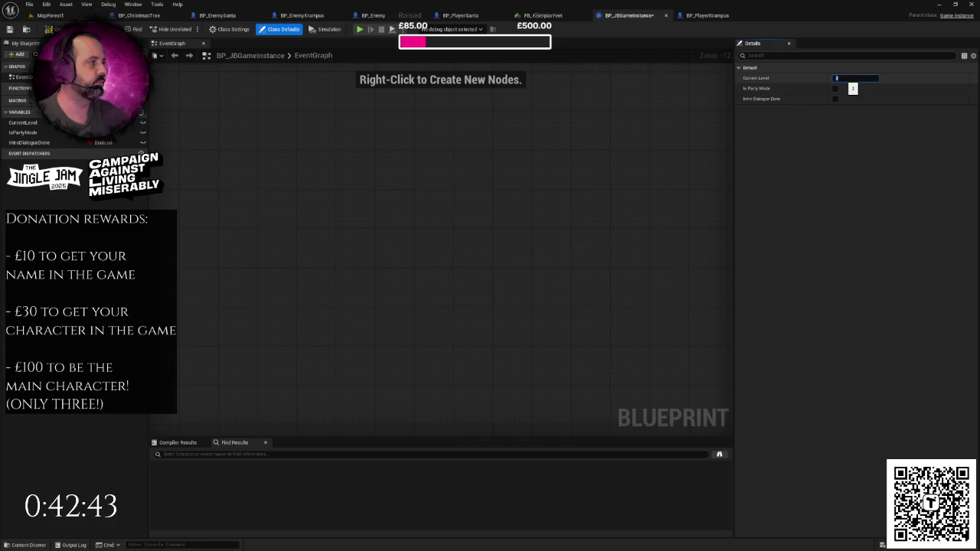
pyautogui.write('2')
pyautogui.click(835, 88)
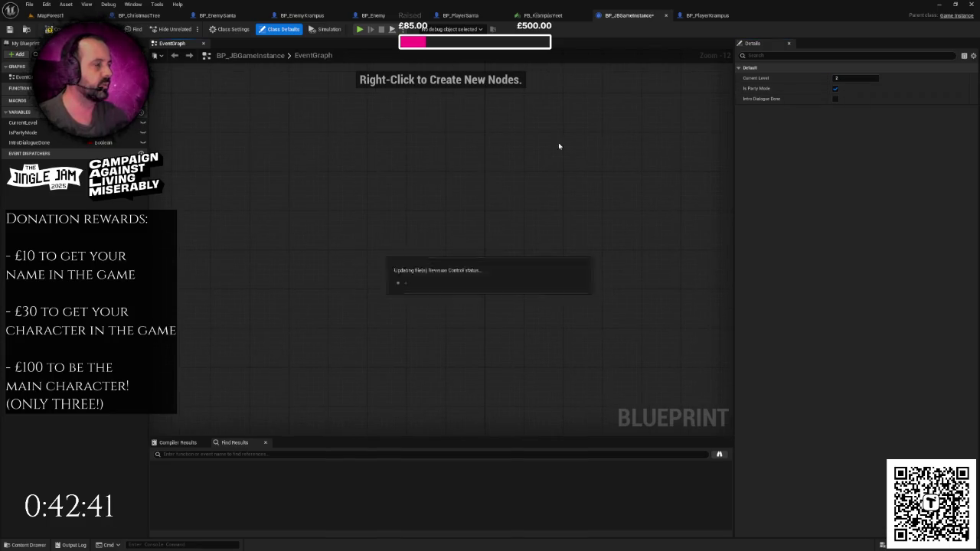
pyautogui.click(66, 17)
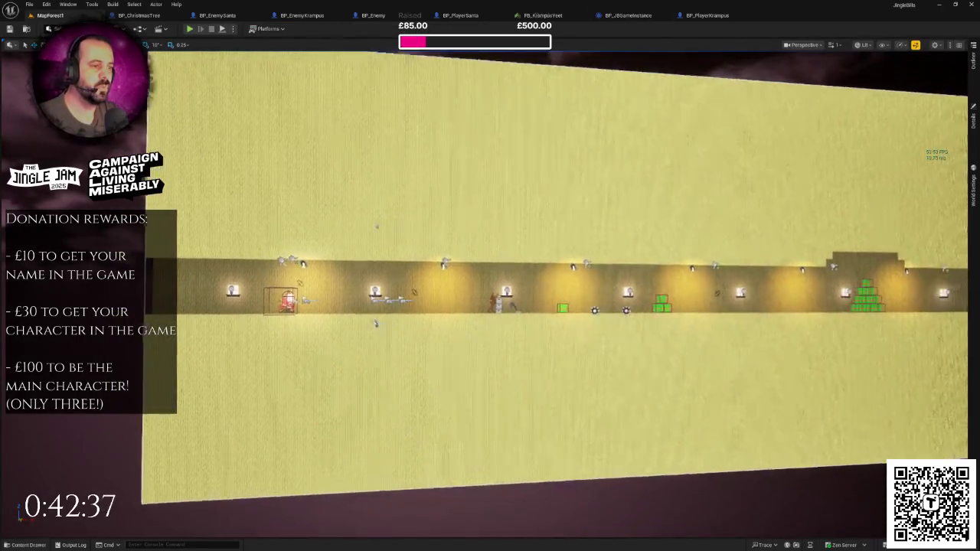
# Delete point lights PointLight2 through PointLight23 from the level.
pyautogui.scroll(-1, 347, 266)
pyautogui.scroll(4, 536, 291)
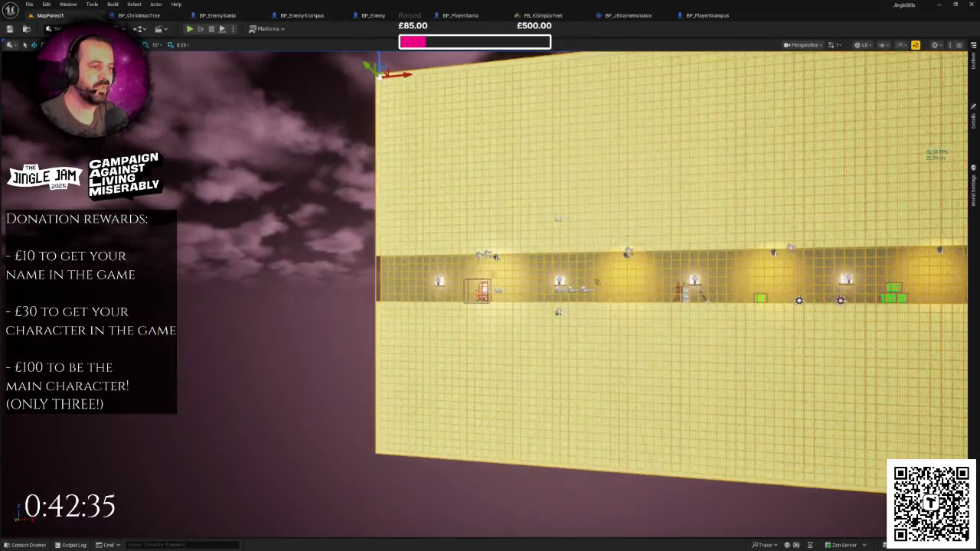
pyautogui.click(975, 117)
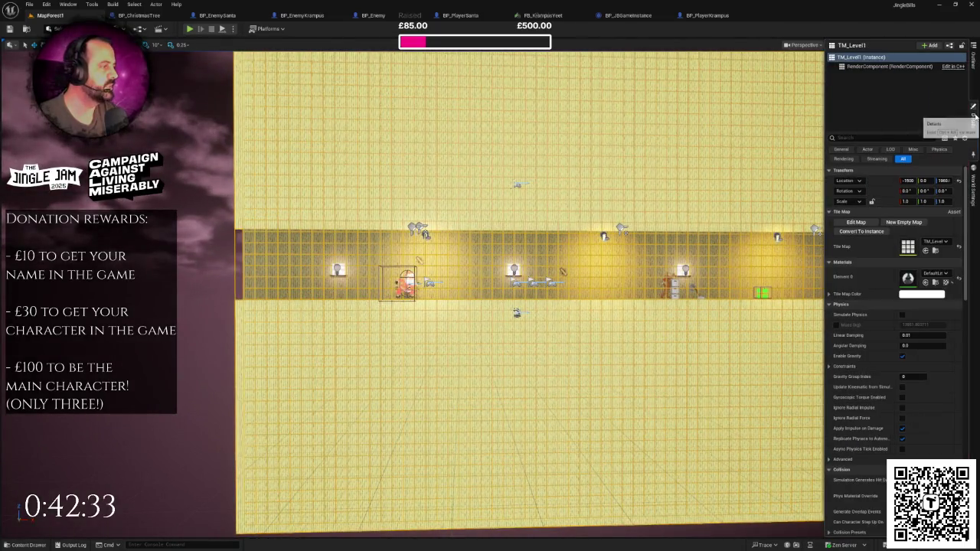
pyautogui.click(974, 62)
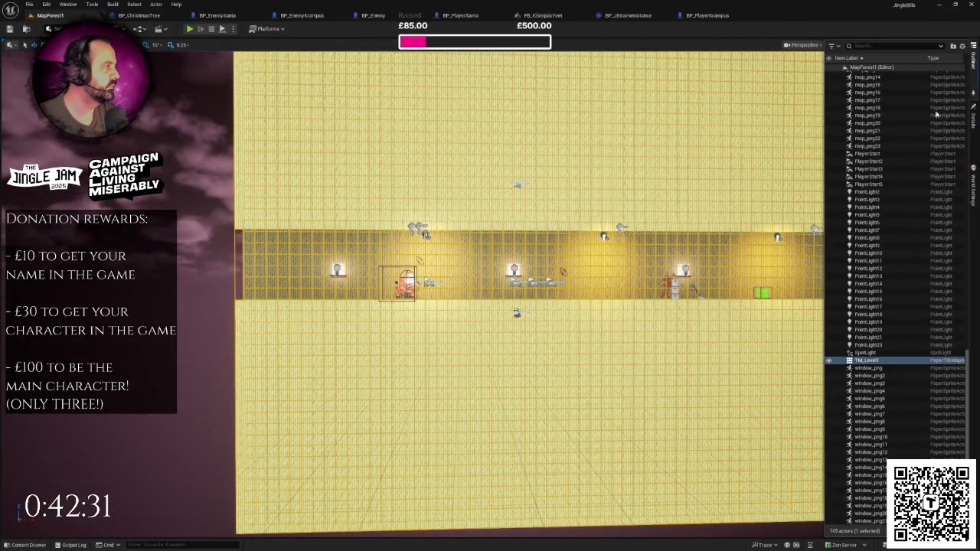
pyautogui.click(879, 194)
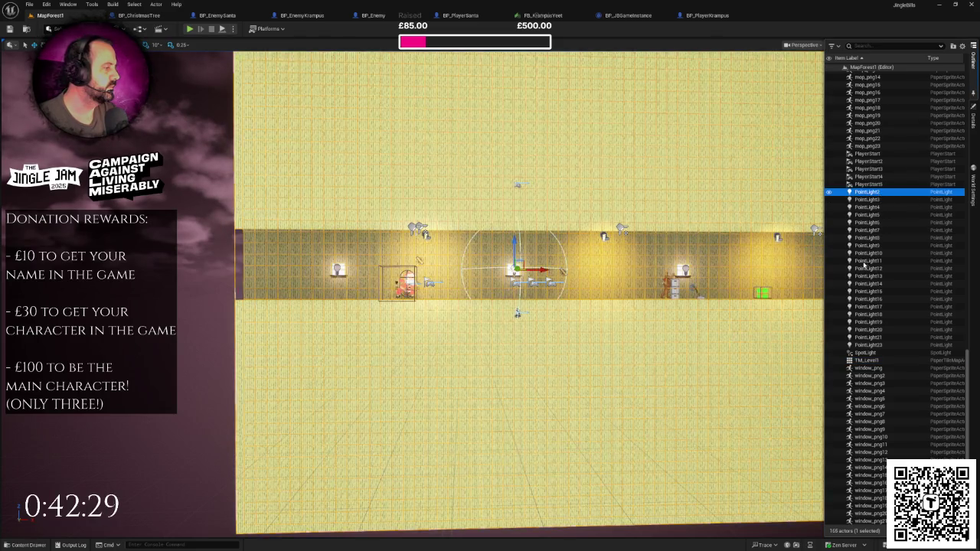
pyautogui.keyDown('shift'); pyautogui.click(871, 345); pyautogui.keyUp('shift')
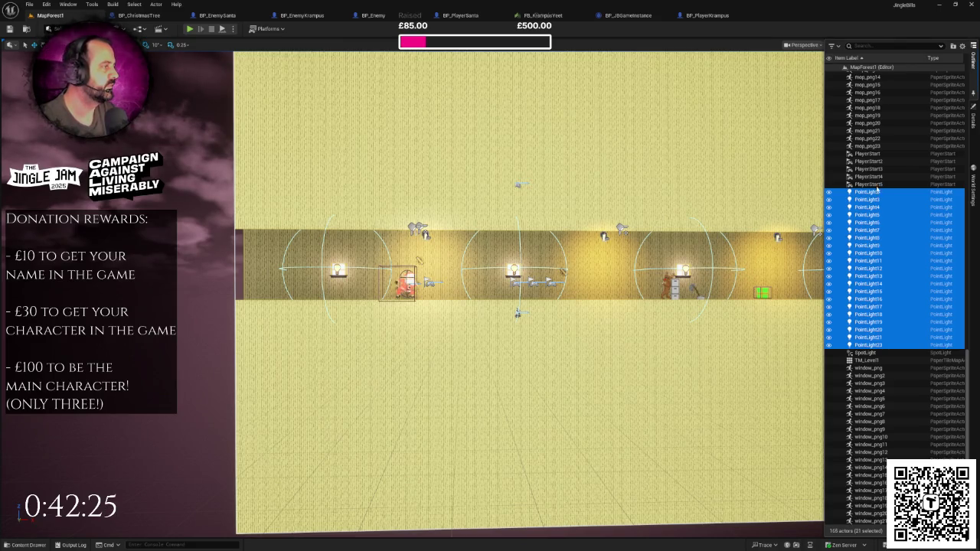
pyautogui.press('Delete')
# Select the mop_png through SpotLight rows, then frame and inspect the corridor spotlight.
pyautogui.click(865, 131)
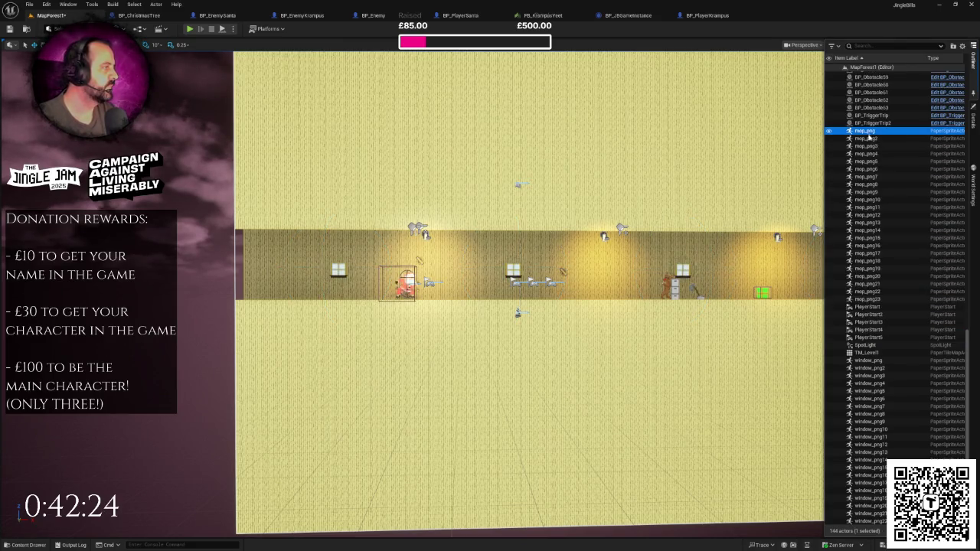
pyautogui.keyDown('shift'); pyautogui.click(866, 345); pyautogui.keyUp('shift')
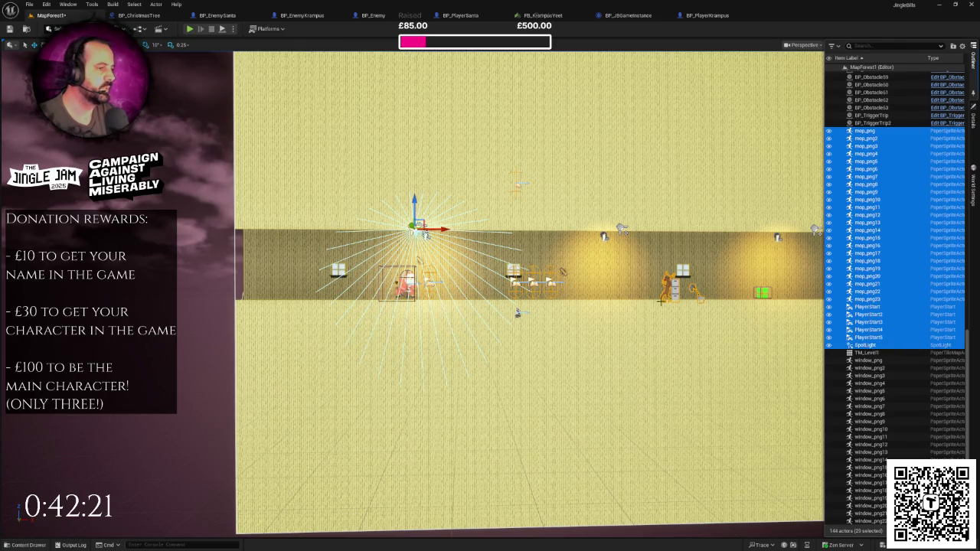
pyautogui.scroll(5, 651, 298)
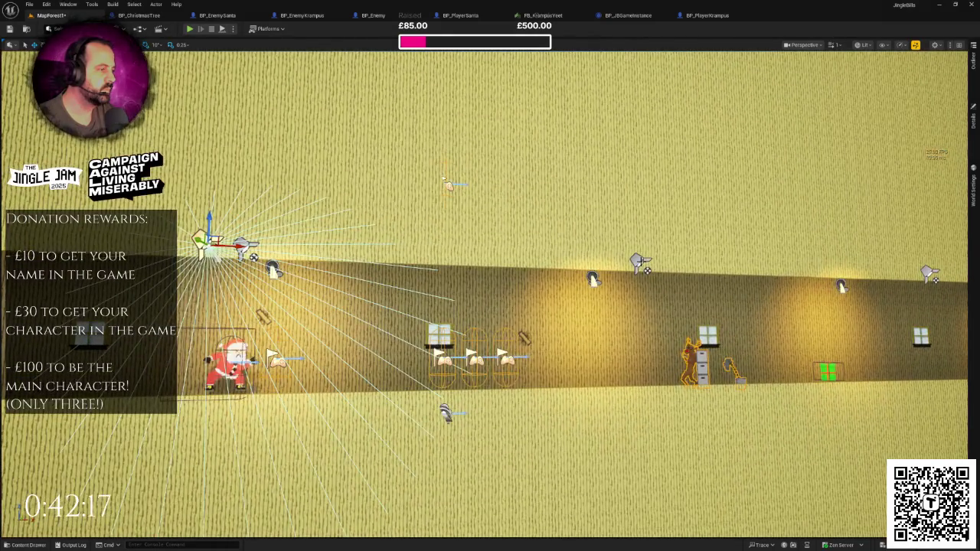
pyautogui.click(642, 264)
pyautogui.press('f')
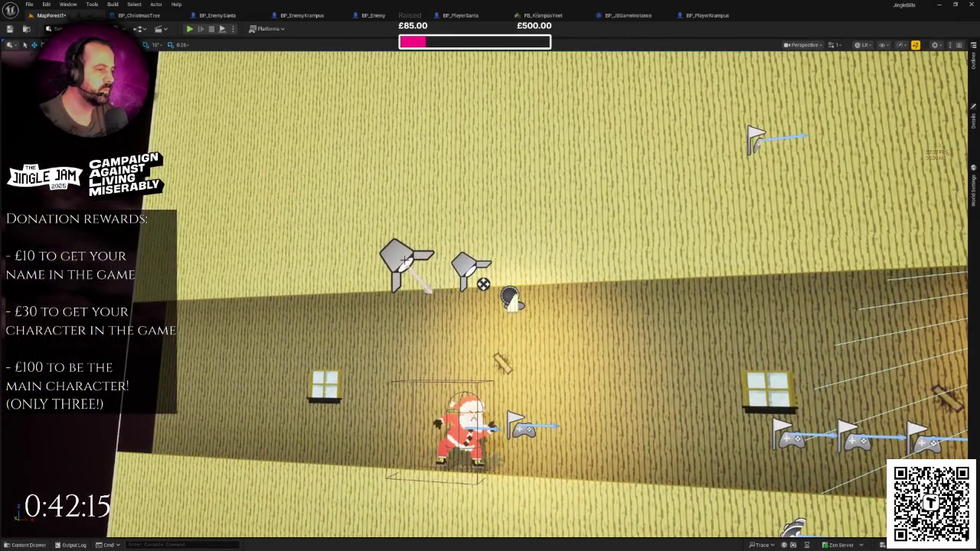
pyautogui.scroll(-10, 429, 265)
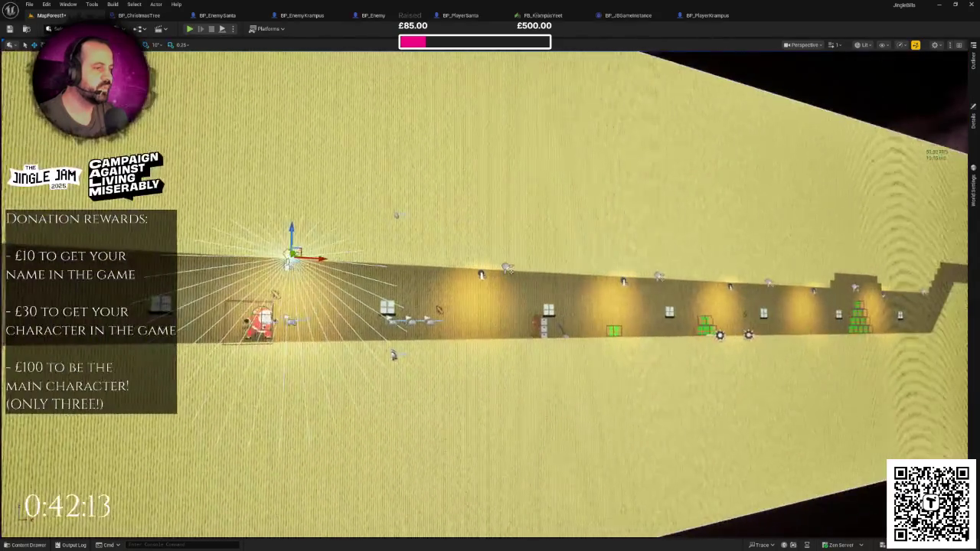
pyautogui.press('F11')
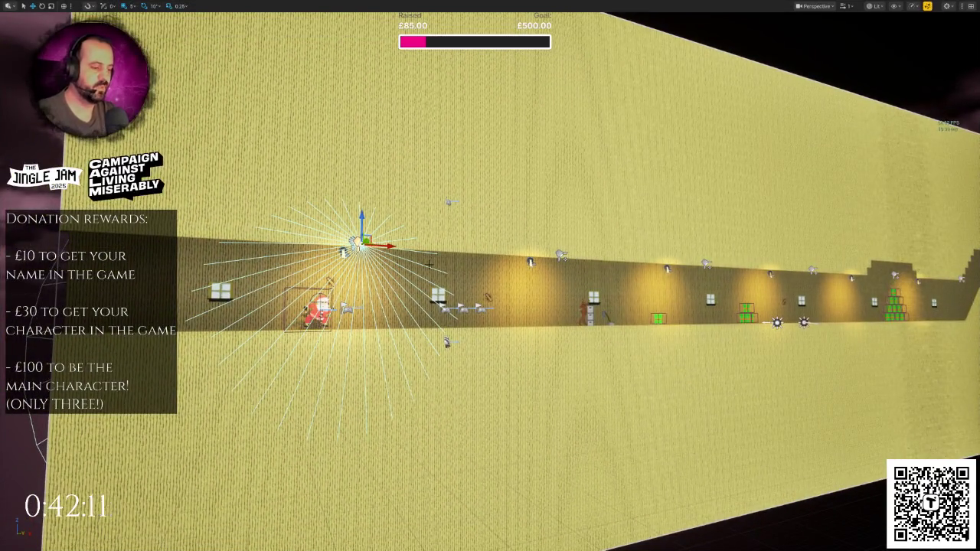
pyautogui.press('F11')
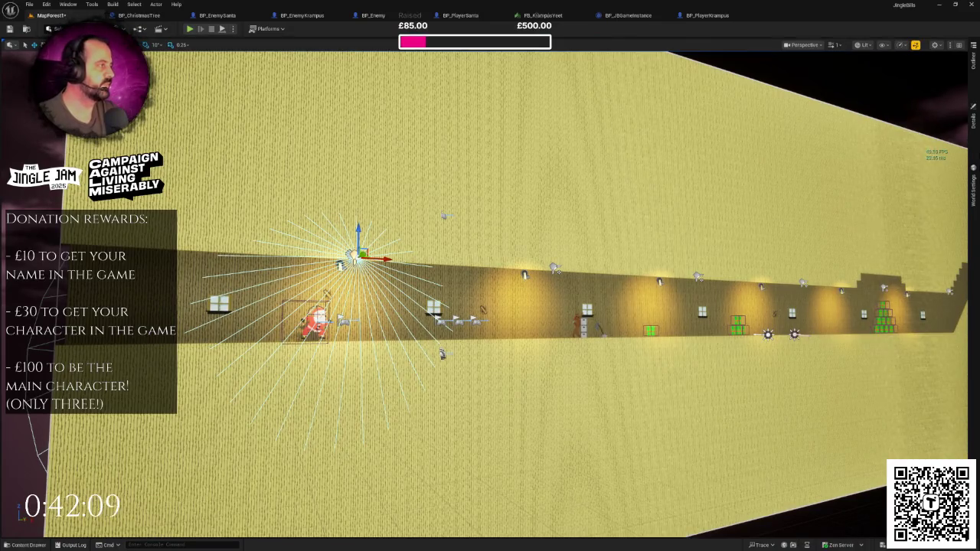
pyautogui.click(975, 122)
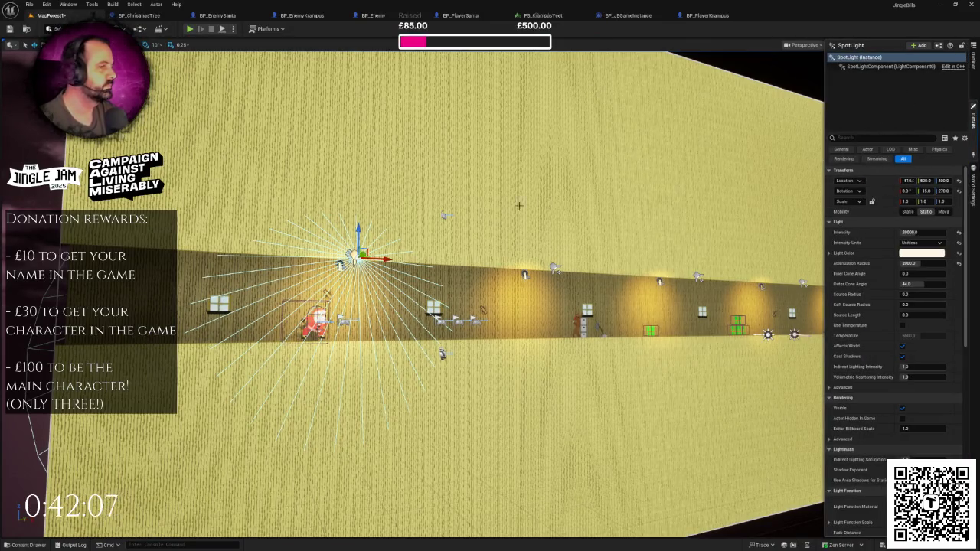
pyautogui.press('Escape')
# Inspect obstacles BP_Obstacle58 and BP_Obstacle63, then delete the mop sprites.
pyautogui.click(974, 65)
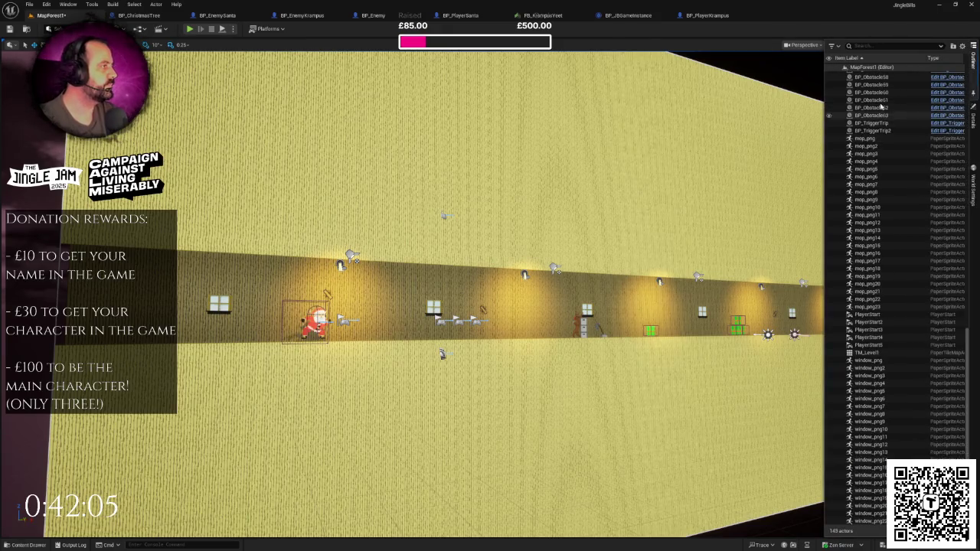
pyautogui.click(877, 78)
pyautogui.scroll(5, 917, 150)
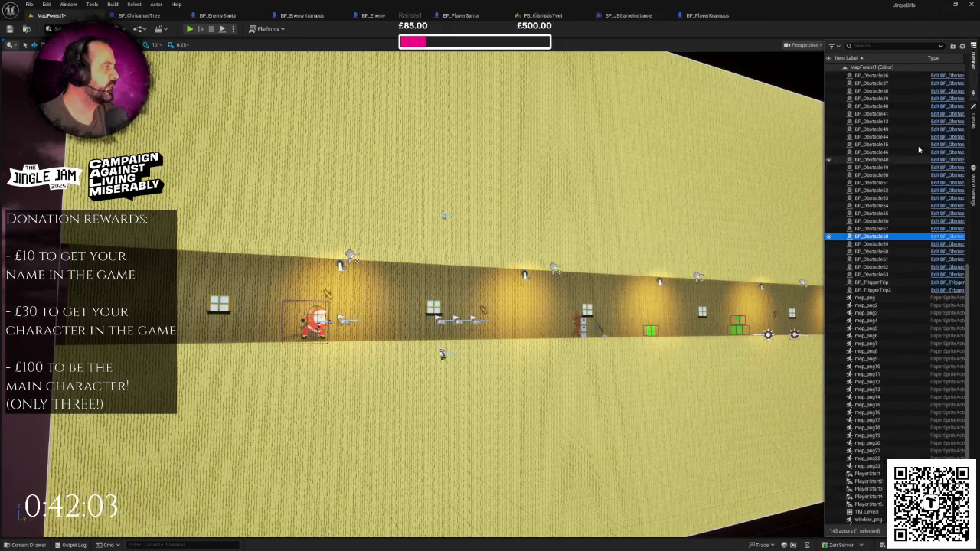
pyautogui.doubleClick(881, 276)
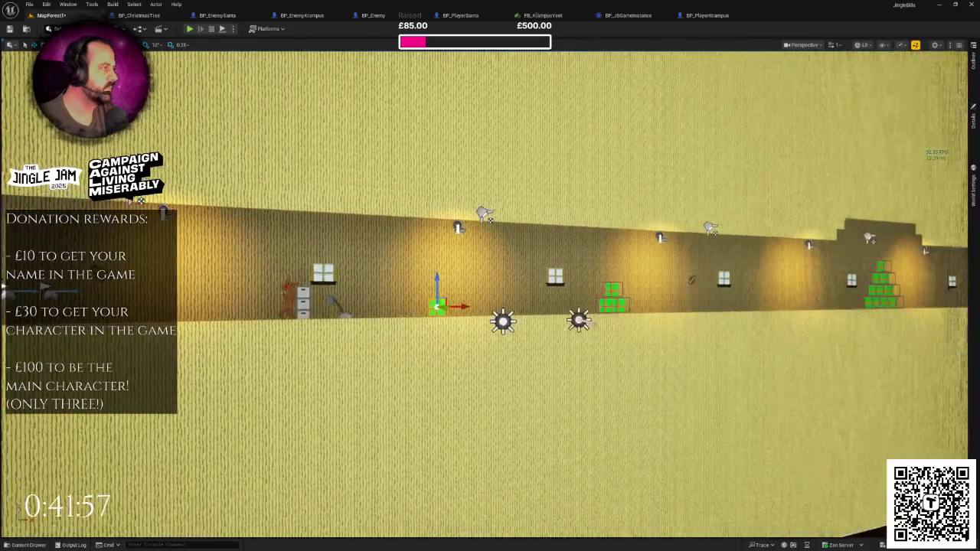
pyautogui.click(973, 120)
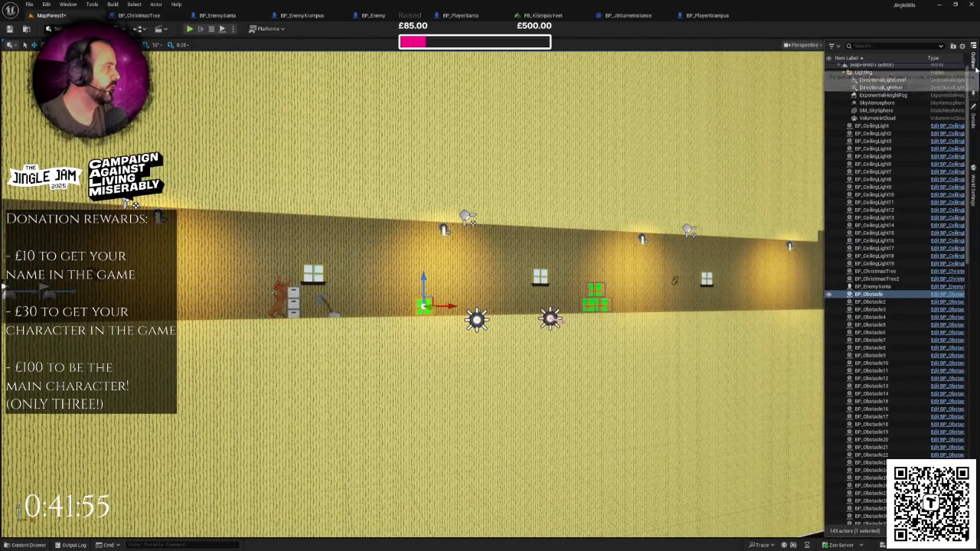
pyautogui.click(973, 67)
pyautogui.hotkey('ctrl', 'z')
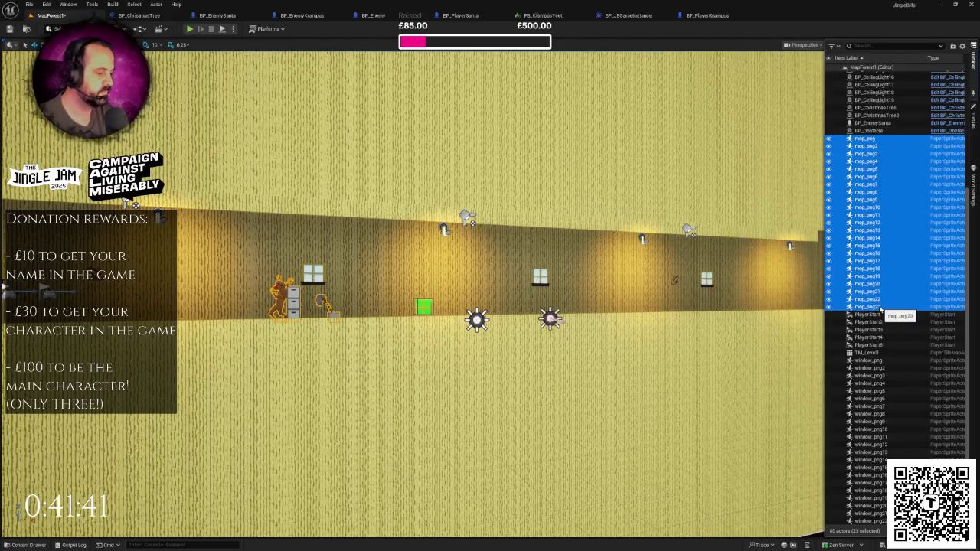
pyautogui.press('Delete')
# Delete the ceiling lights and Christmas trees, then the window sprites through window_png22.
pyautogui.click(886, 130)
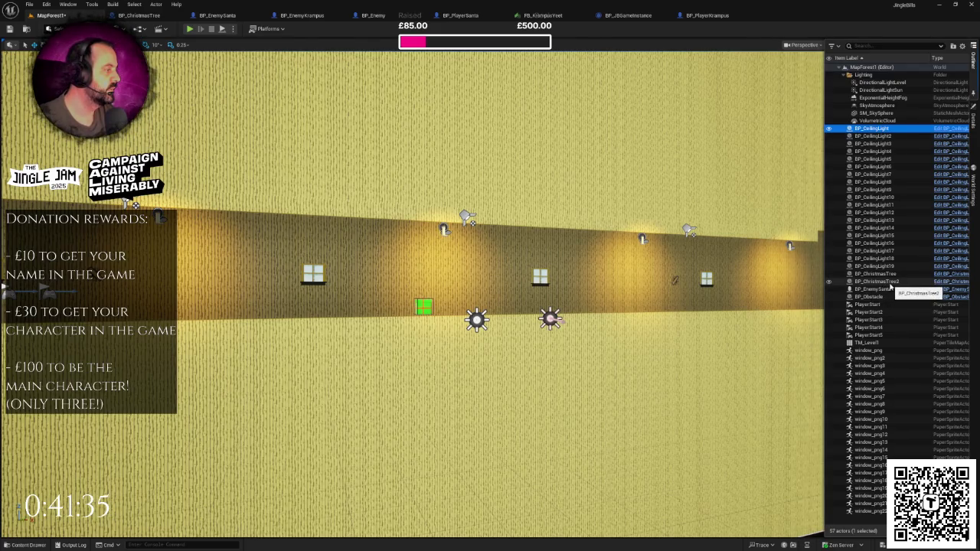
pyautogui.keyDown('shift'); pyautogui.click(889, 283); pyautogui.keyUp('shift')
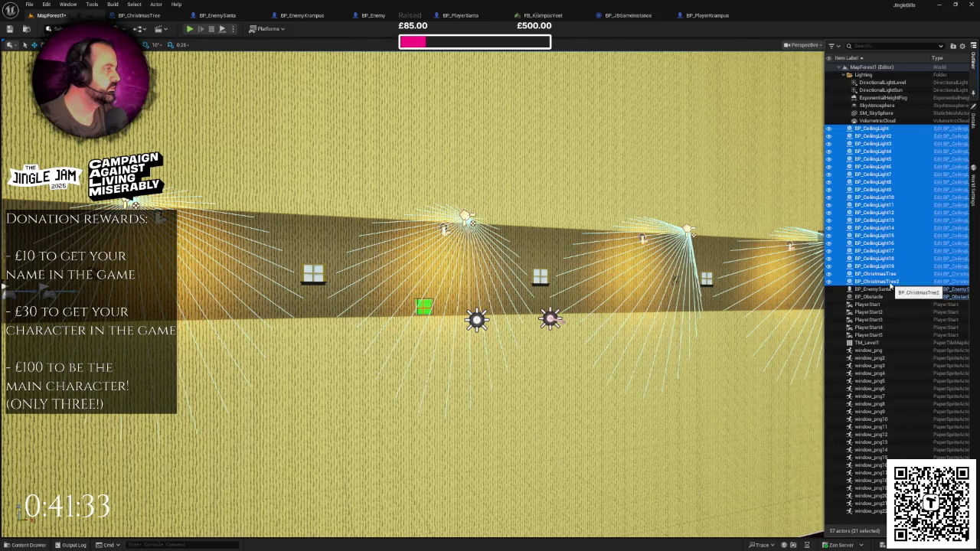
pyautogui.press('Delete')
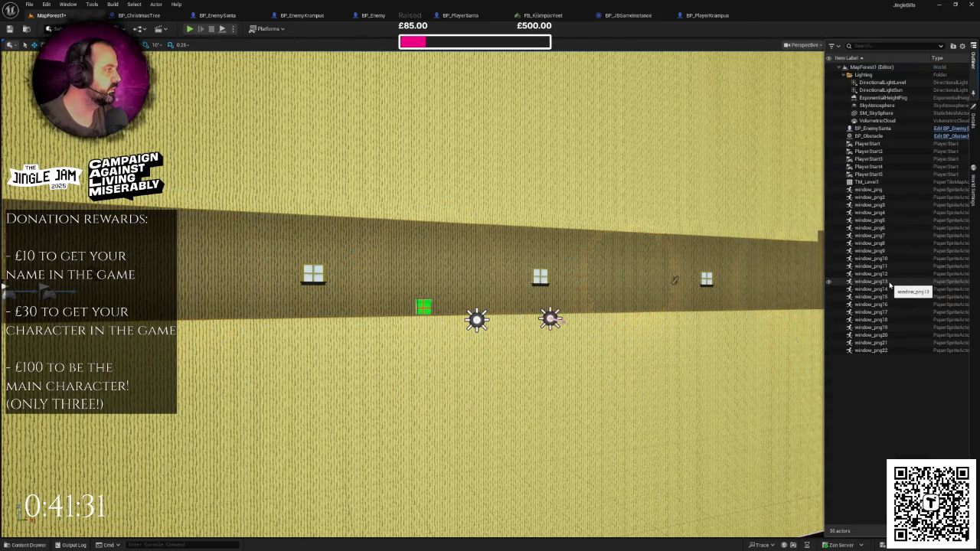
pyautogui.click(869, 189)
pyautogui.keyDown('shift'); pyautogui.click(864, 351); pyautogui.keyUp('shift')
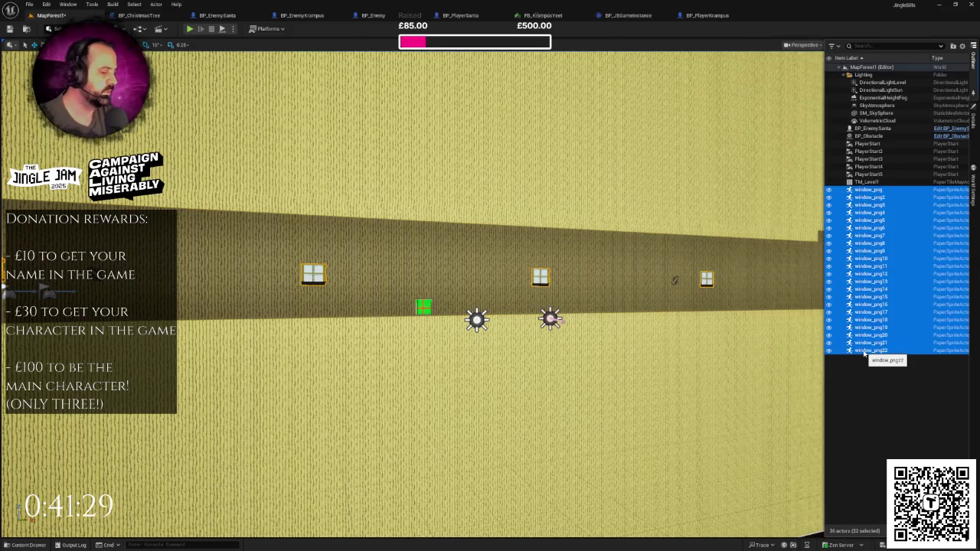
pyautogui.press('Delete')
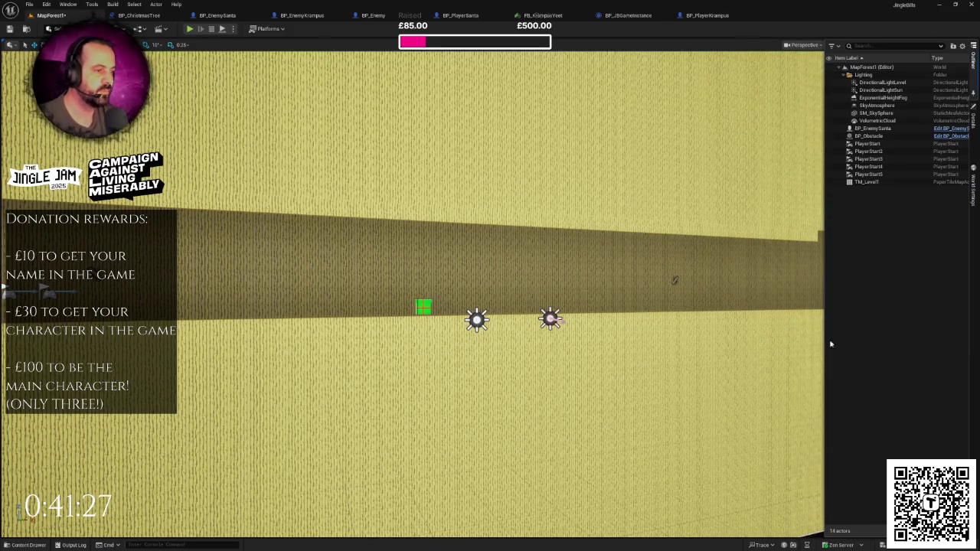
# Fly to the Santa enemy, pick BP_EnemyKrampus in the Enemies folder, and show the Outliner.
pyautogui.scroll(3, 551, 330)
pyautogui.moveTo(490, 306)
pyautogui.mouseDown()
pyautogui.moveTo(490, 260)
pyautogui.moveTo(490, 314)
pyautogui.moveTo(445, 306)
pyautogui.moveTo(490, 299)
pyautogui.mouseUp()
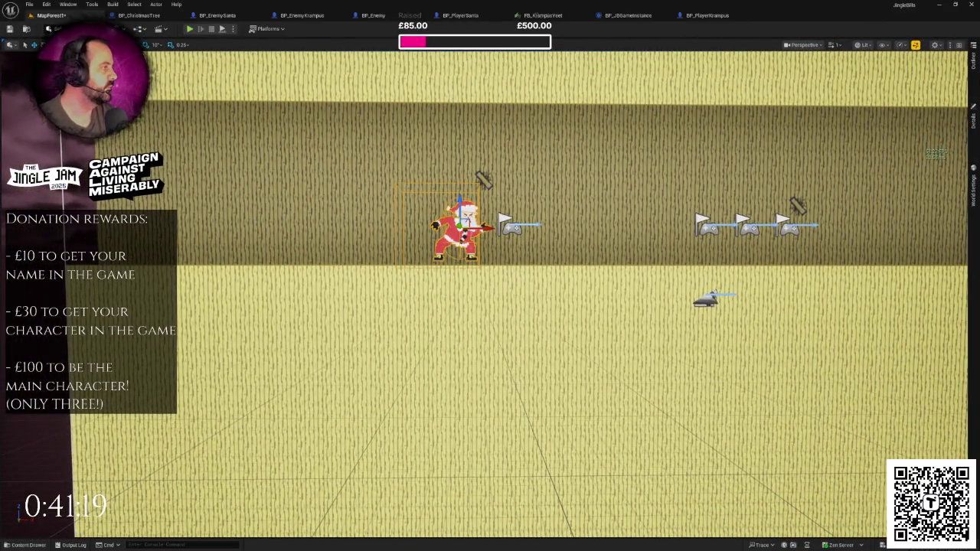
pyautogui.click(974, 116)
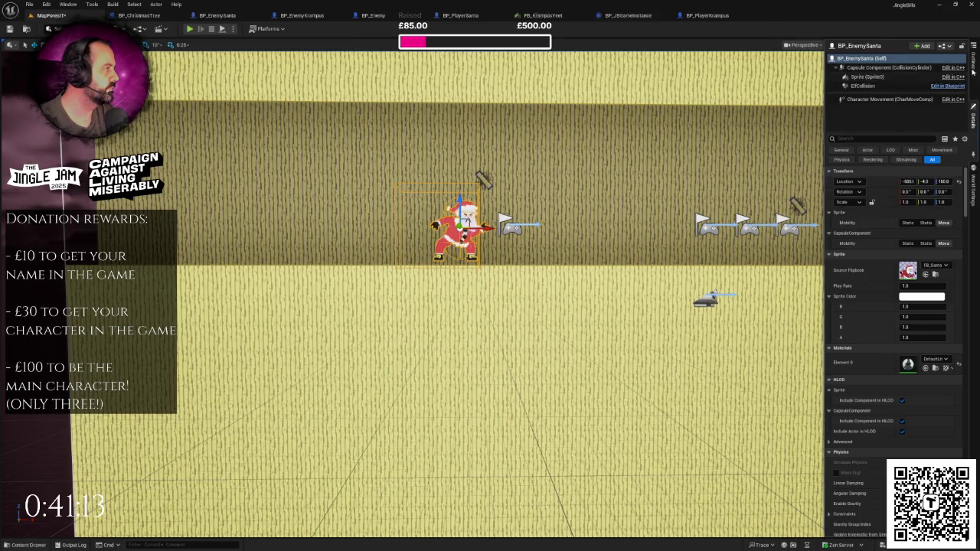
pyautogui.hotkey('ctrl', 'space')
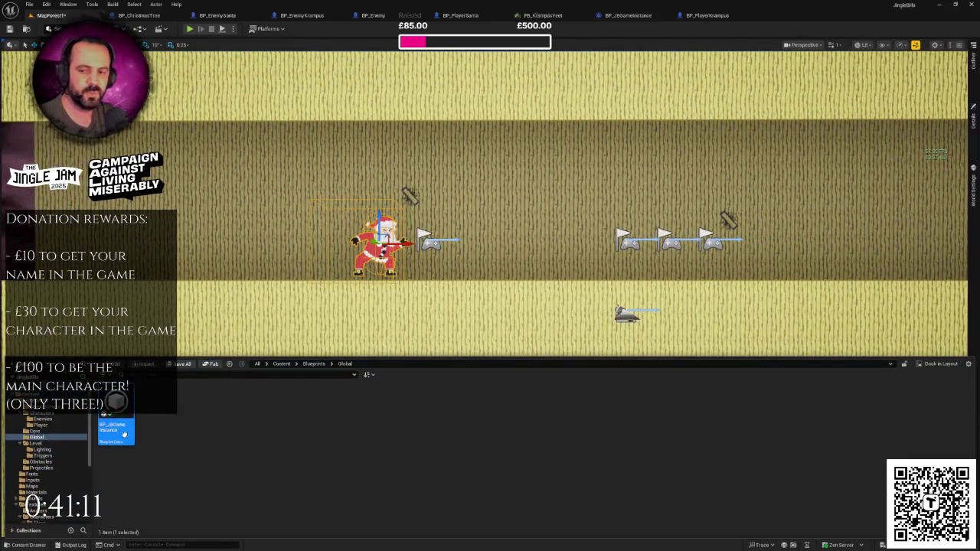
pyautogui.click(55, 420)
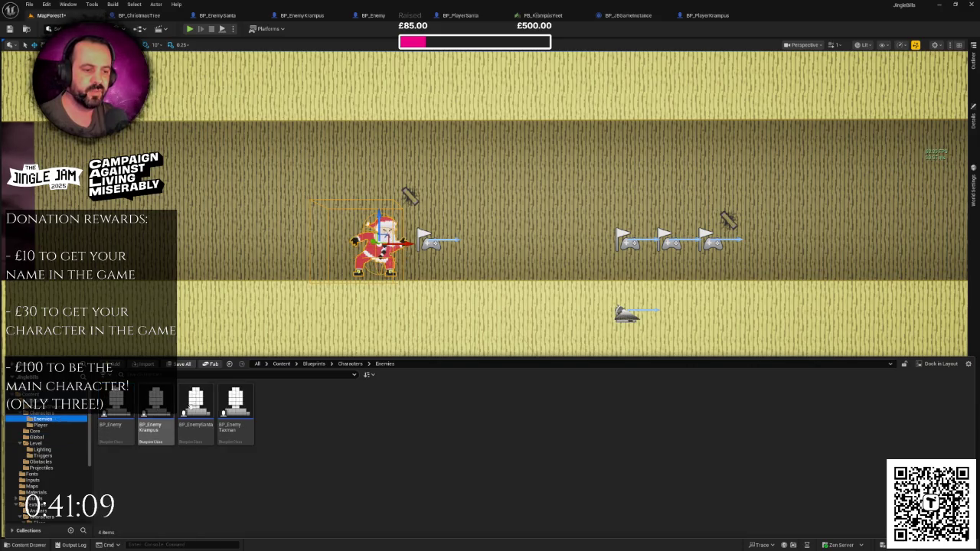
pyautogui.click(156, 406)
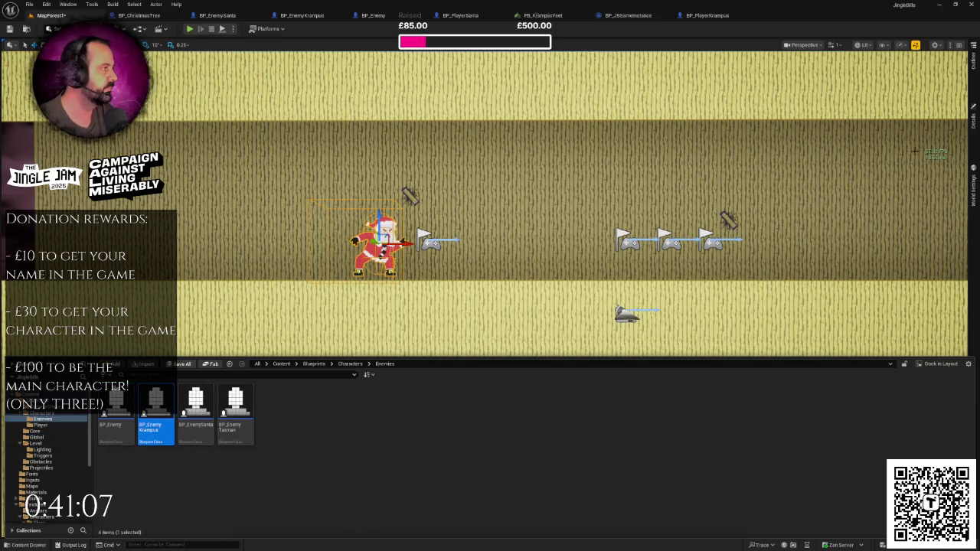
pyautogui.click(974, 62)
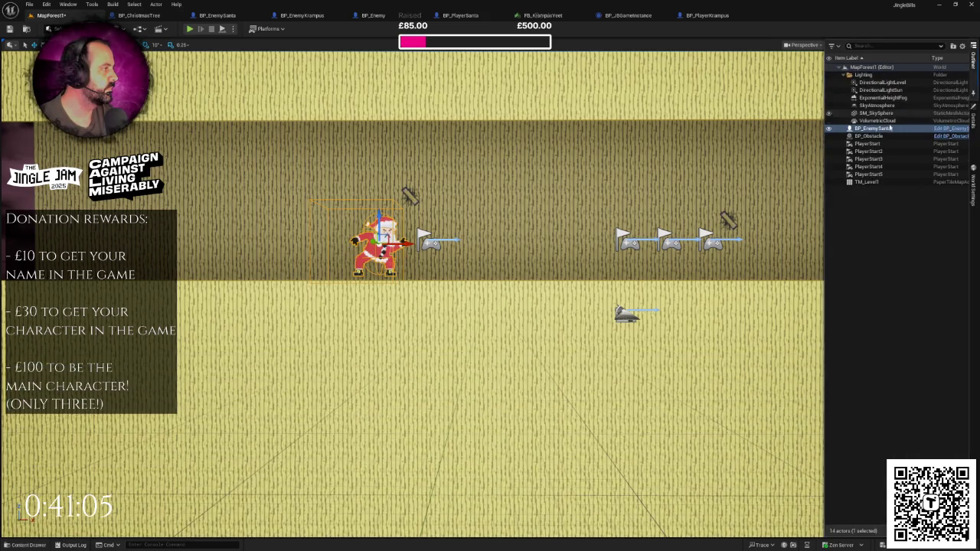
# Replace the BP_EnemySanta actor with BP_EnemyKrampus and frame the new Krampus enemy.
pyautogui.rightClick(892, 128)
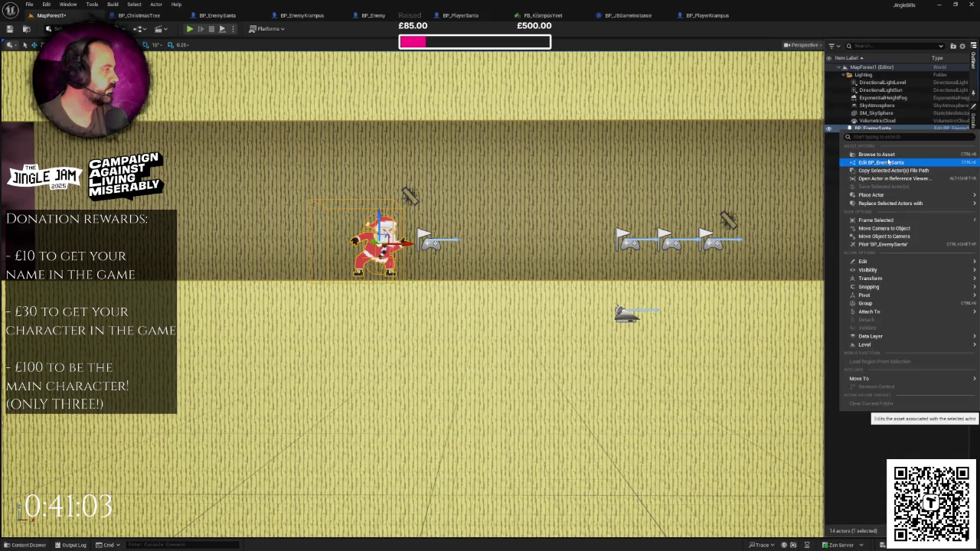
pyautogui.moveTo(893, 204)
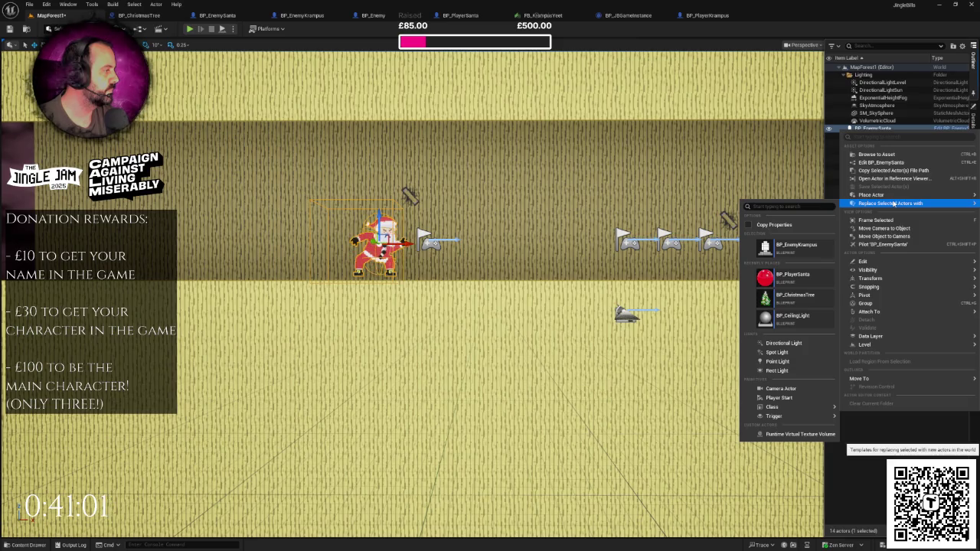
pyautogui.click(795, 247)
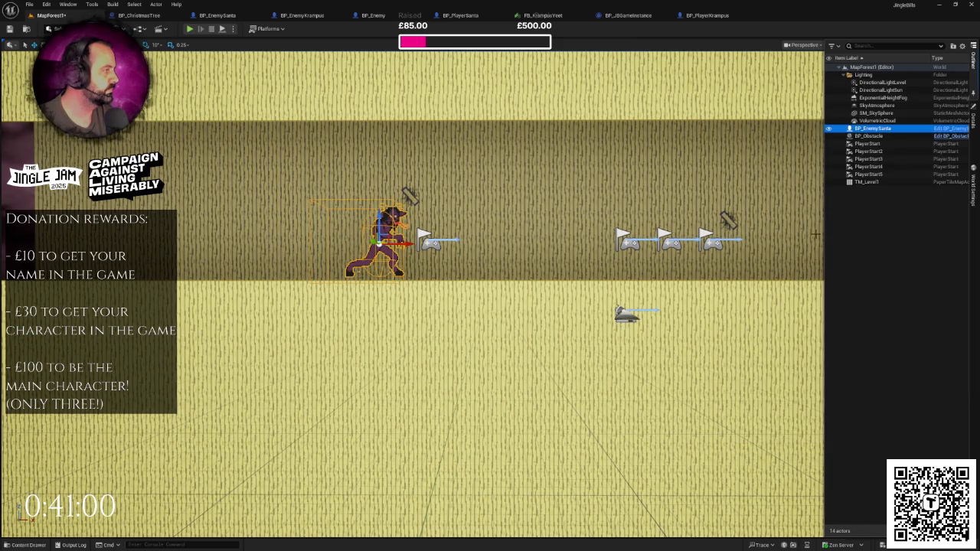
pyautogui.doubleClick(874, 129)
pyautogui.rightClick(873, 128)
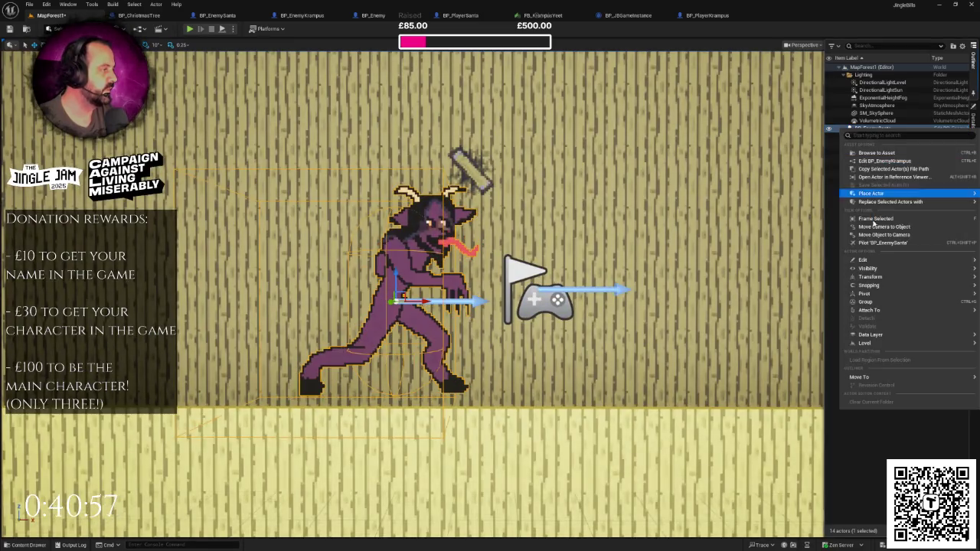
pyautogui.press('Escape')
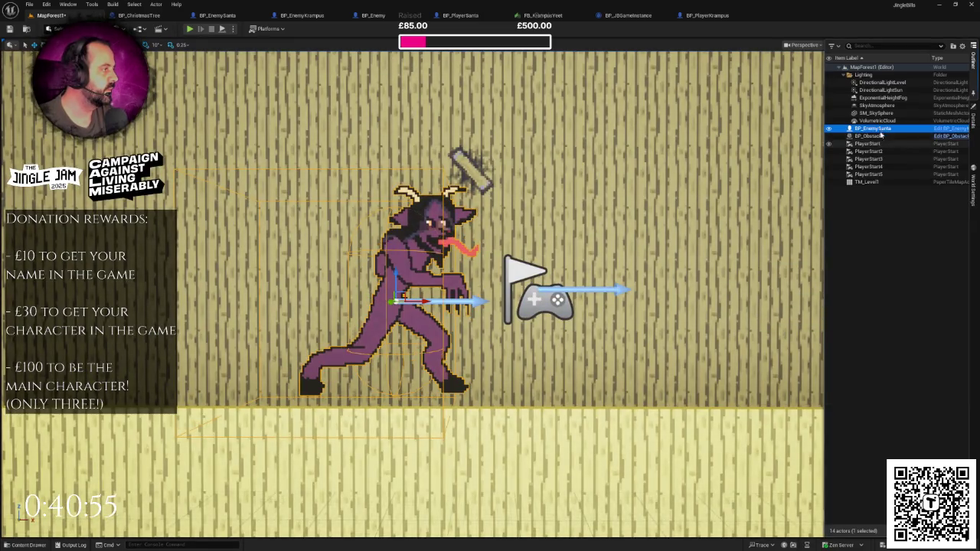
pyautogui.click(974, 123)
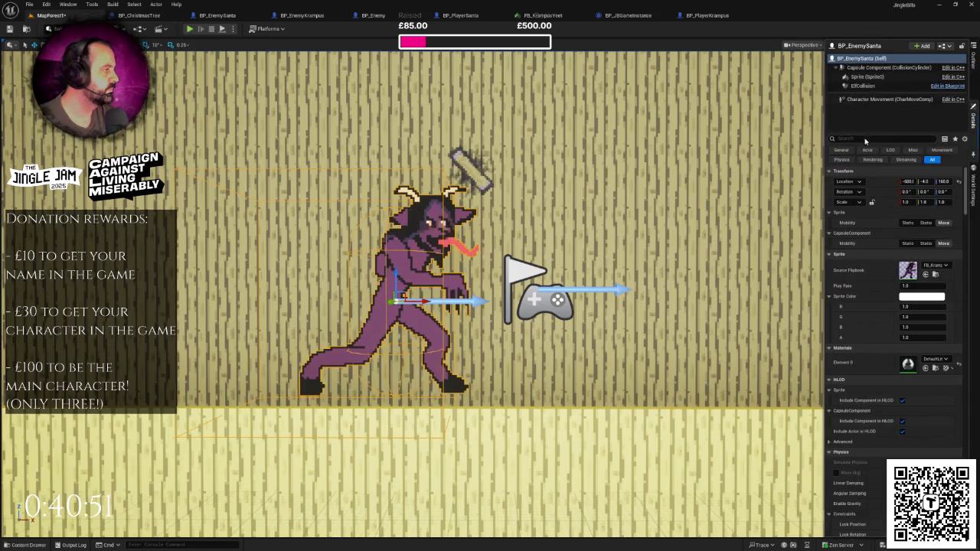
# Rename the actor from BP_EnemySanta to BP_EnemyKrampus.
pyautogui.click(870, 45)
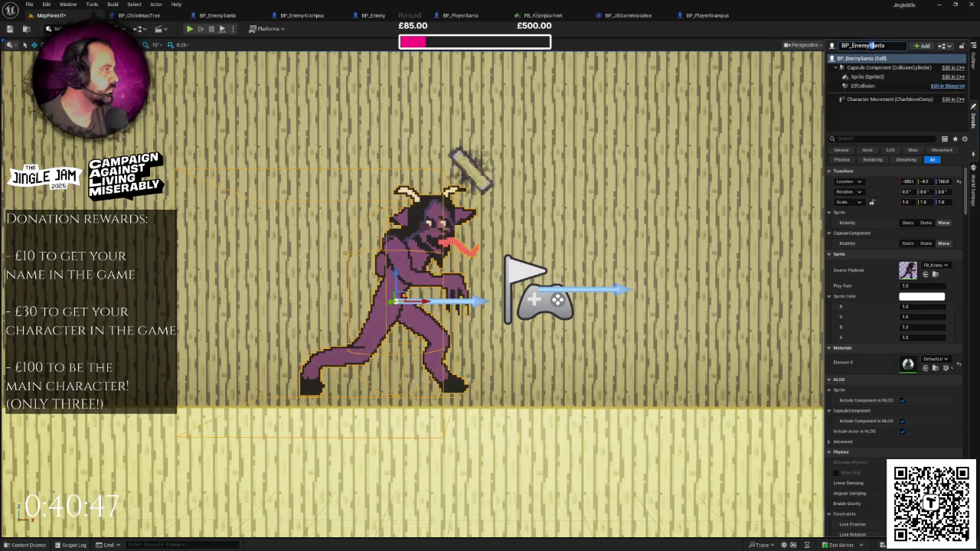
pyautogui.hotkey('shift', 'End')
pyautogui.write('Krampus')
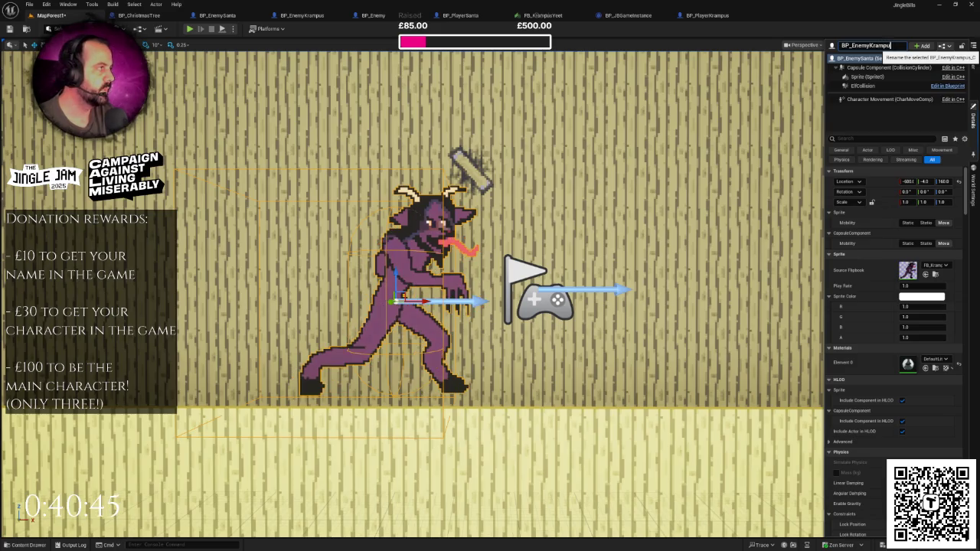
pyautogui.press('Return')
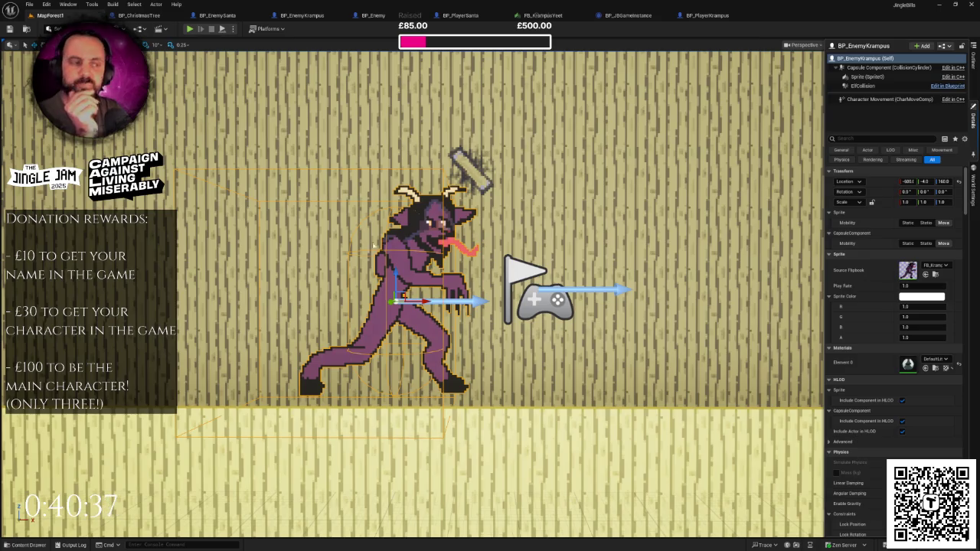
# Check that PlayerStart3's Tags[0] reads Krampus, then pull back over the whole corridor.
pyautogui.scroll(-10, 521, 253)
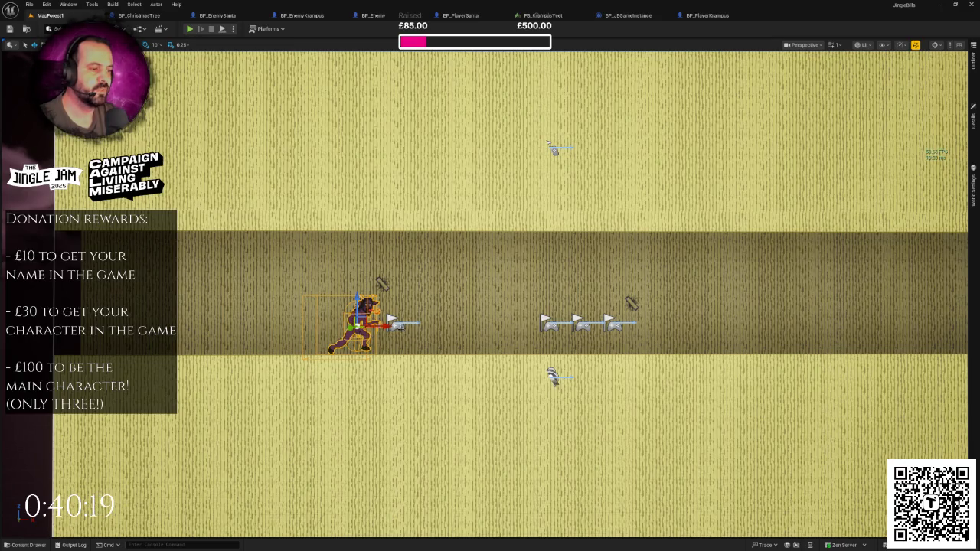
pyautogui.click(975, 134)
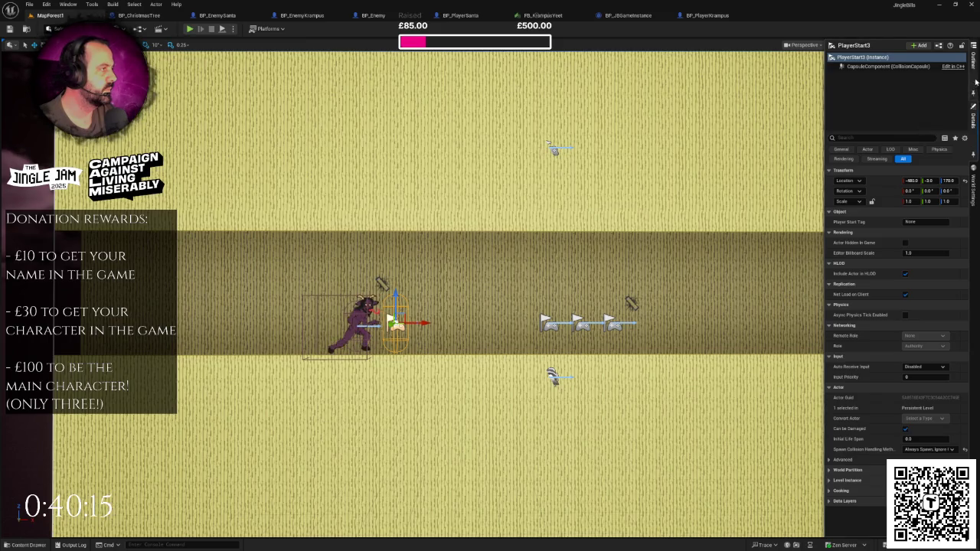
pyautogui.click(880, 138)
pyautogui.write('lag')
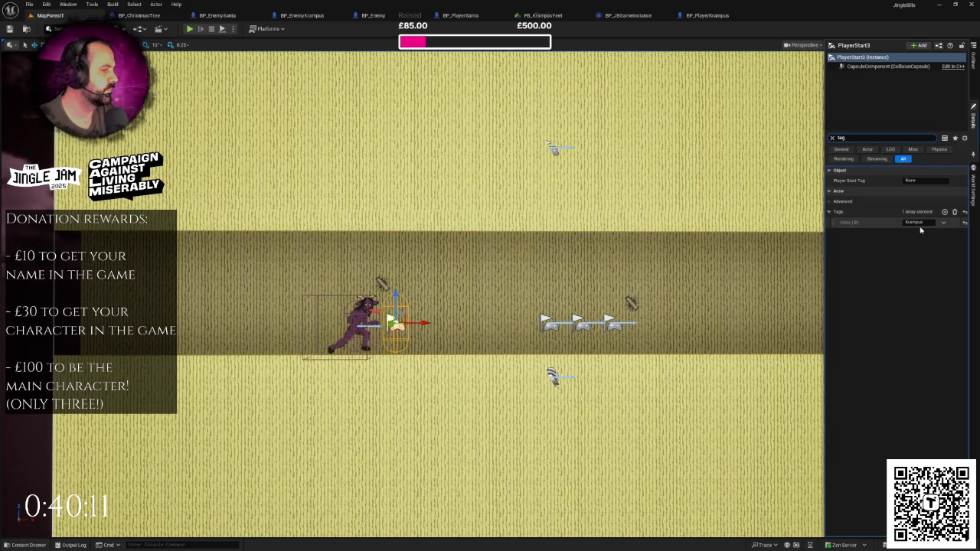
pyautogui.moveTo(552, 219)
pyautogui.mouseDown()
pyautogui.moveTo(552, 245)
pyautogui.moveTo(552, 215)
pyautogui.moveTo(577, 265)
pyautogui.mouseUp()
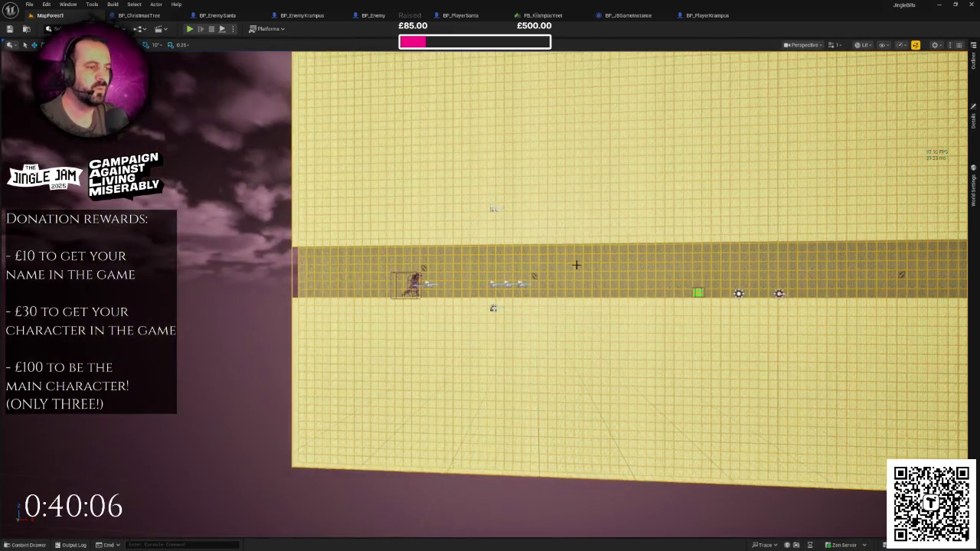
# Close the Content Drawer and level the camera across the MapForest1 scene without TM_Level1.
pyautogui.hotkey('ctrl', 'space')
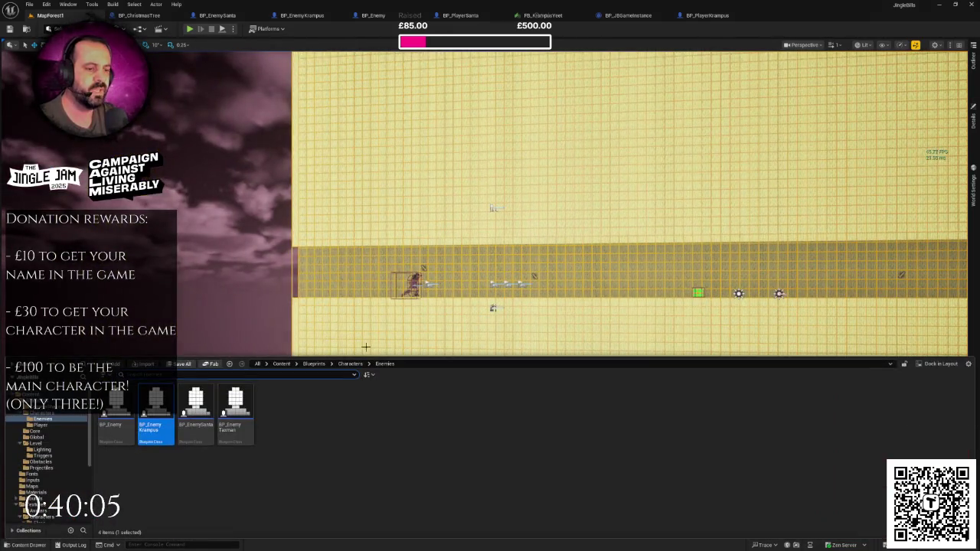
pyautogui.scroll(-3, 67, 464)
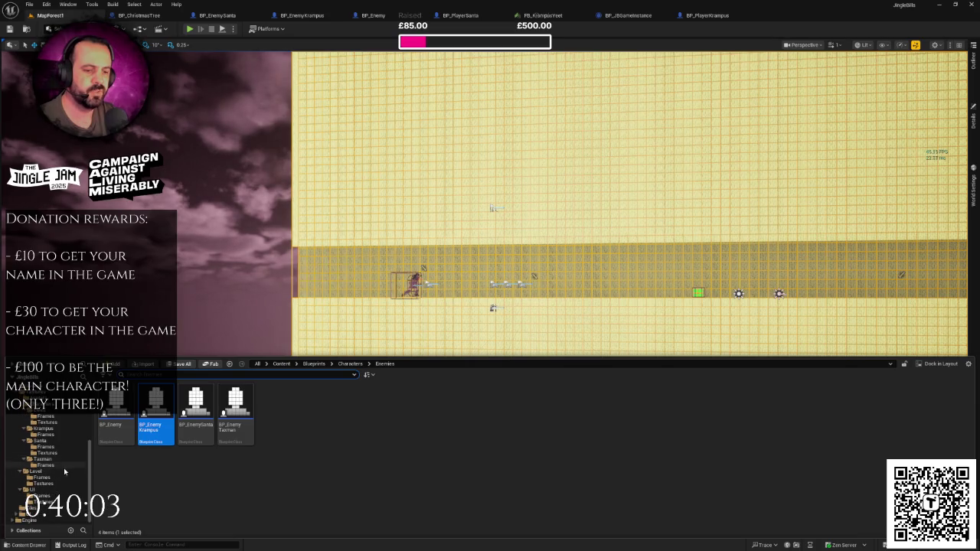
pyautogui.scroll(5, 42, 490)
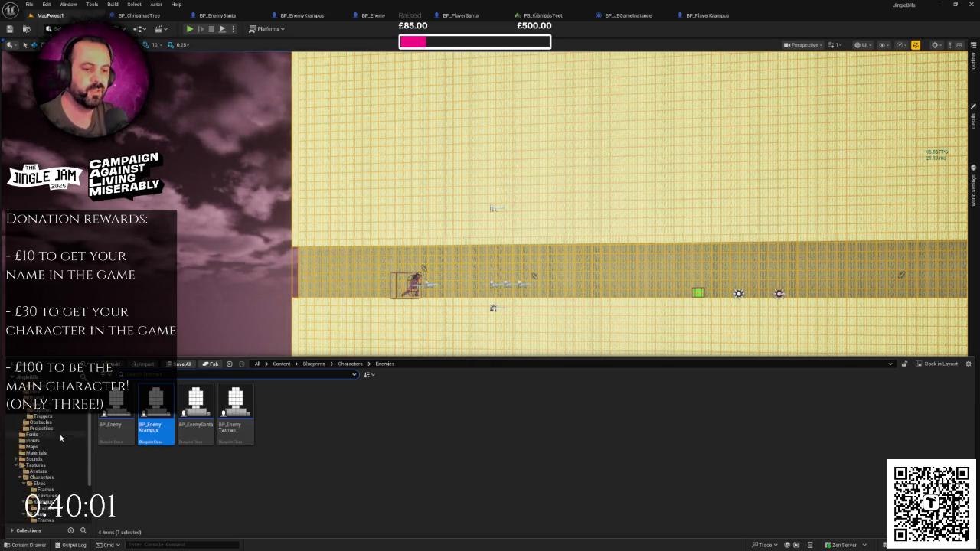
pyautogui.click(33, 396)
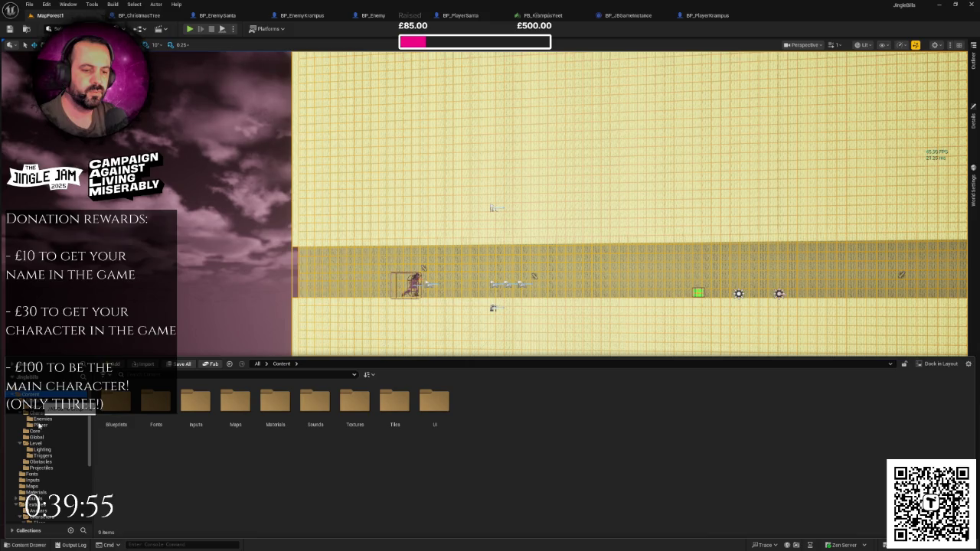
pyautogui.scroll(-5, 39, 425)
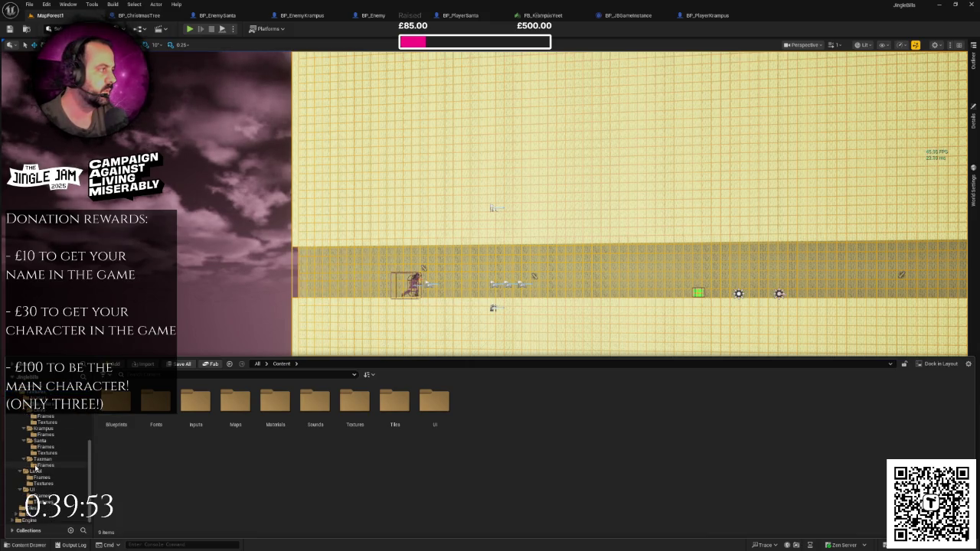
pyautogui.click(351, 233)
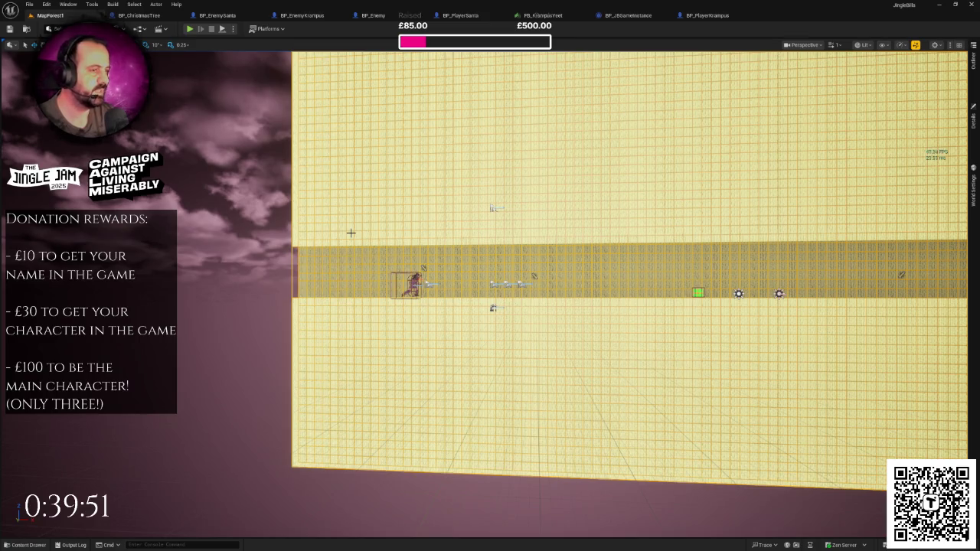
pyautogui.moveTo(351, 233); pyautogui.dragTo(342, 220)
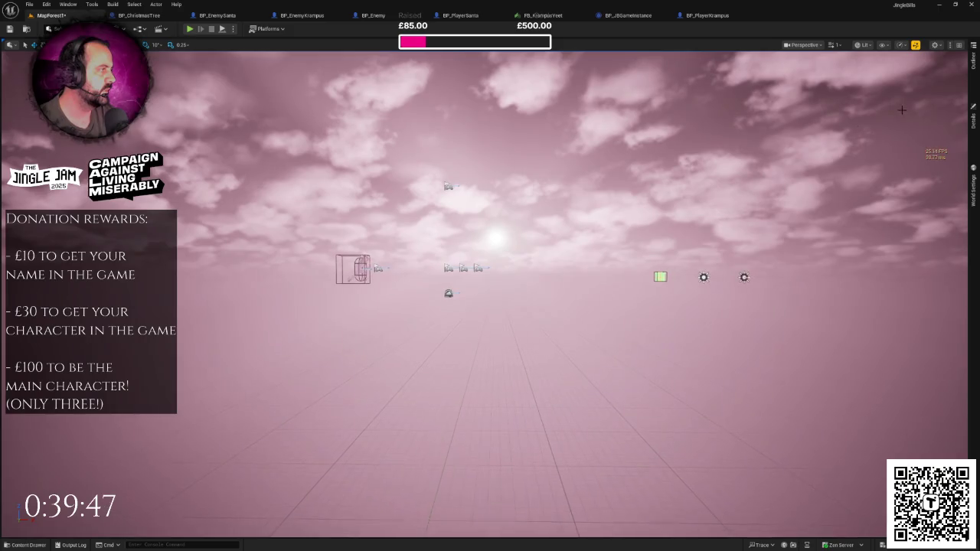
# Restore TM_Level1, then delete and undo-restore the fog, atmosphere, sky sphere and cloud actors.
pyautogui.click(972, 63)
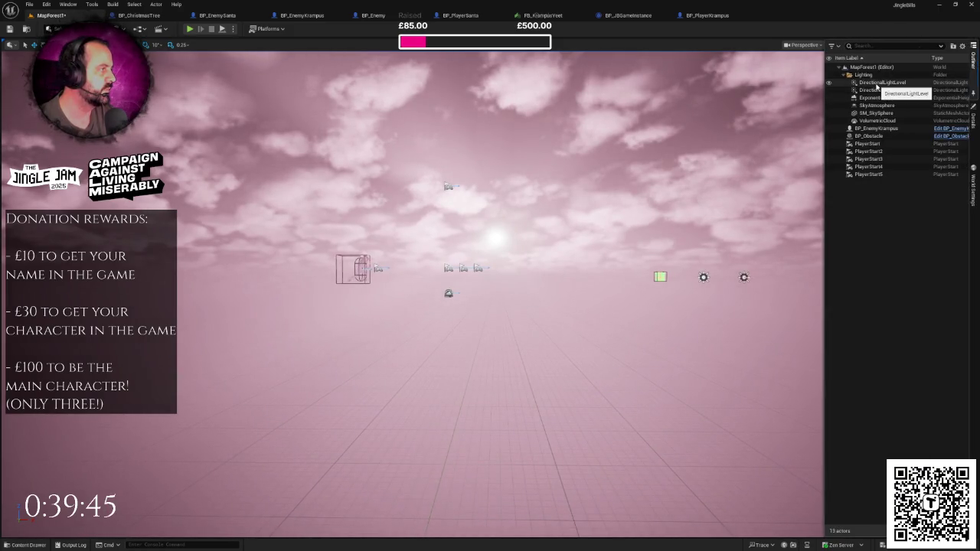
pyautogui.hotkey('ctrl', 'z')
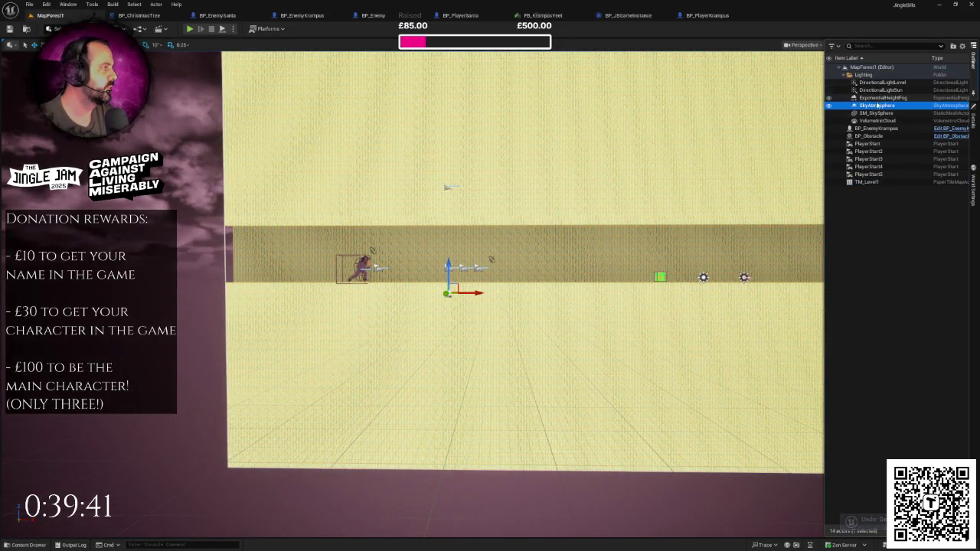
pyautogui.keyDown('shift'); pyautogui.click(874, 120); pyautogui.keyUp('shift')
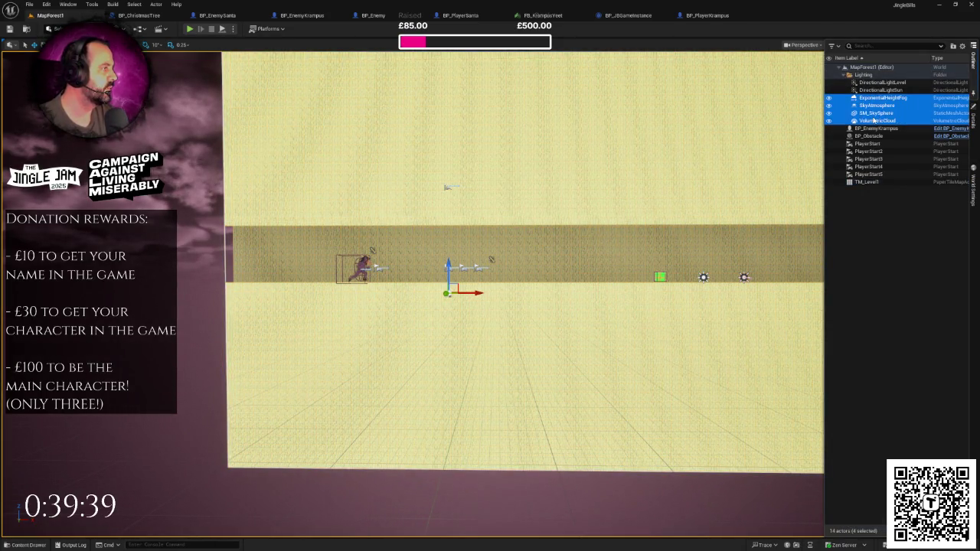
pyautogui.press('Delete')
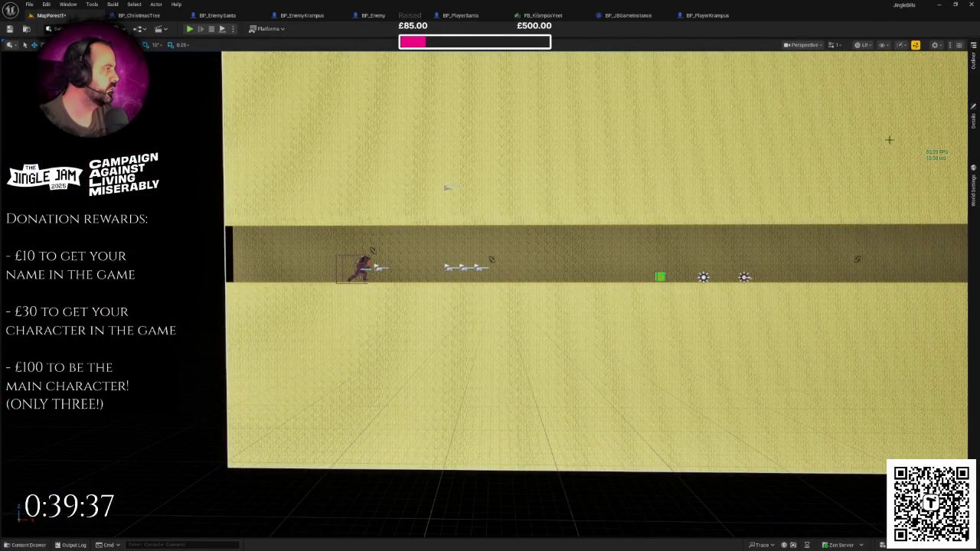
pyautogui.moveTo(594, 306); pyautogui.dragTo(360, 309)
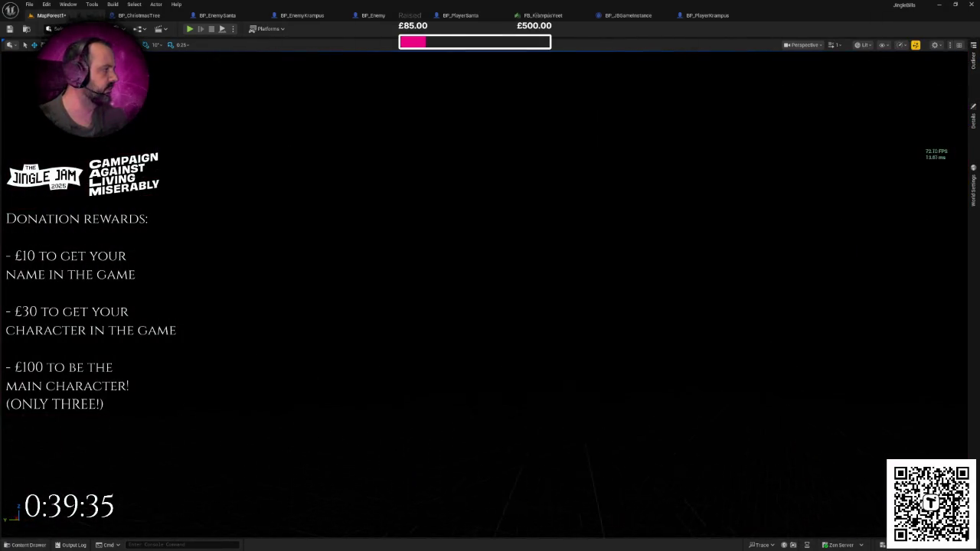
pyautogui.hotkey('ctrl', 'z')
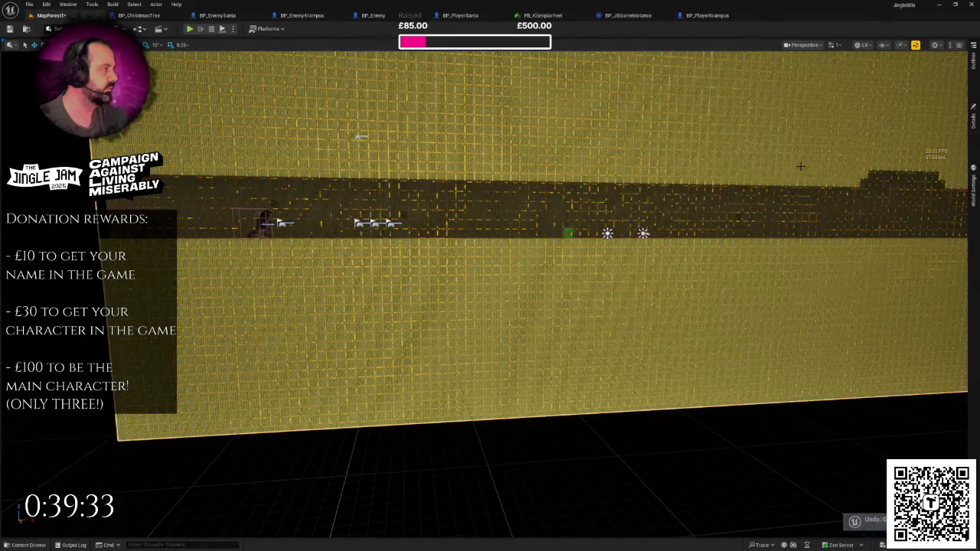
pyautogui.hotkey('ctrl', 'z')
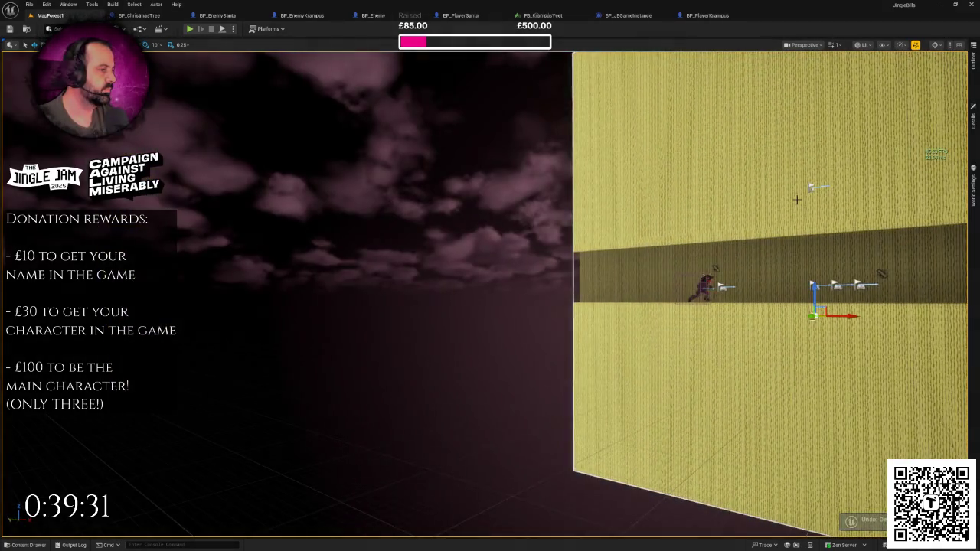
pyautogui.hotkey('ctrl', 'z')
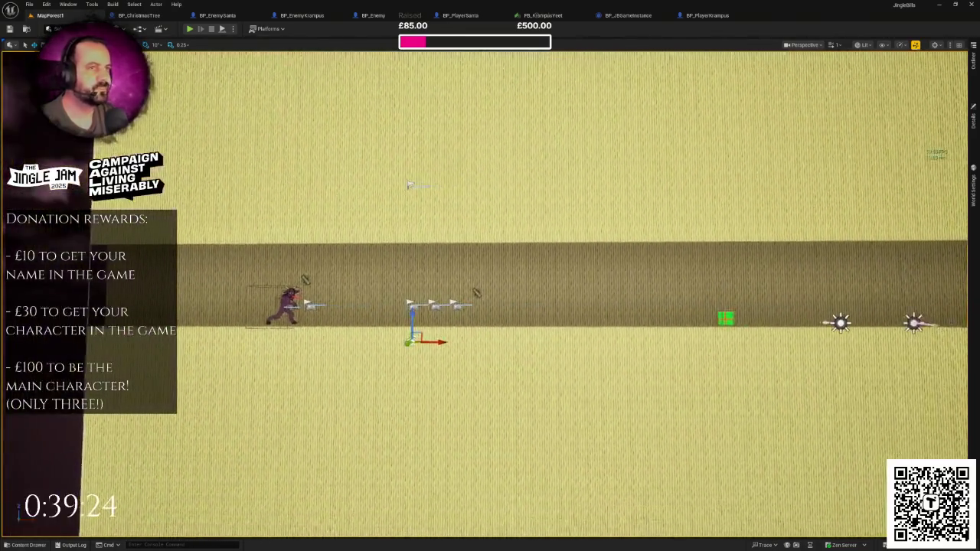
# Duplicate TM_Level1 in Content > Tiles as TM_Level2 and open it in the tile map editor.
pyautogui.click(28, 545)
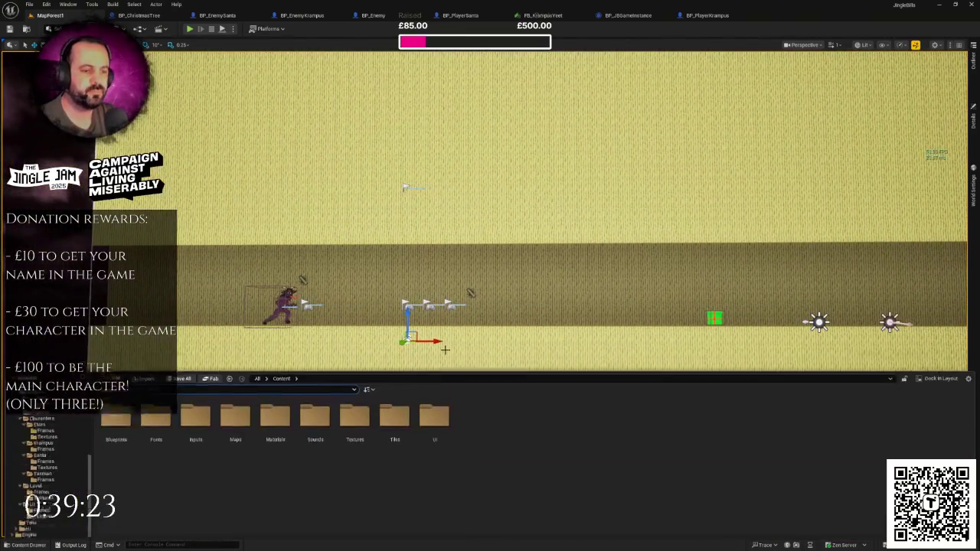
pyautogui.click(34, 508)
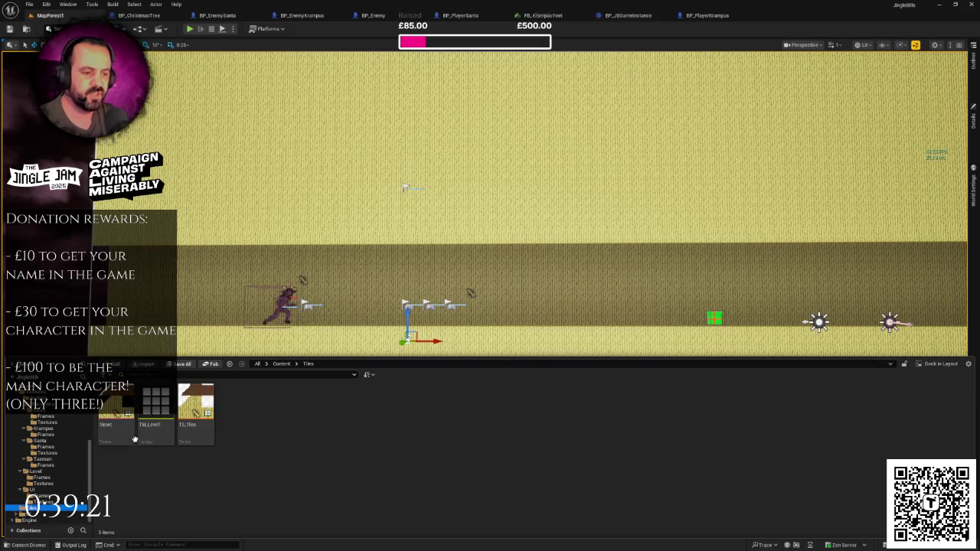
pyautogui.click(156, 409)
pyautogui.rightClick(158, 409)
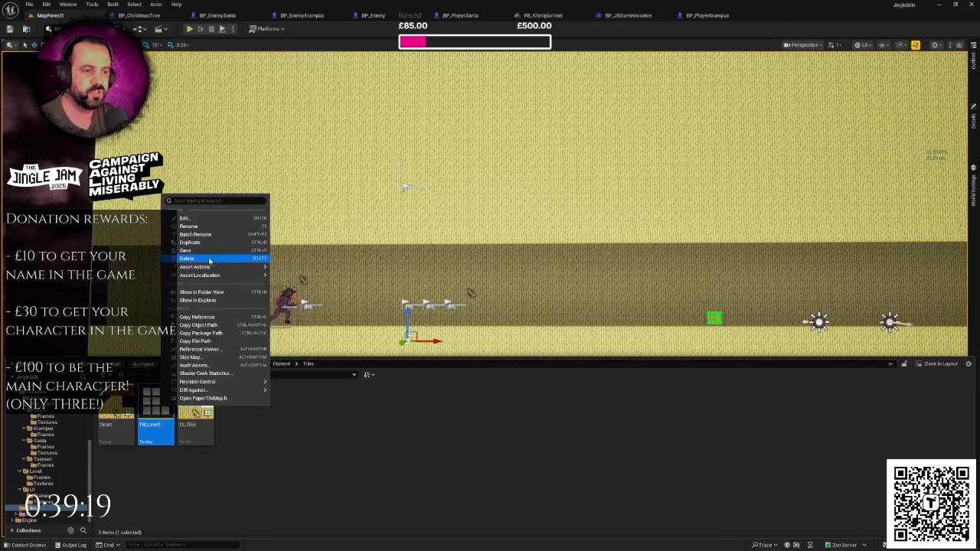
pyautogui.click(213, 243)
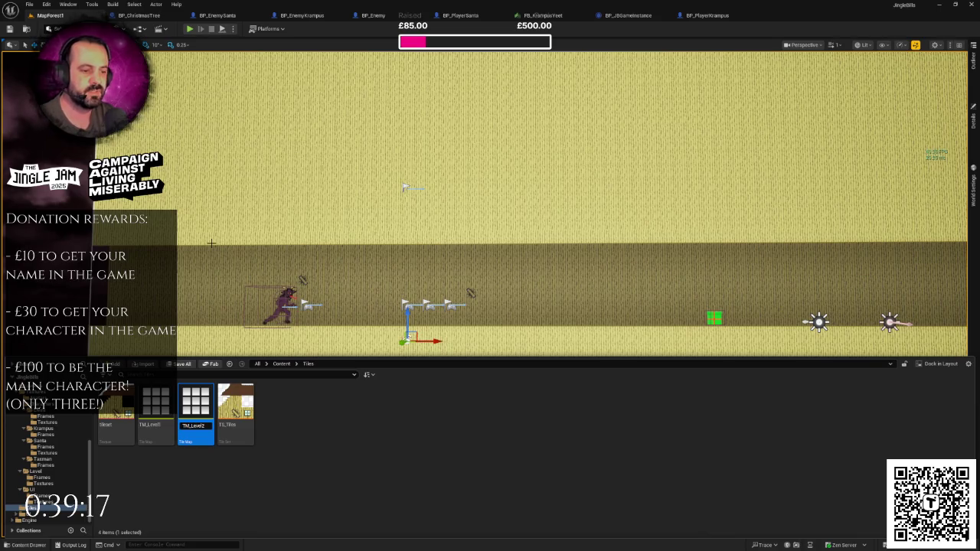
pyautogui.press('Return')
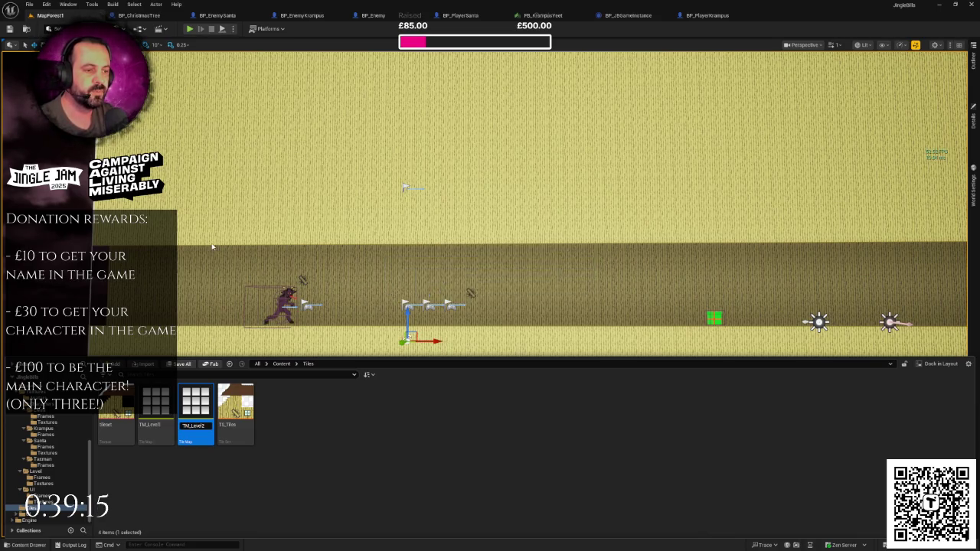
pyautogui.press('Return')
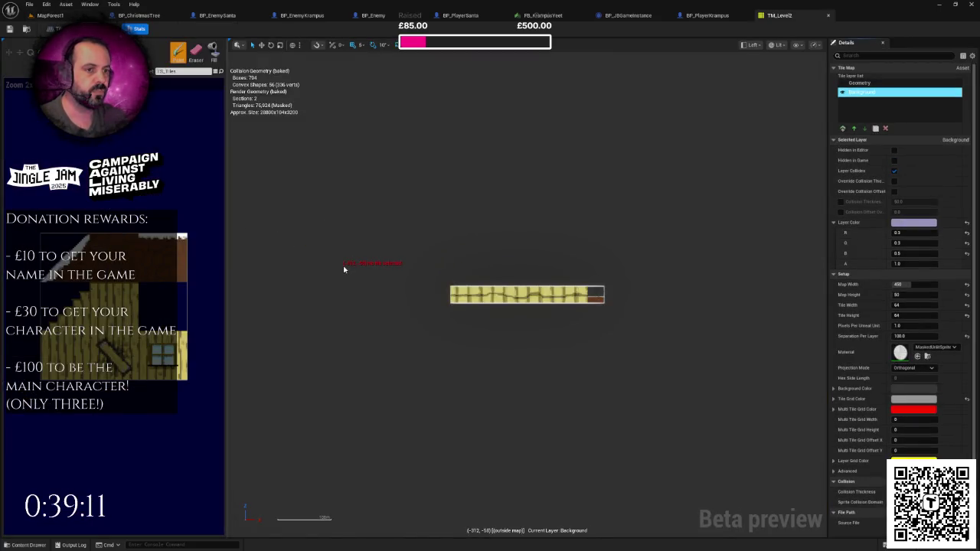
pyautogui.scroll(3, 464, 302)
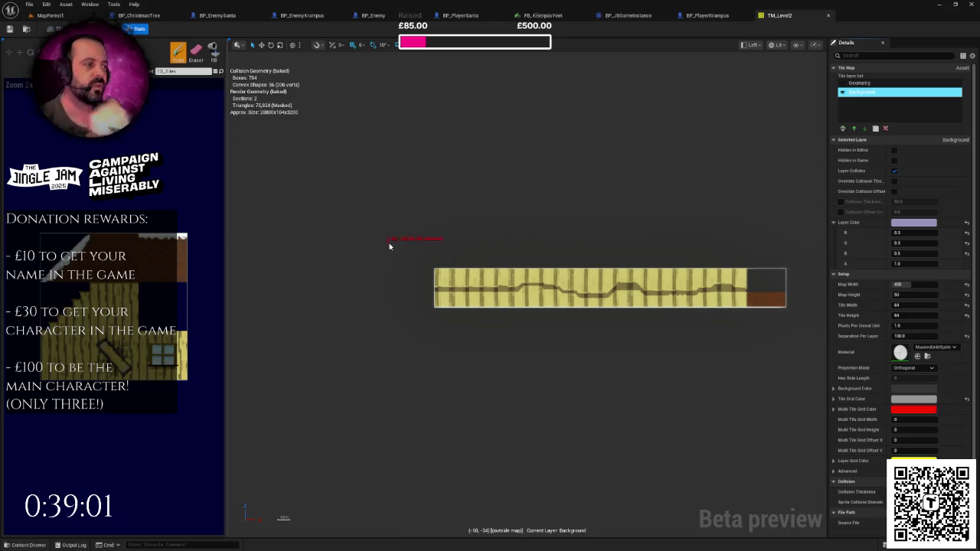
pyautogui.scroll(4, 528, 279)
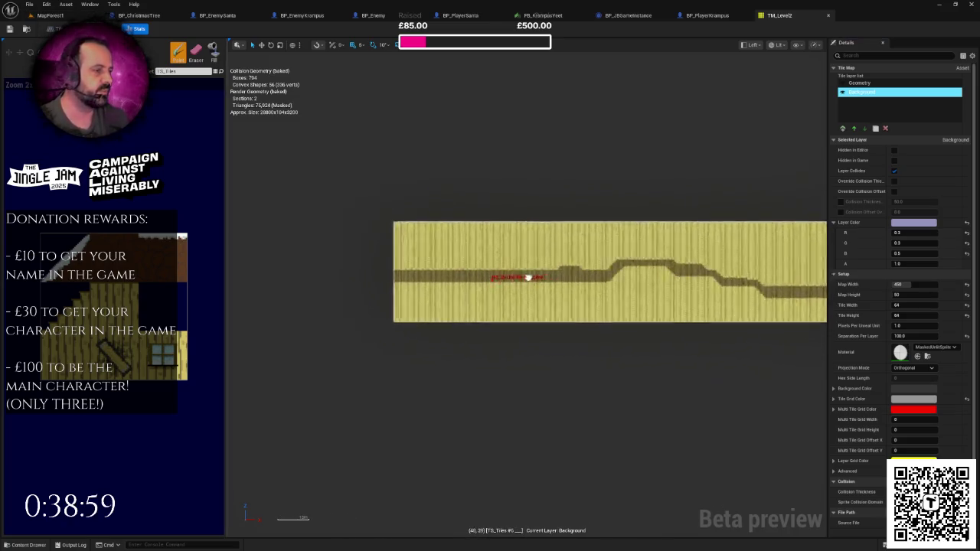
pyautogui.scroll(5, 605, 259)
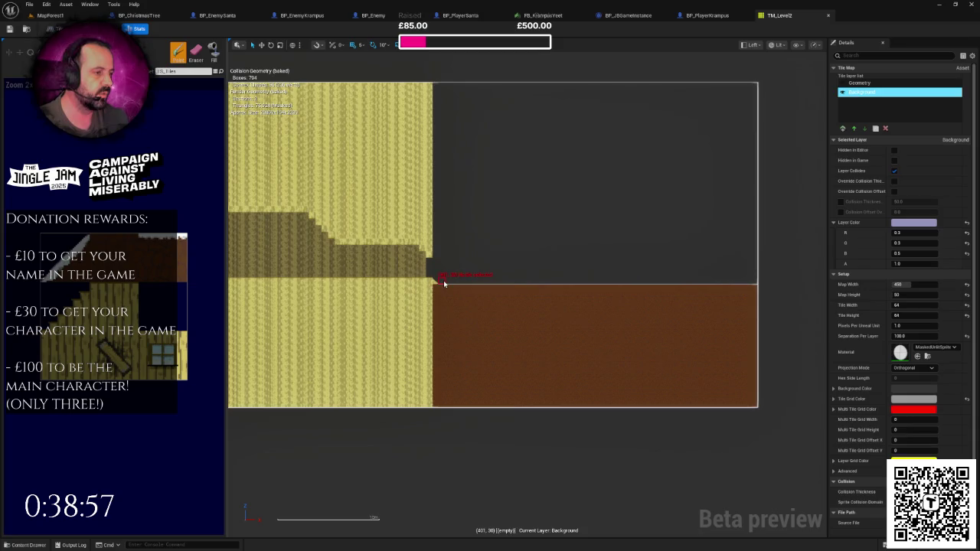
pyautogui.scroll(3, 444, 284)
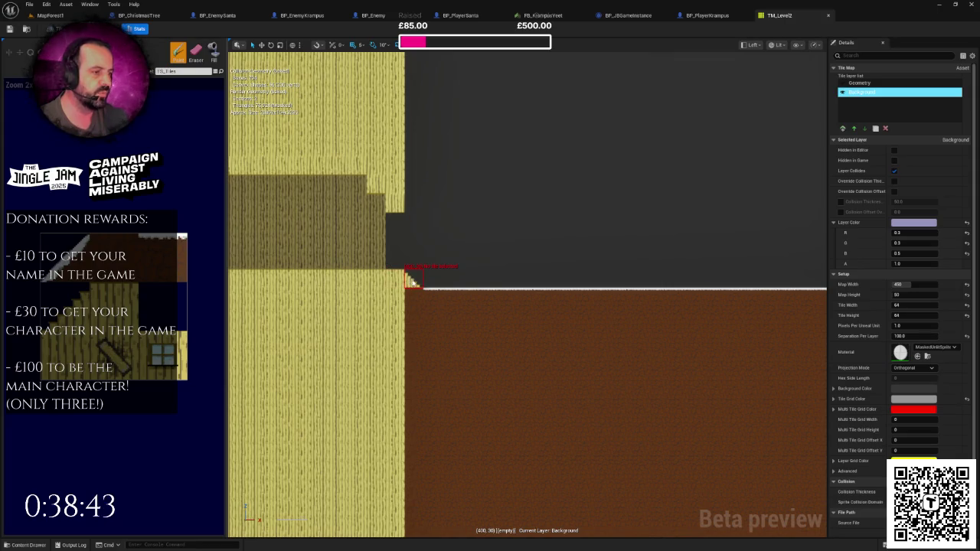
pyautogui.scroll(1, 413, 284)
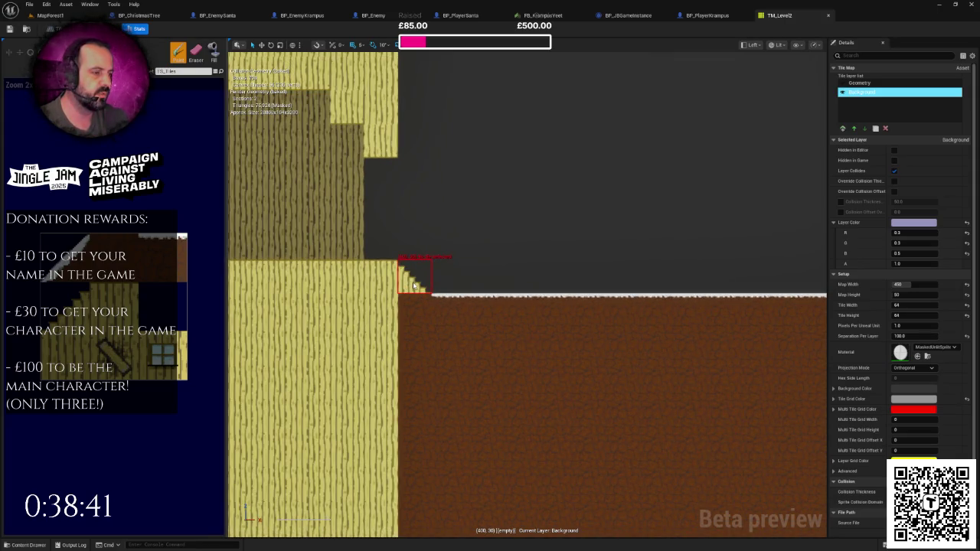
pyautogui.scroll(-2, 413, 284)
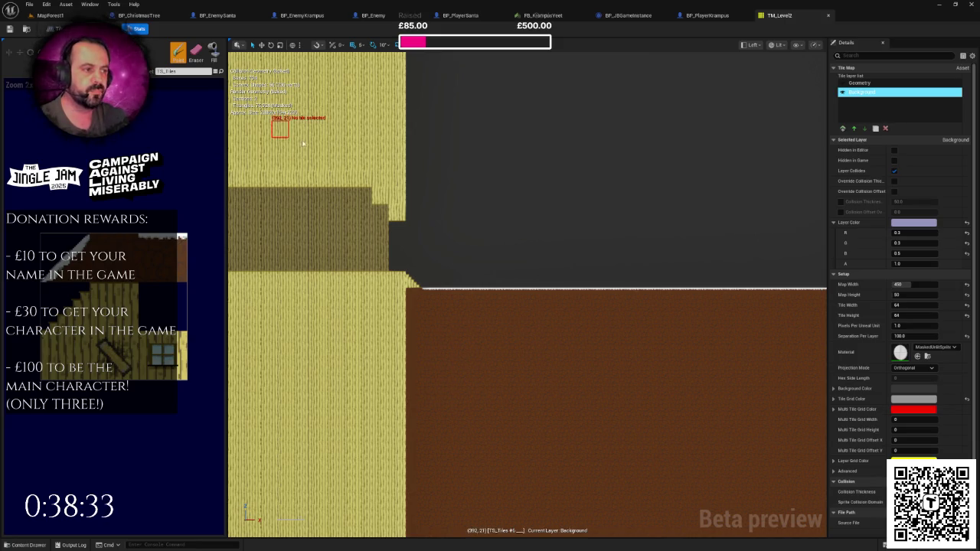
pyautogui.press('super+shift+s')
pyautogui.moveTo(288, 155); pyautogui.dragTo(514, 315)
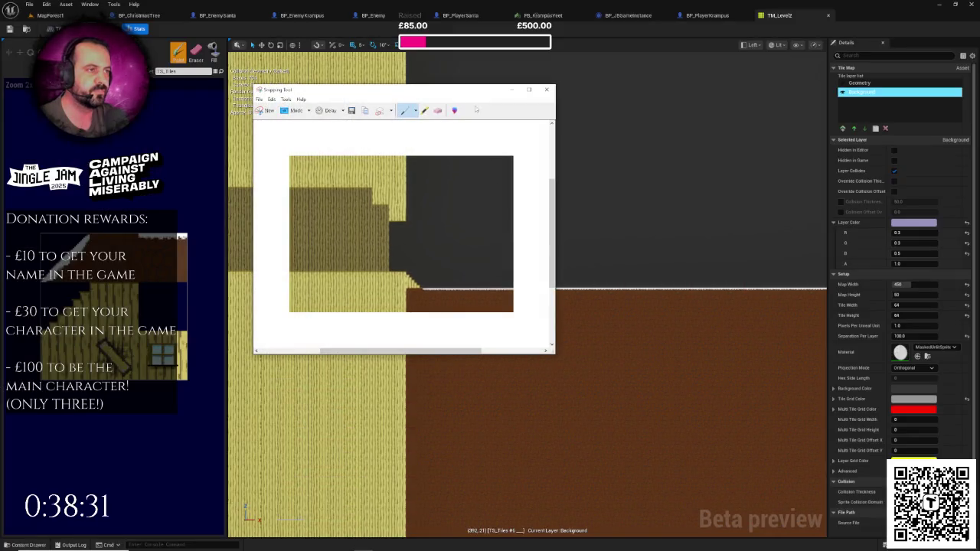
pyautogui.click(280, 131)
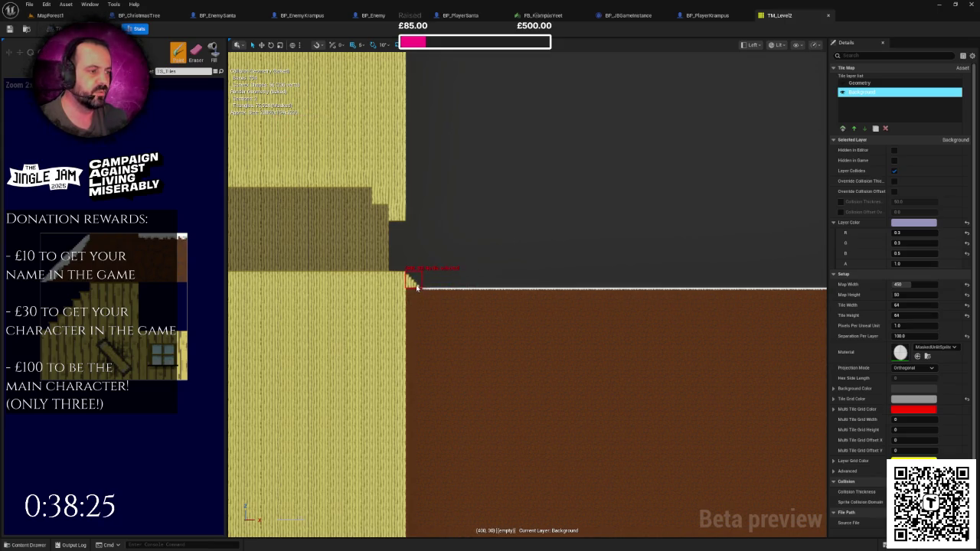
pyautogui.scroll(-8, 412, 285)
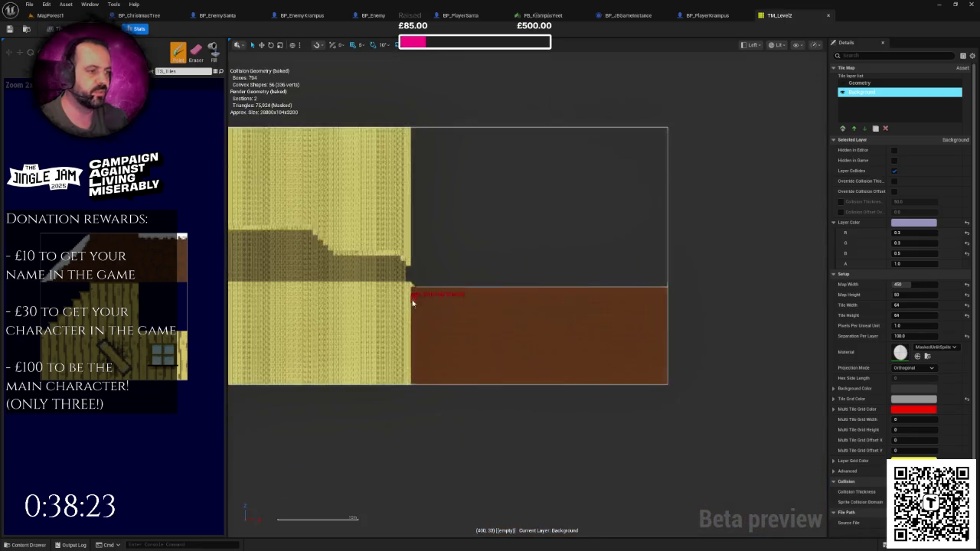
pyautogui.moveTo(818, 306); pyautogui.dragTo(940, 308)
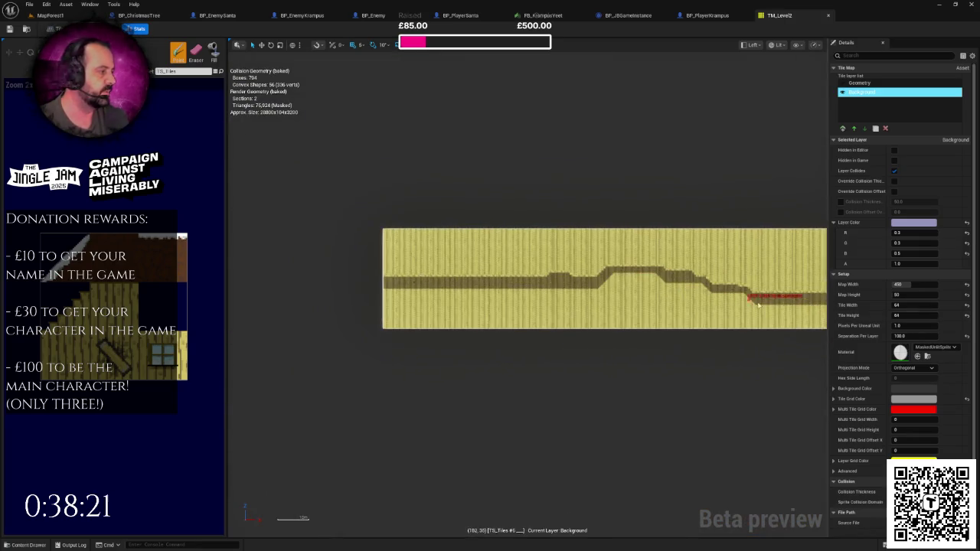
# Shrink TM_Level2's Map Width to 1, then widen it back to 450 tiles.
pyautogui.click(907, 284)
pyautogui.write('1')
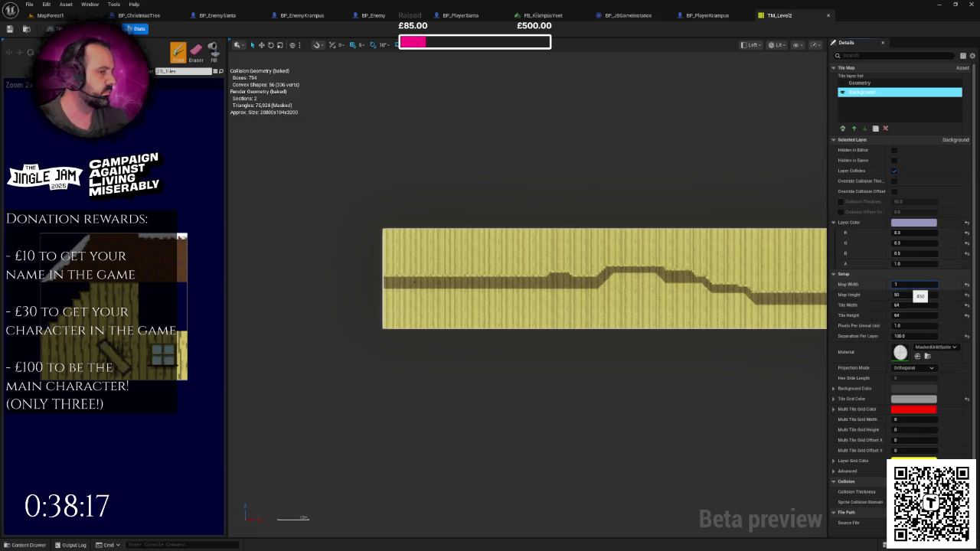
pyautogui.press('Return')
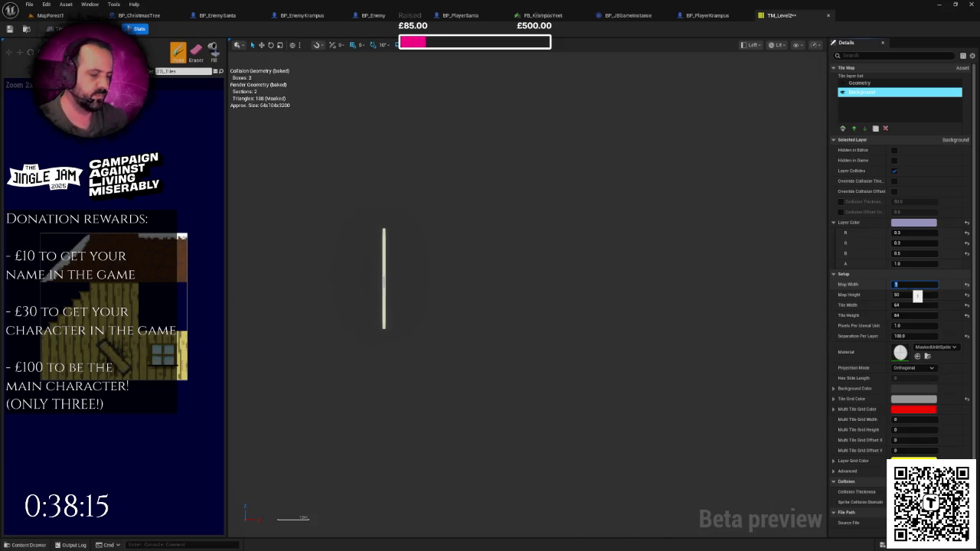
pyautogui.write('350')
pyautogui.press('Return')
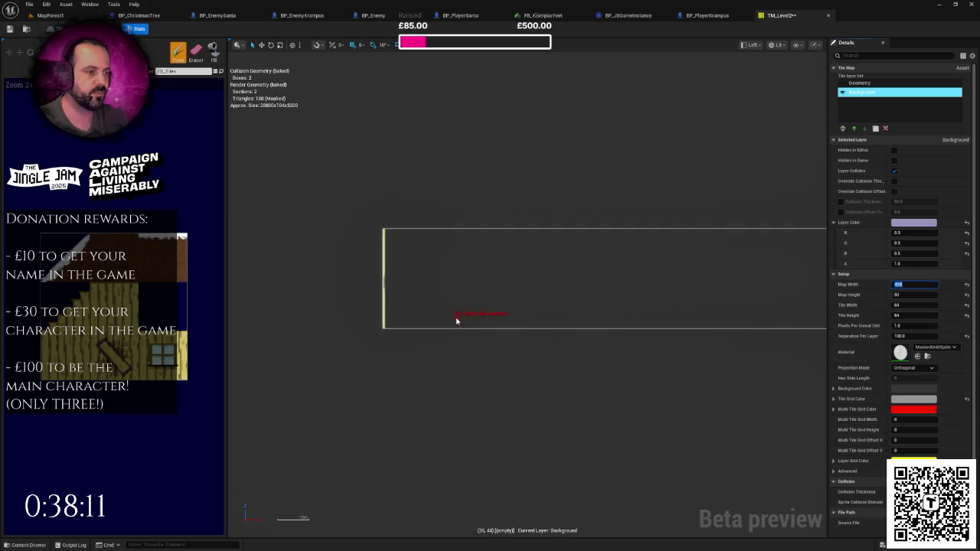
pyautogui.scroll(5, 513, 306)
pyautogui.scroll(3, 498, 240)
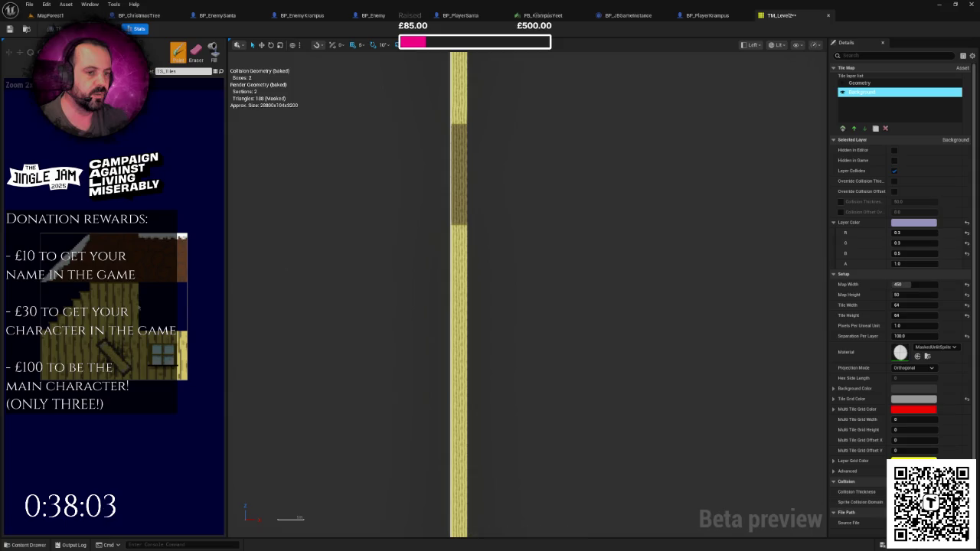
# Undo two stray stair tiles painted beside the wall column and switch painting to the Geometry layer.
pyautogui.click(65, 304)
pyautogui.scroll(1, 498, 264)
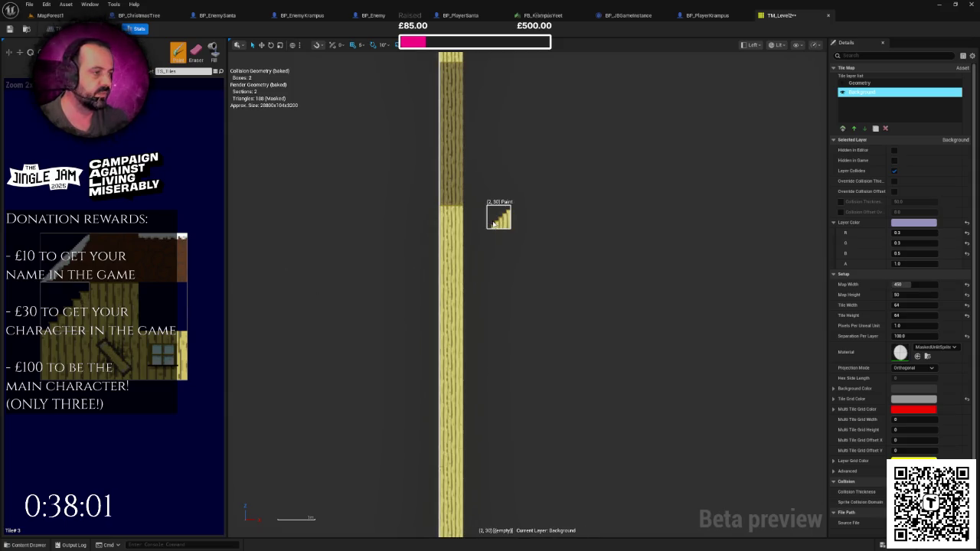
pyautogui.moveTo(490, 224); pyautogui.dragTo(421, 229)
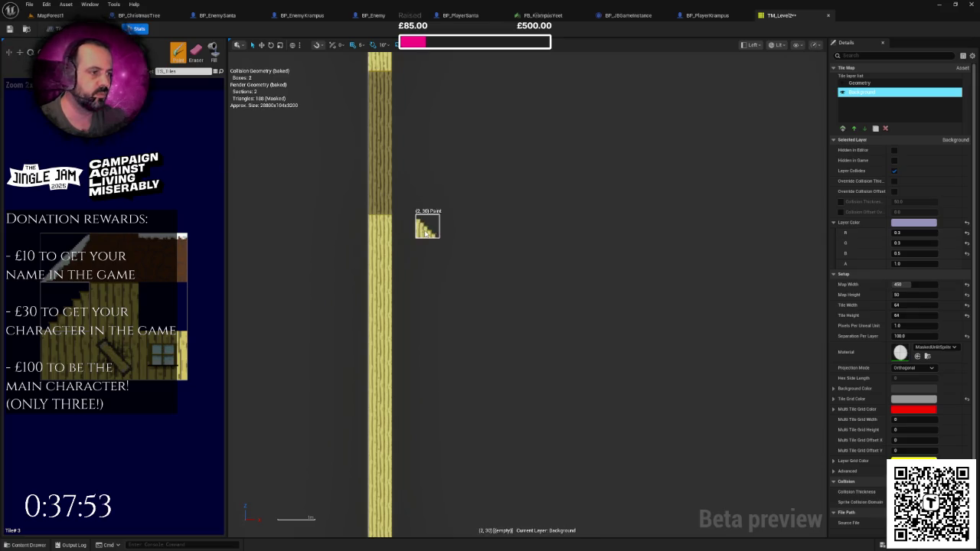
pyautogui.click(426, 232)
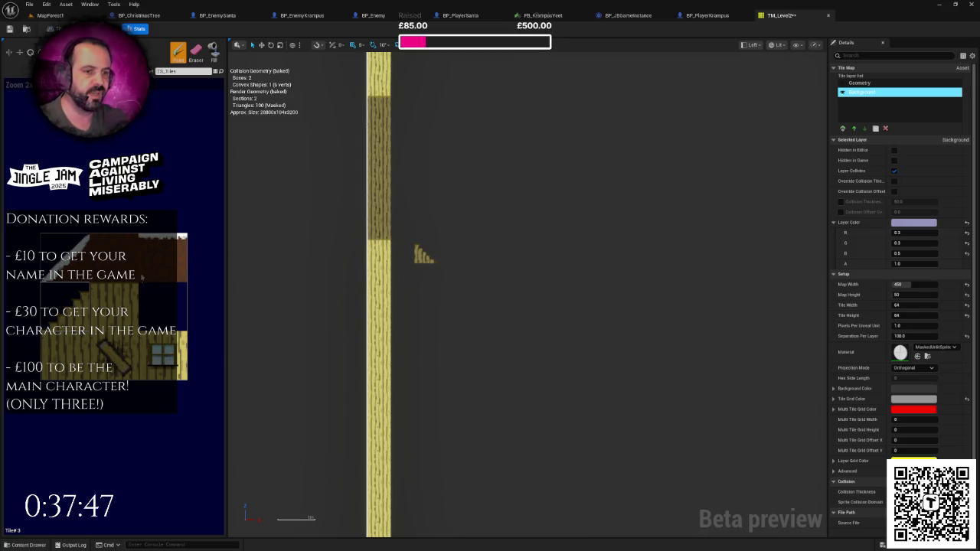
pyautogui.click(409, 255)
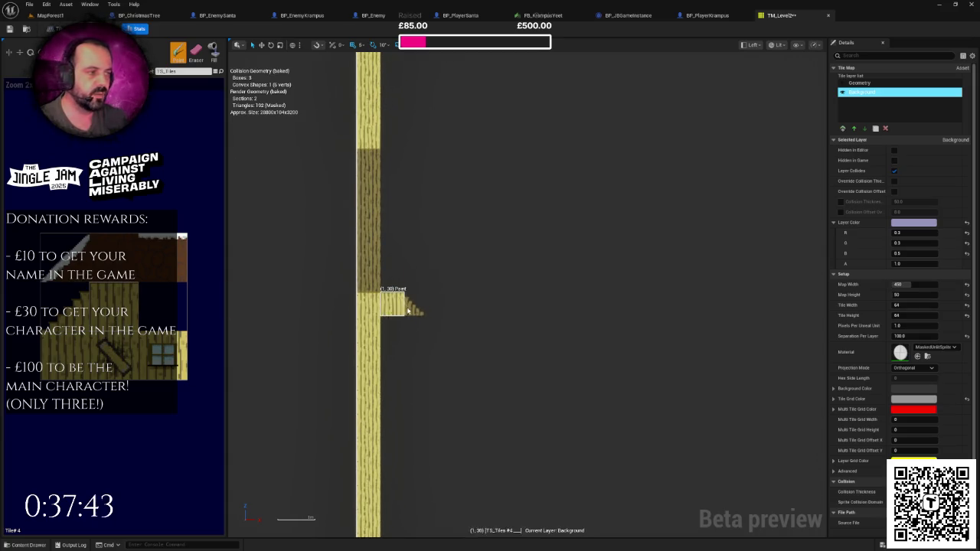
pyautogui.hotkey('ctrl', 'z')
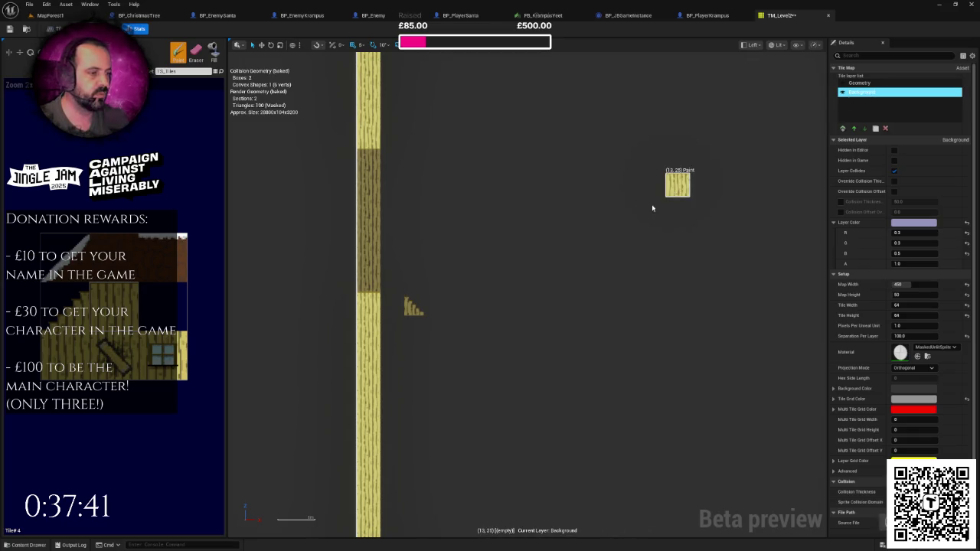
pyautogui.hotkey('ctrl', 'z')
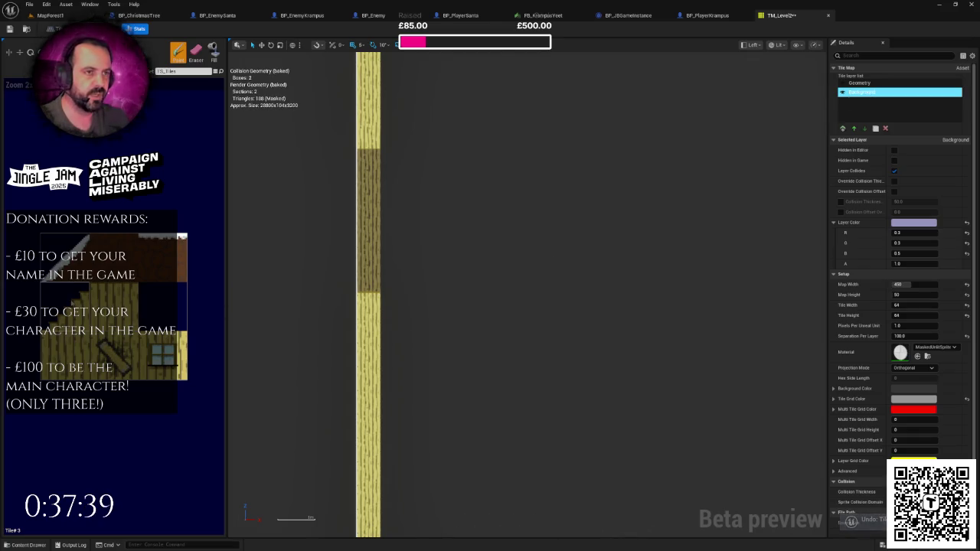
pyautogui.click(861, 83)
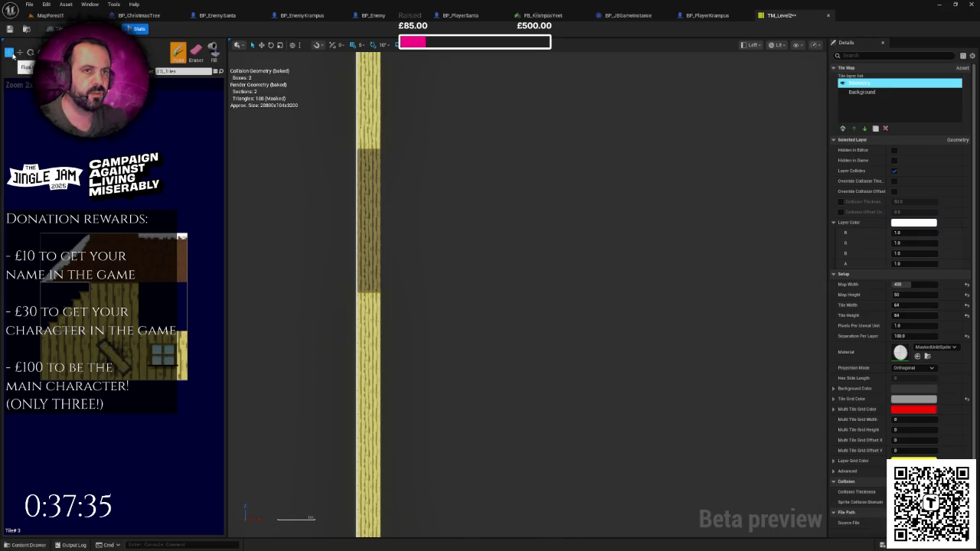
# Paint the yellow wall column up TM_Level2's left edge, from row 30 up to row 10.
pyautogui.click(413, 310)
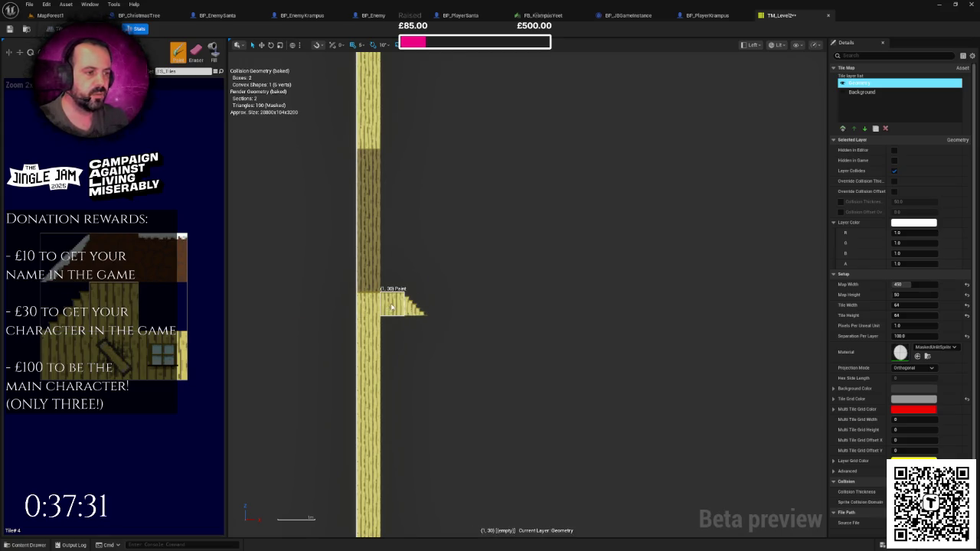
pyautogui.click(391, 306)
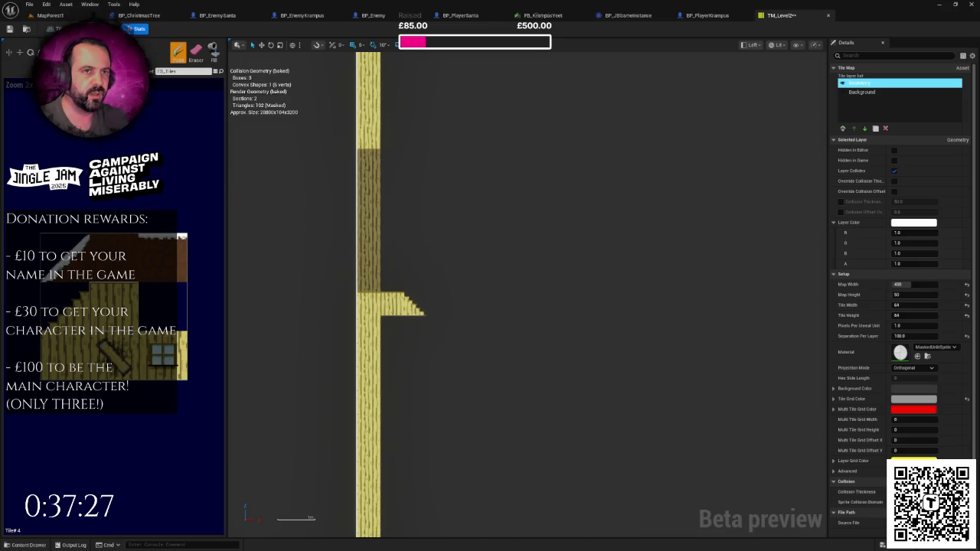
pyautogui.click(393, 216)
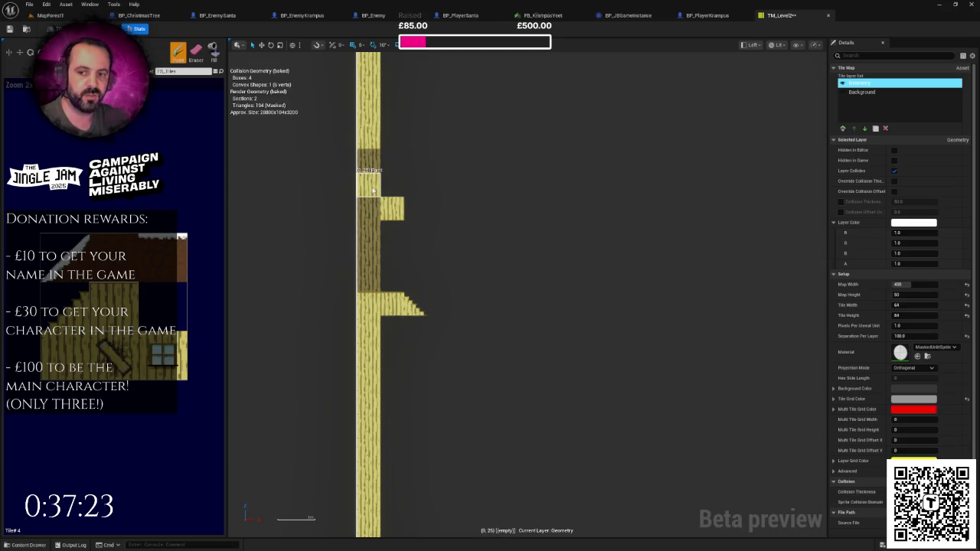
pyautogui.click(373, 190)
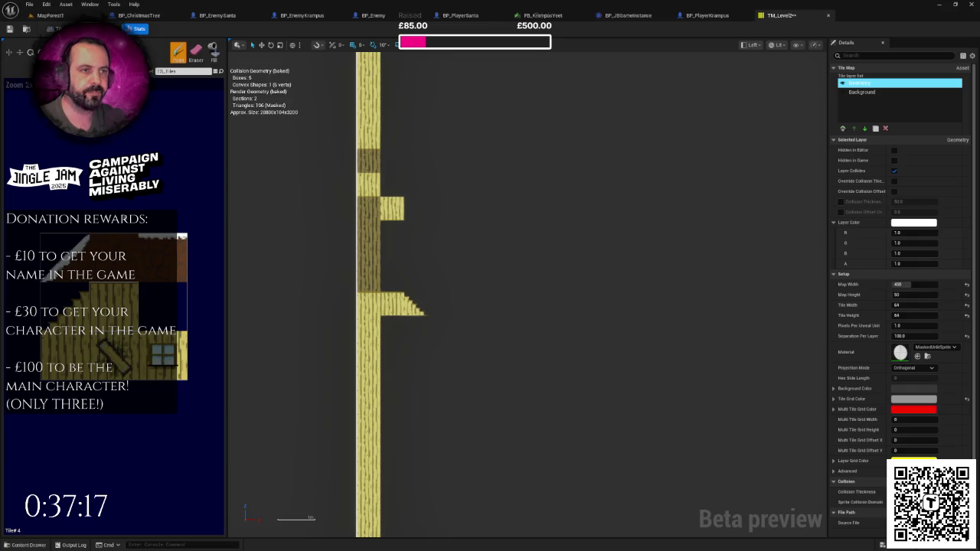
pyautogui.click(369, 159)
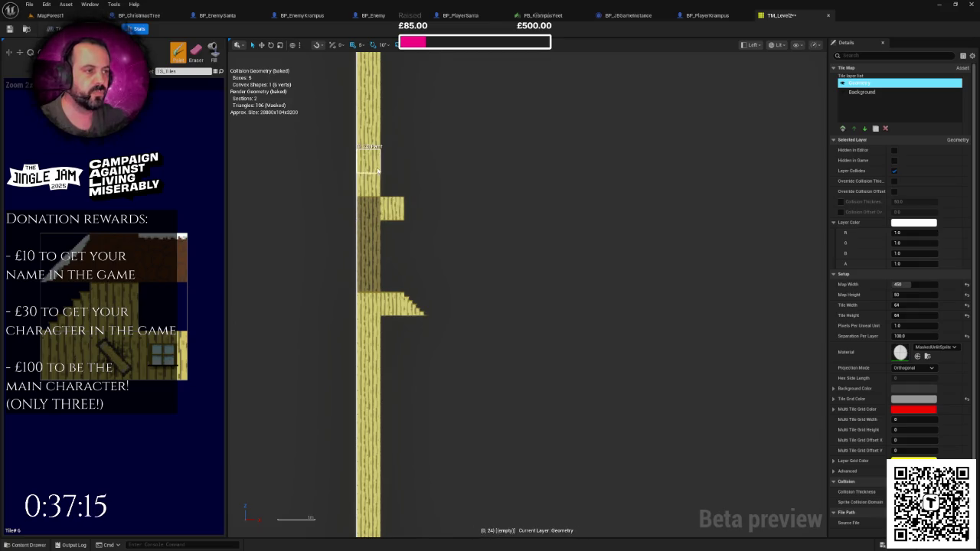
pyautogui.scroll(-2, 382, 298)
pyautogui.moveTo(383, 285)
pyautogui.mouseDown()
pyautogui.moveTo(393, 175)
pyautogui.moveTo(392, 201)
pyautogui.moveTo(382, 125)
pyautogui.mouseUp()
pyautogui.scroll(-2, 381, 125)
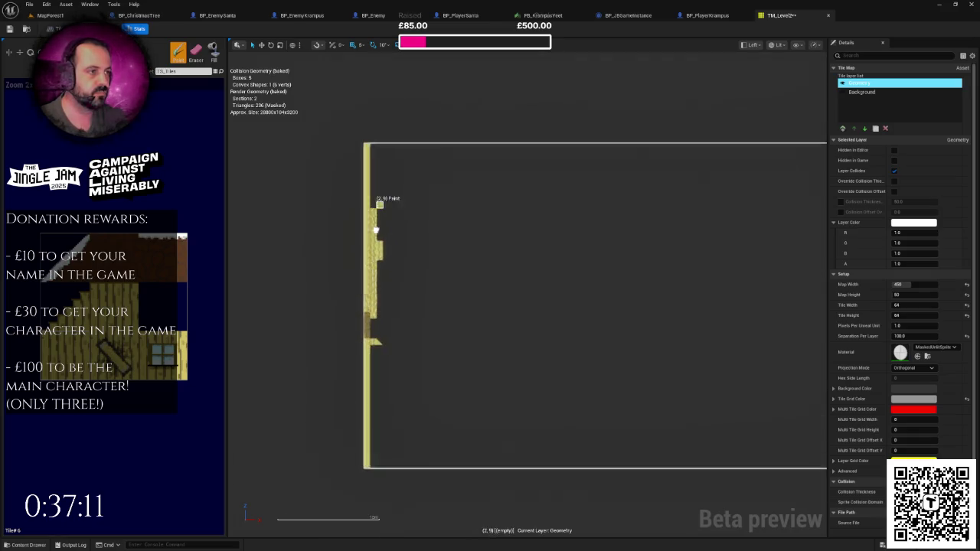
pyautogui.moveTo(376, 205)
pyautogui.mouseDown()
pyautogui.moveTo(373, 157)
pyautogui.moveTo(373, 167)
pyautogui.mouseUp()
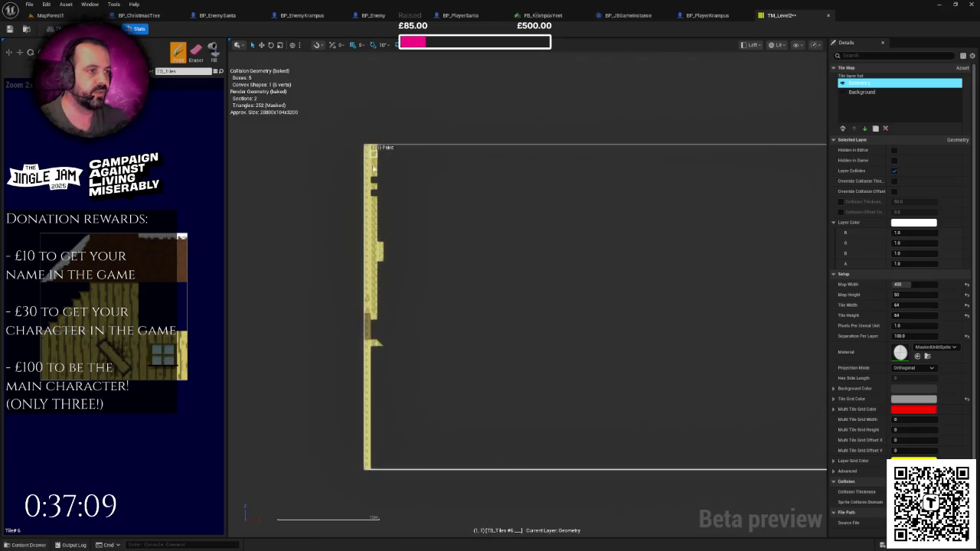
# Erase the stray tile beside the left wall and paint a brown ground row beside it.
pyautogui.hotkey('shift', 'e')
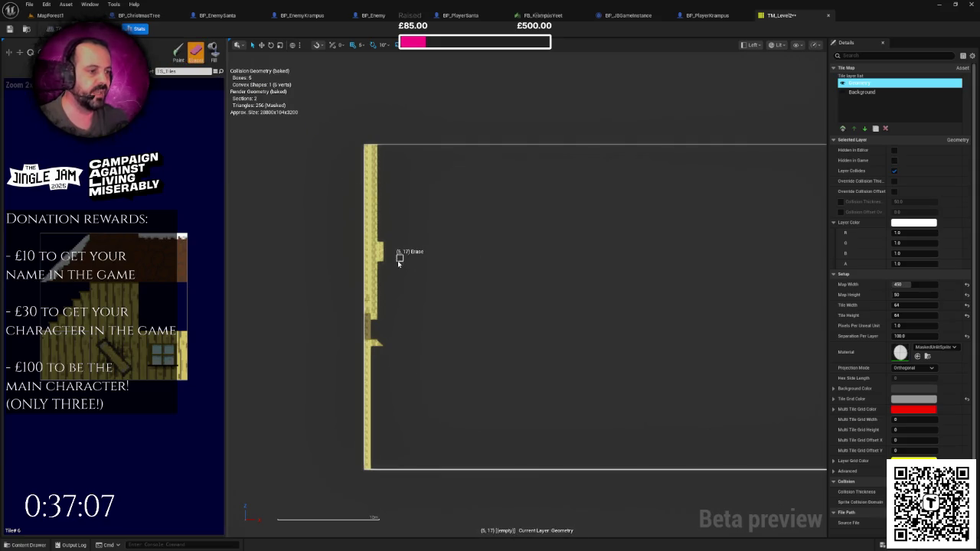
pyautogui.moveTo(387, 249); pyautogui.dragTo(387, 258)
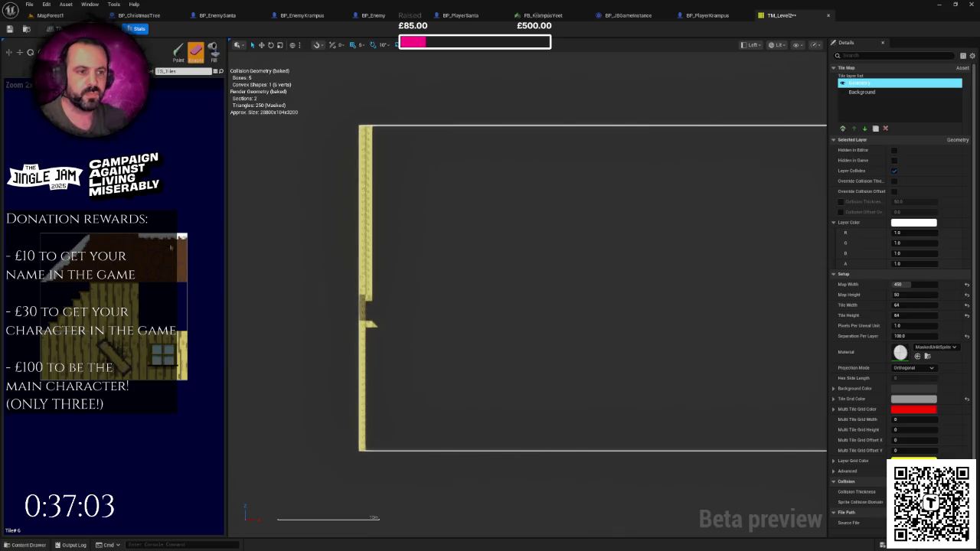
pyautogui.hotkey('shift', 'p')
pyautogui.scroll(3, 376, 254)
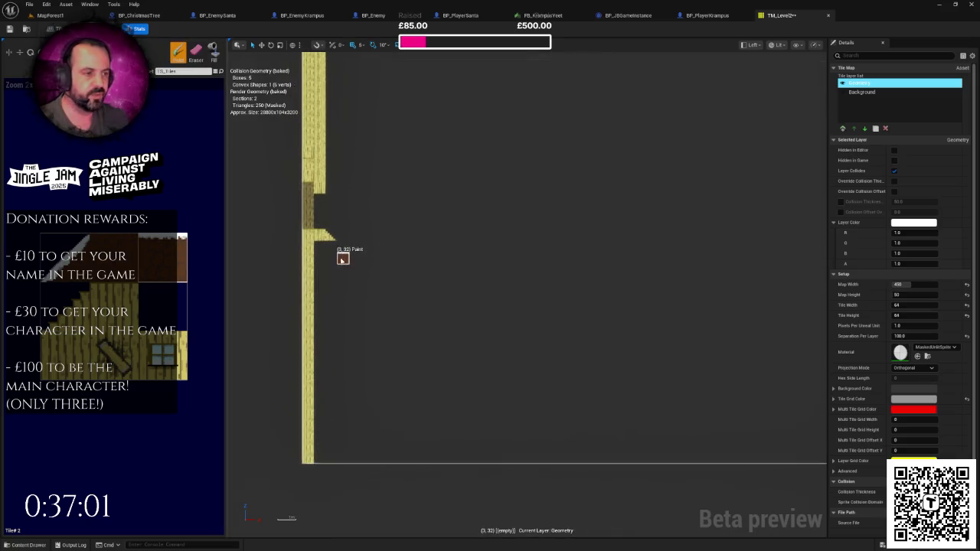
pyautogui.moveTo(342, 250); pyautogui.dragTo(796, 248)
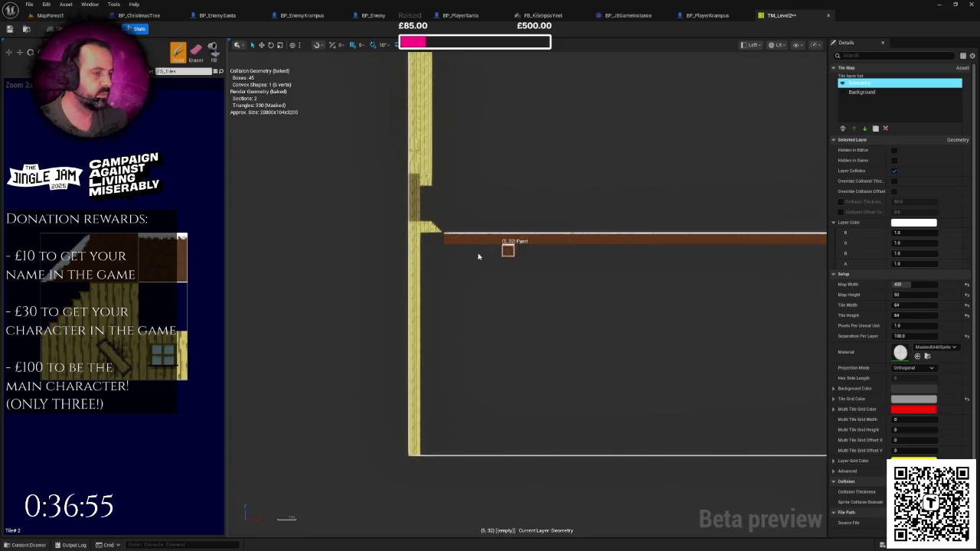
# Extend the wall to the map's bottom edge and fill the area under the ground with brown.
pyautogui.scroll(2, 283, 287)
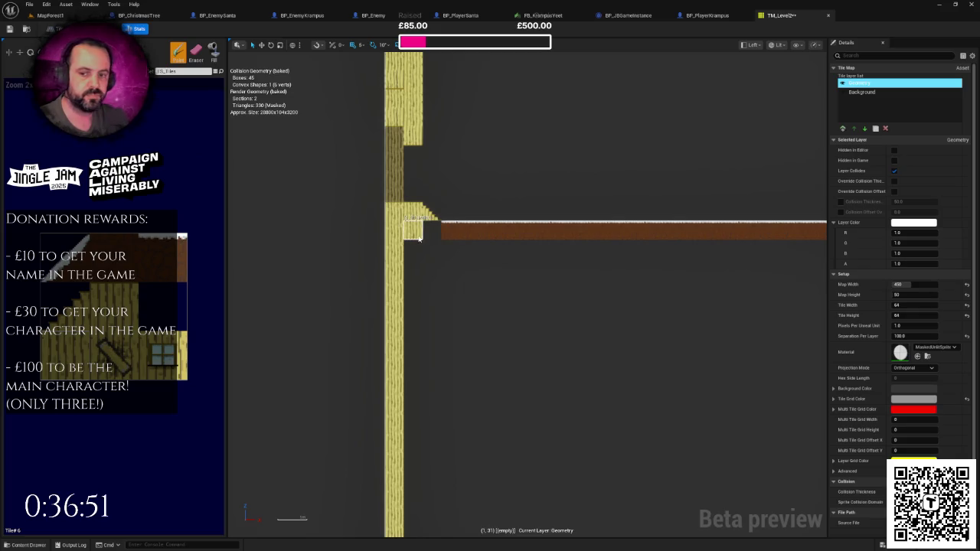
pyautogui.scroll(-2, 410, 299)
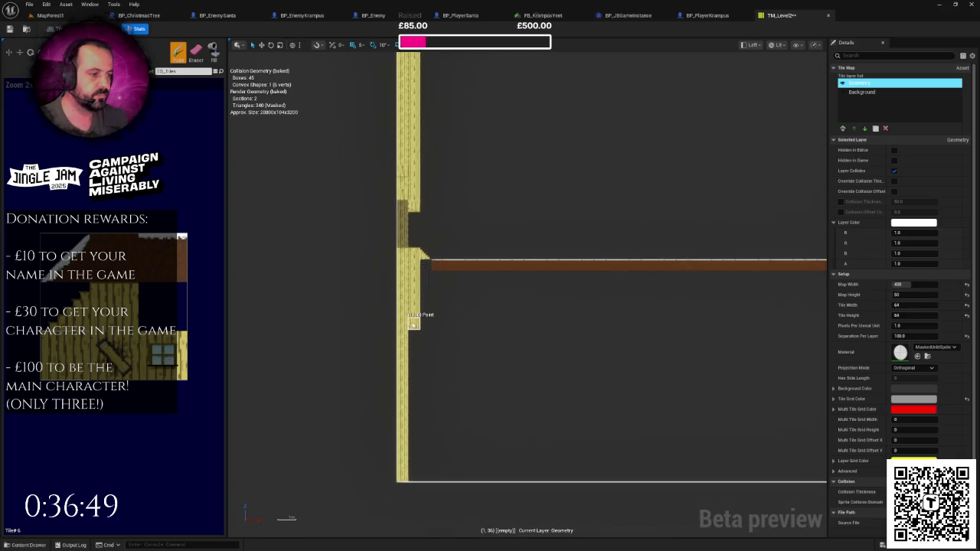
pyautogui.moveTo(413, 378); pyautogui.dragTo(414, 475)
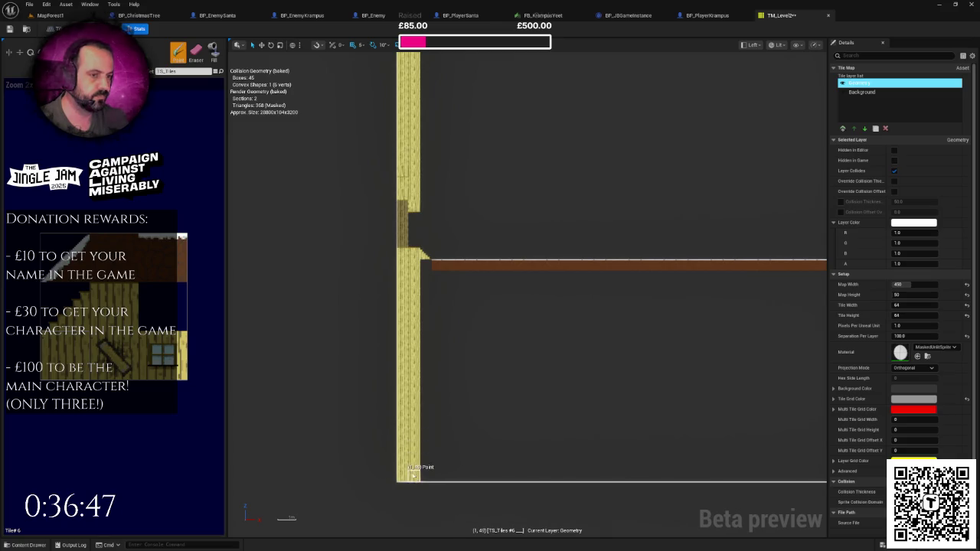
pyautogui.scroll(-2, 452, 272)
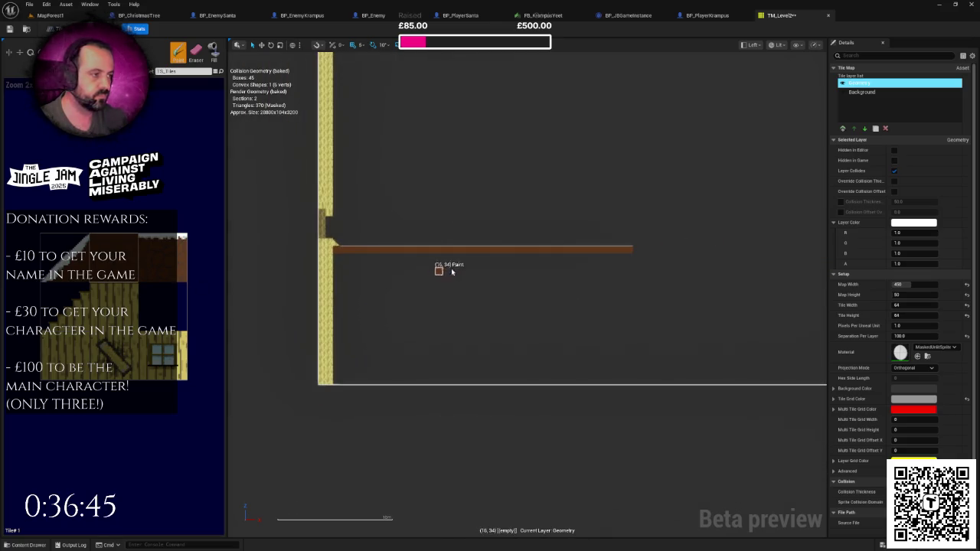
pyautogui.moveTo(629, 257)
pyautogui.mouseDown()
pyautogui.moveTo(636, 359)
pyautogui.moveTo(636, 284)
pyautogui.mouseUp()
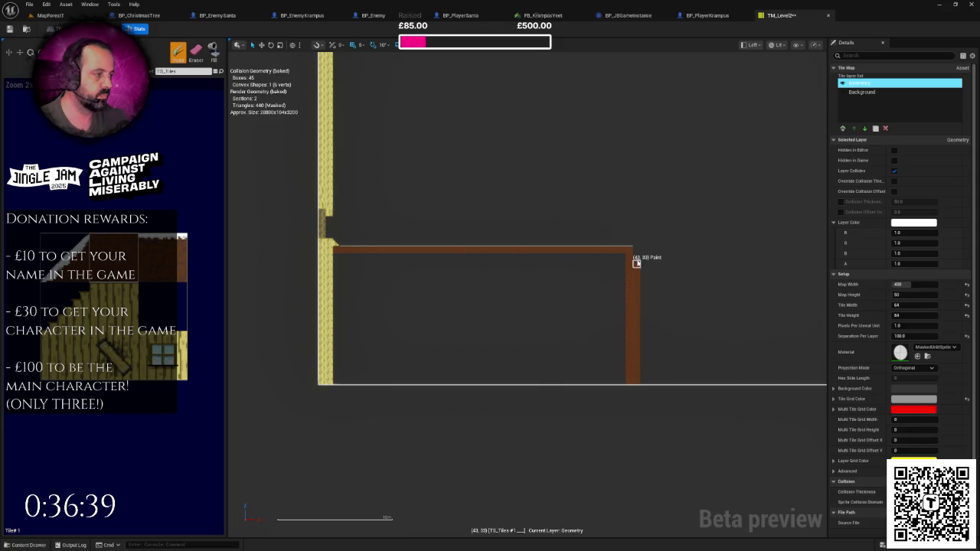
pyautogui.click(213, 52)
pyautogui.click(491, 293)
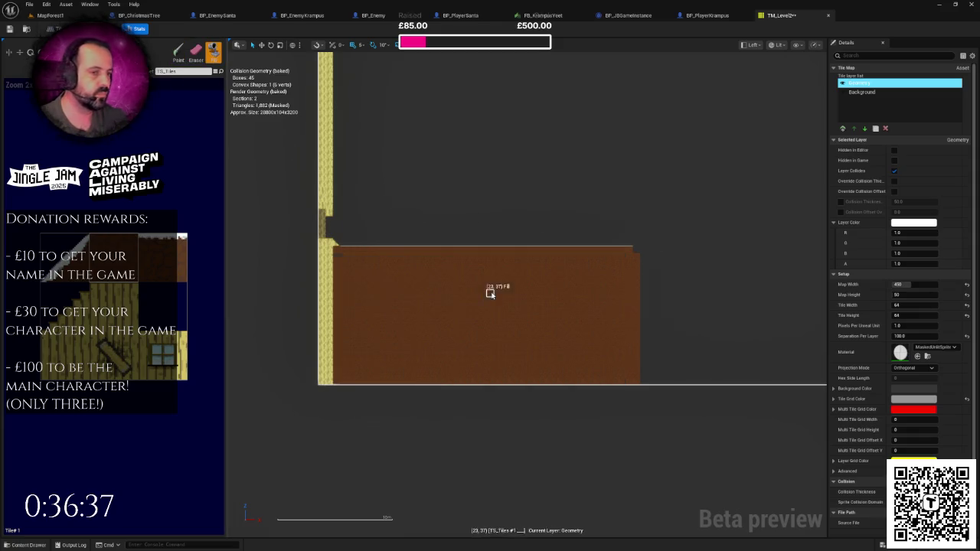
pyautogui.click(179, 52)
# Save TM_Level2 and pan around to review the brown ground block.
pyautogui.scroll(2, 485, 268)
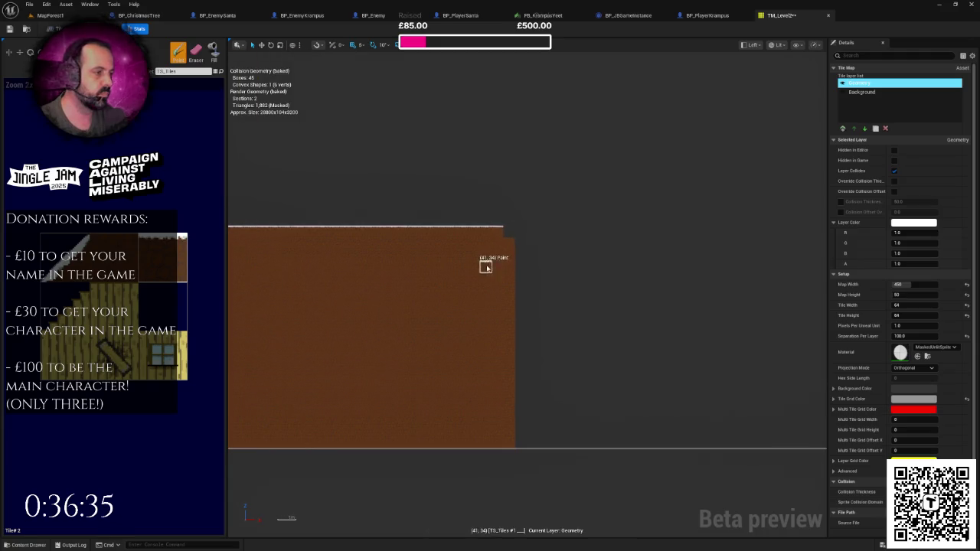
pyautogui.scroll(-3, 466, 285)
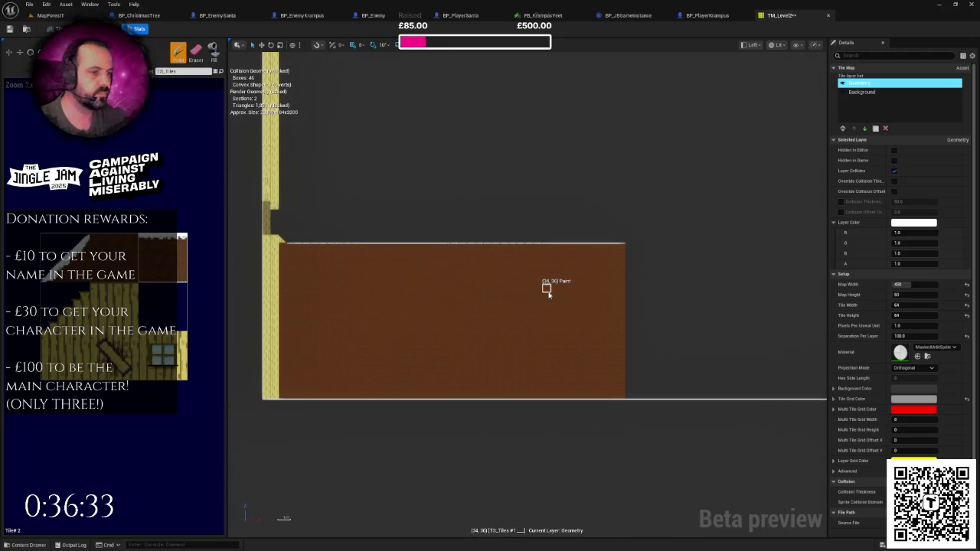
pyautogui.hotkey('ctrl', 's')
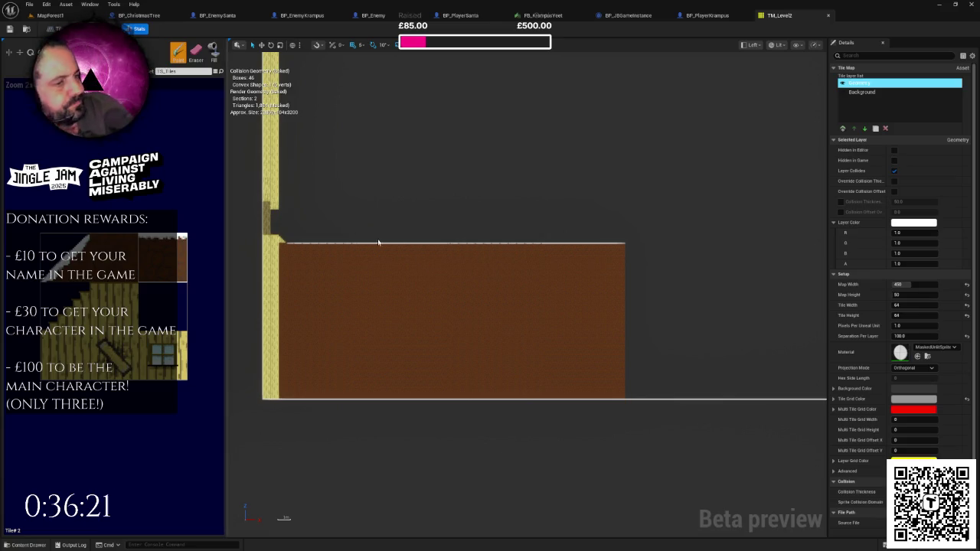
pyautogui.moveTo(313, 221); pyautogui.dragTo(345, 341)
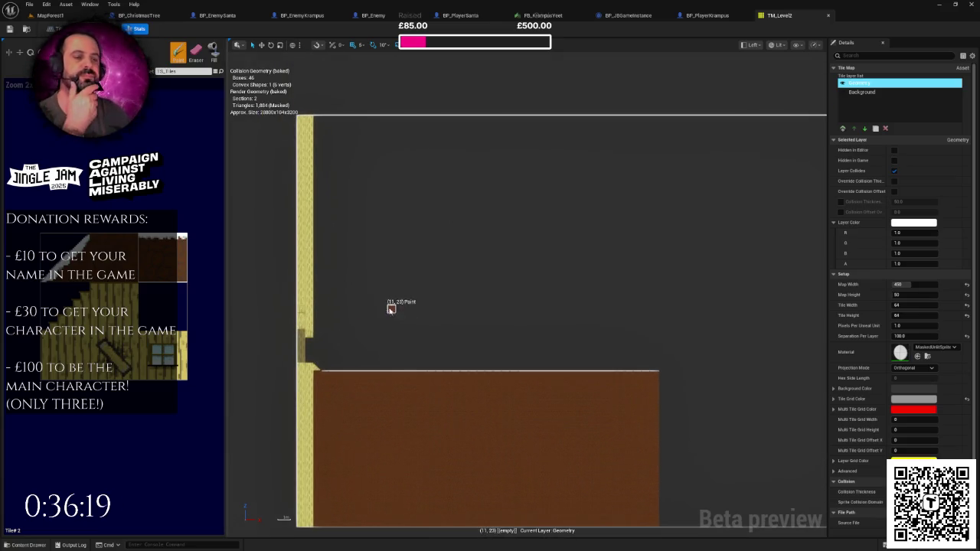
pyautogui.scroll(-1, 391, 304)
pyautogui.moveTo(448, 326)
pyautogui.mouseDown()
pyautogui.moveTo(426, 291)
pyautogui.moveTo(492, 283)
pyautogui.mouseUp()
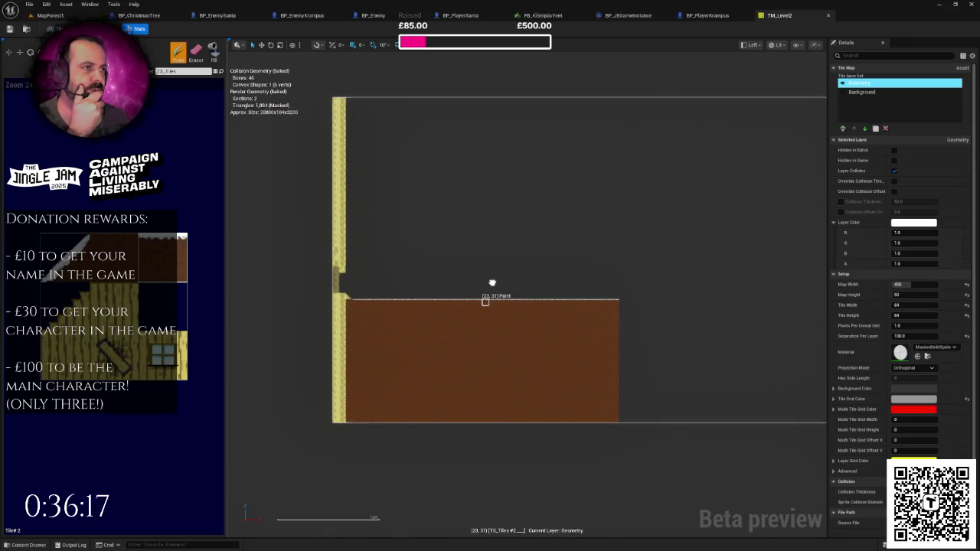
# In MapForest1, switch the level's tile map actor from TM_Level1 to TM_Level2.
pyautogui.click(50, 15)
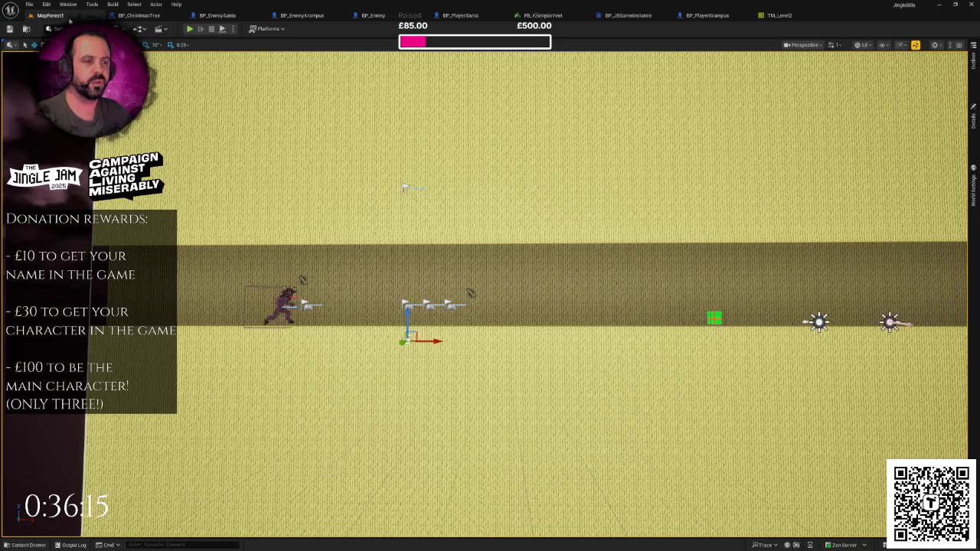
pyautogui.moveTo(490, 306)
pyautogui.mouseDown()
pyautogui.moveTo(490, 291)
pyautogui.moveTo(528, 283)
pyautogui.moveTo(490, 299)
pyautogui.mouseUp()
pyautogui.click(931, 193)
pyautogui.press('f')
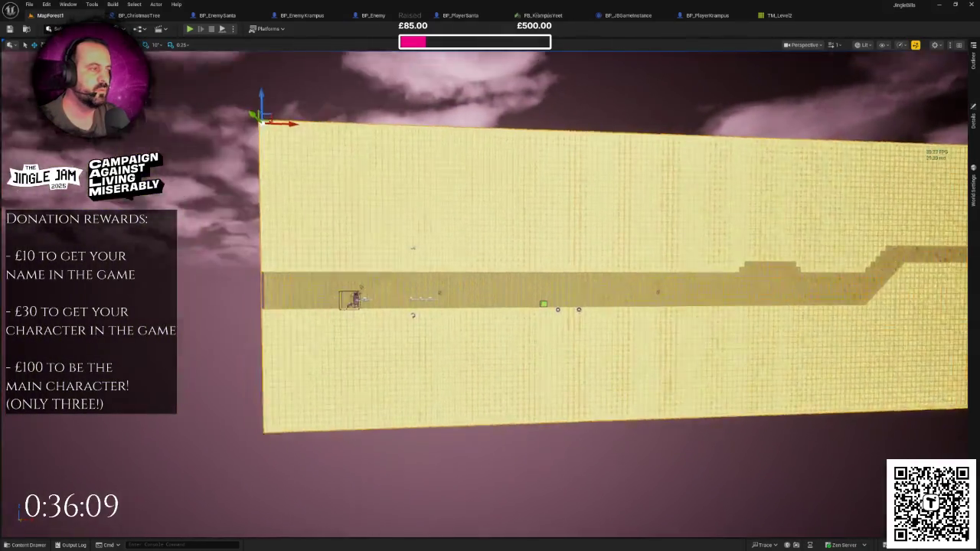
pyautogui.click(974, 132)
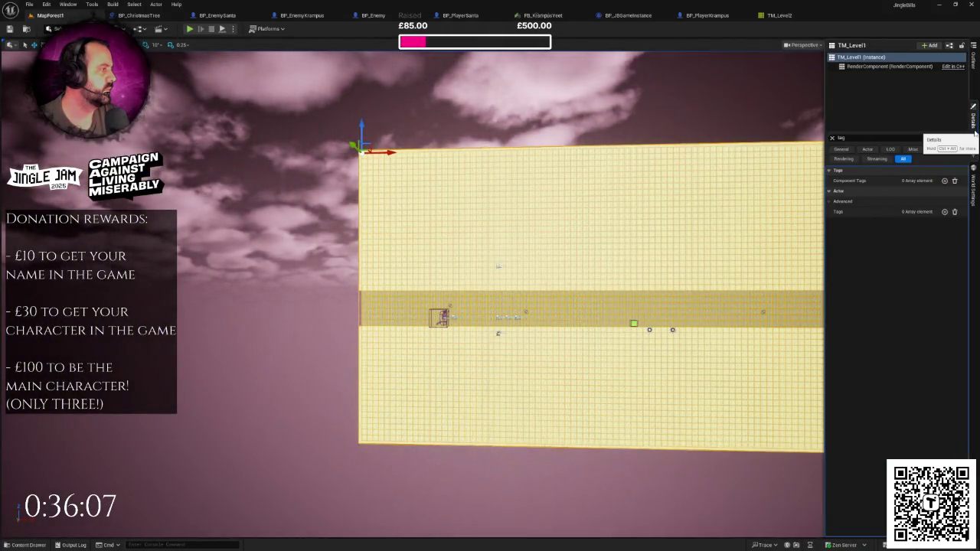
pyautogui.click(832, 139)
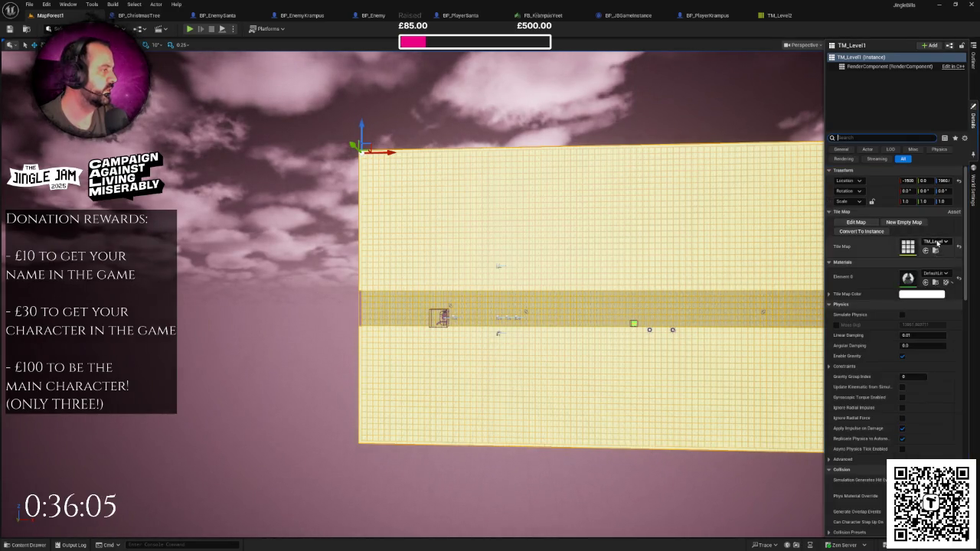
pyautogui.click(938, 243)
pyautogui.click(889, 300)
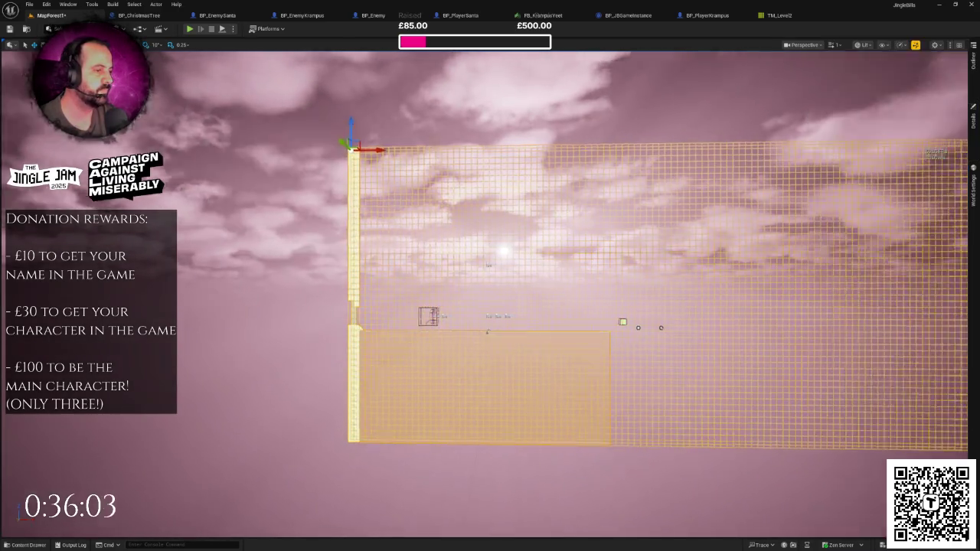
# Orbit and zoom the viewport to inspect the new yellow wall and brown ground.
pyautogui.scroll(5, 659, 306)
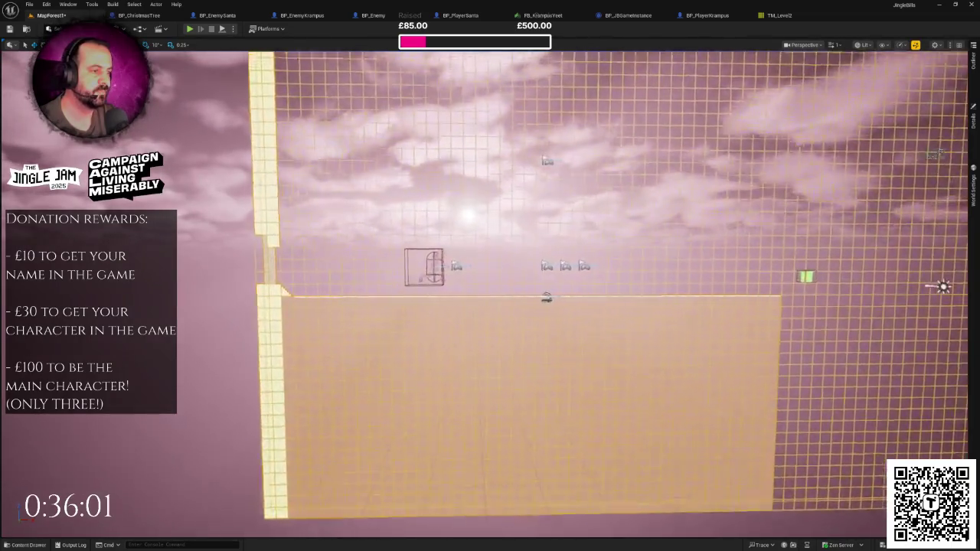
pyautogui.scroll(5, 490, 291)
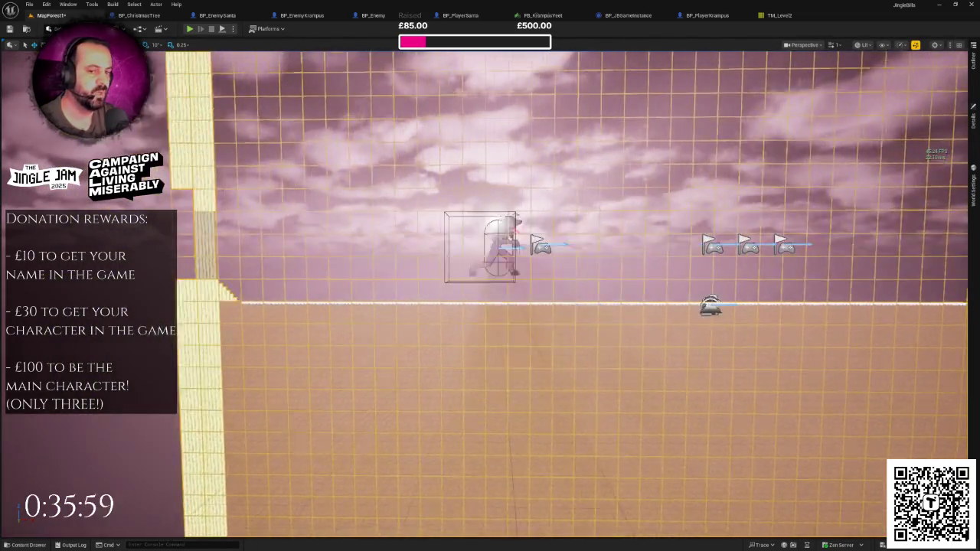
pyautogui.scroll(-5, 490, 291)
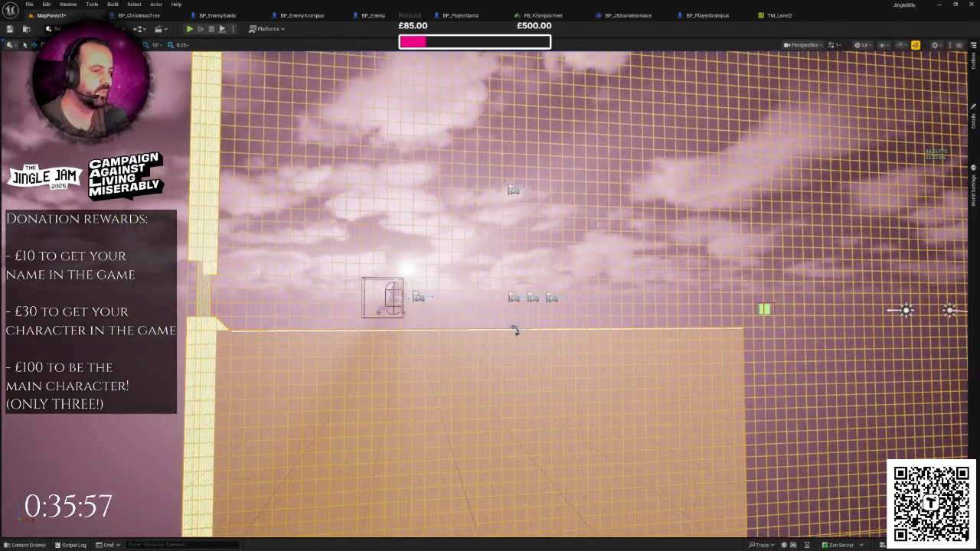
pyautogui.moveTo(442, 300); pyautogui.dragTo(483, 301)
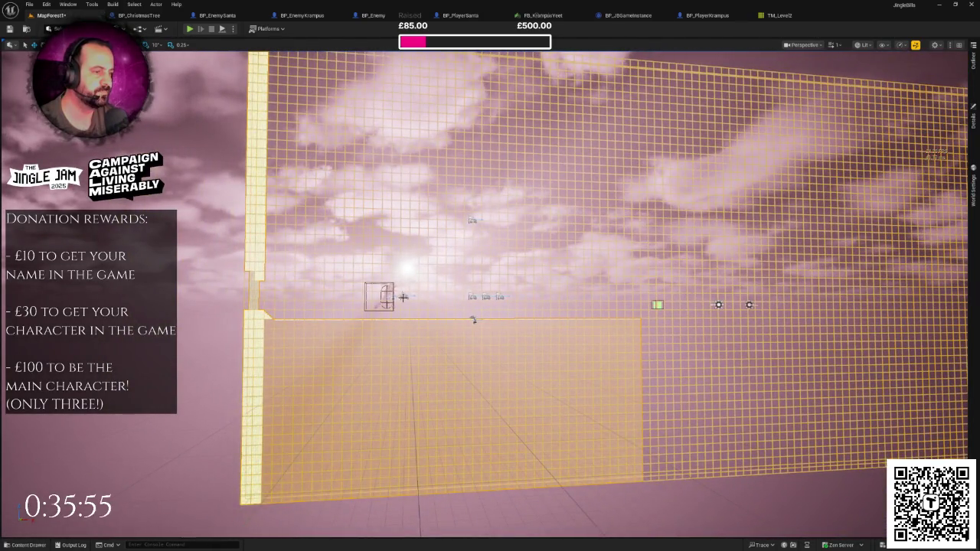
pyautogui.moveTo(403, 297); pyautogui.dragTo(452, 294)
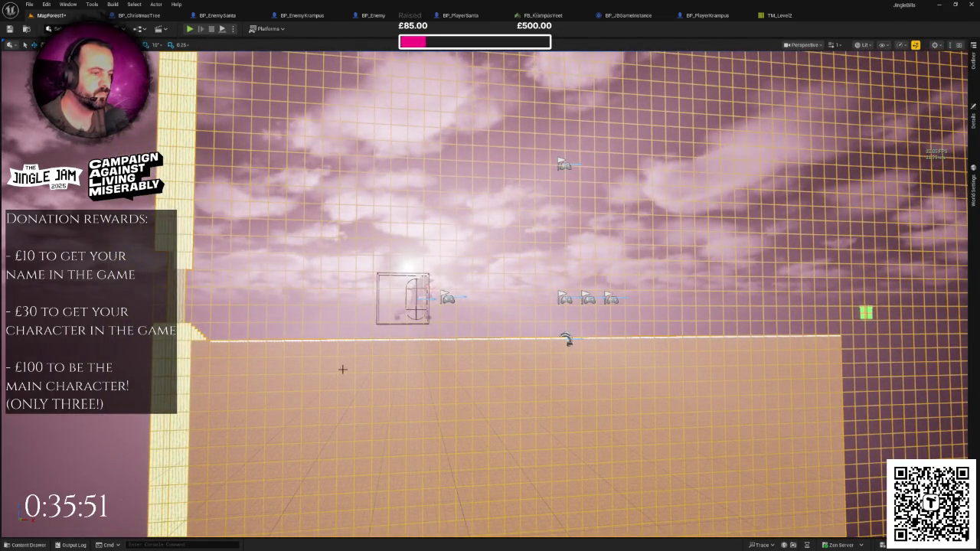
pyautogui.click(974, 120)
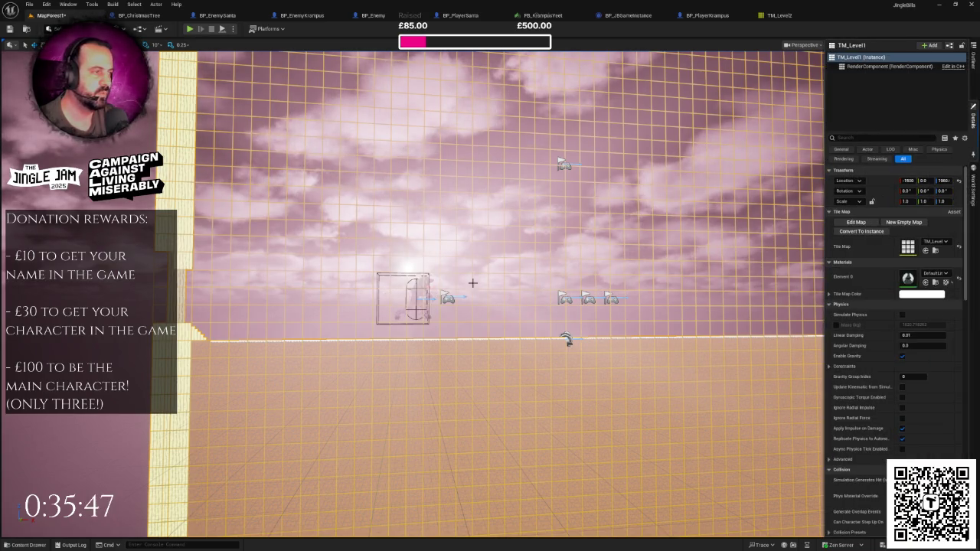
pyautogui.moveTo(473, 283)
pyautogui.mouseDown()
pyautogui.moveTo(502, 284)
pyautogui.moveTo(310, 262)
pyautogui.mouseUp()
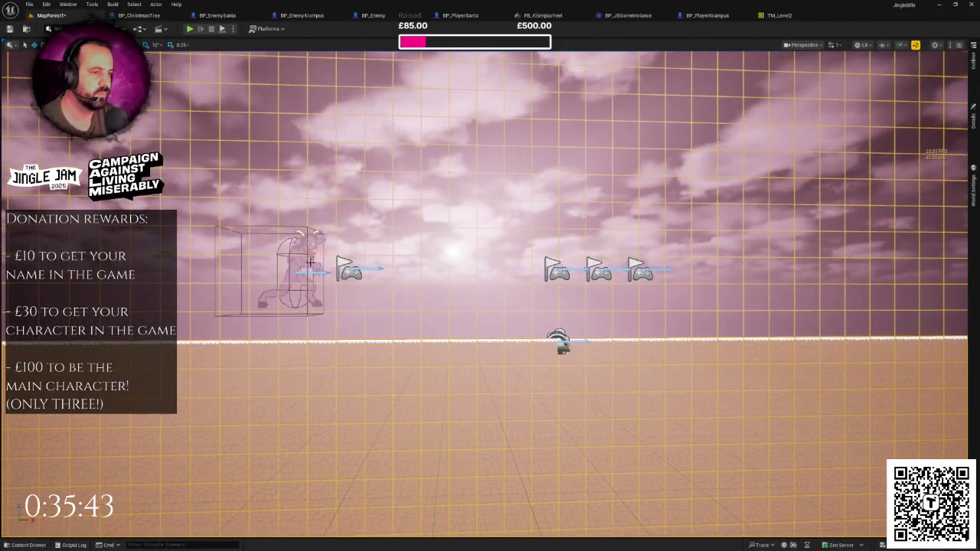
# Select Krampus and the four flags and frame them to check their placement on the ground.
pyautogui.click(311, 262)
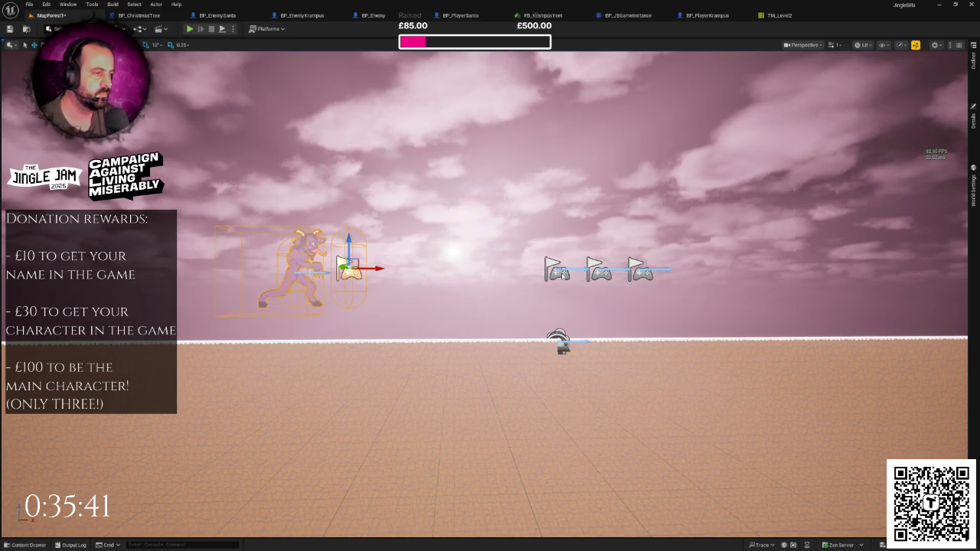
pyautogui.keyDown('ctrl'); pyautogui.click(557, 270); pyautogui.keyUp('ctrl')
pyautogui.keyDown('ctrl'); pyautogui.click(599, 269); pyautogui.keyUp('ctrl')
pyautogui.keyDown('ctrl'); pyautogui.click(641, 270); pyautogui.keyUp('ctrl')
pyautogui.press('f')
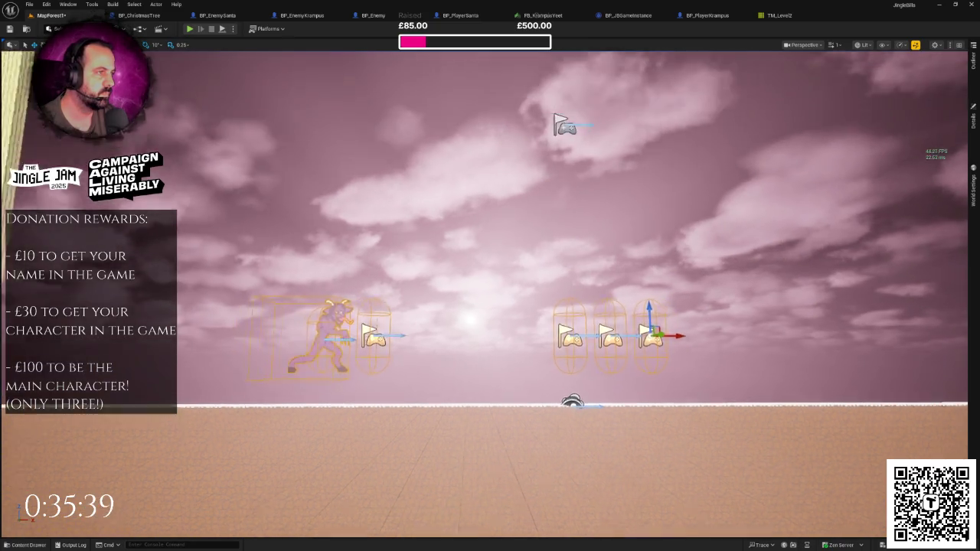
pyautogui.keyDown('ctrl'); pyautogui.click(551, 175); pyautogui.keyUp('ctrl')
pyautogui.click(974, 121)
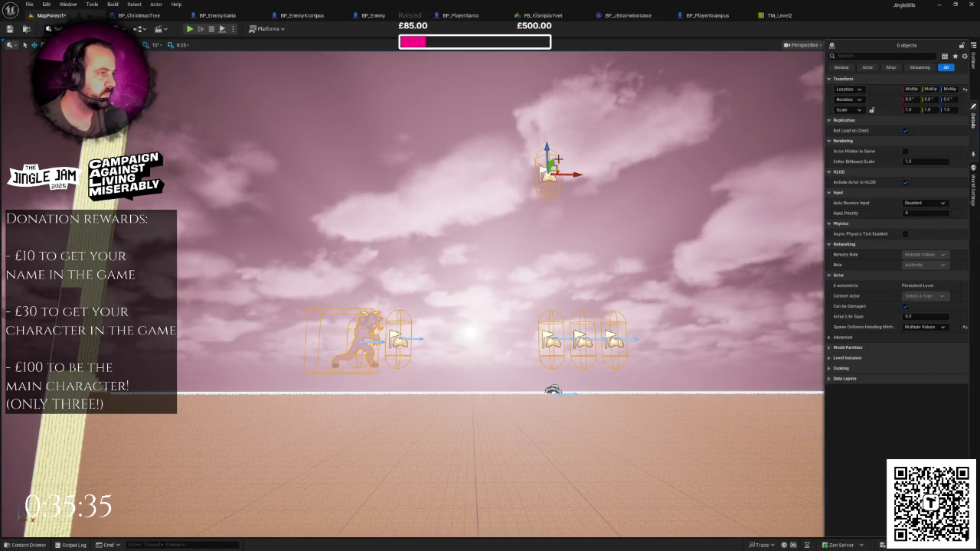
pyautogui.click(559, 159)
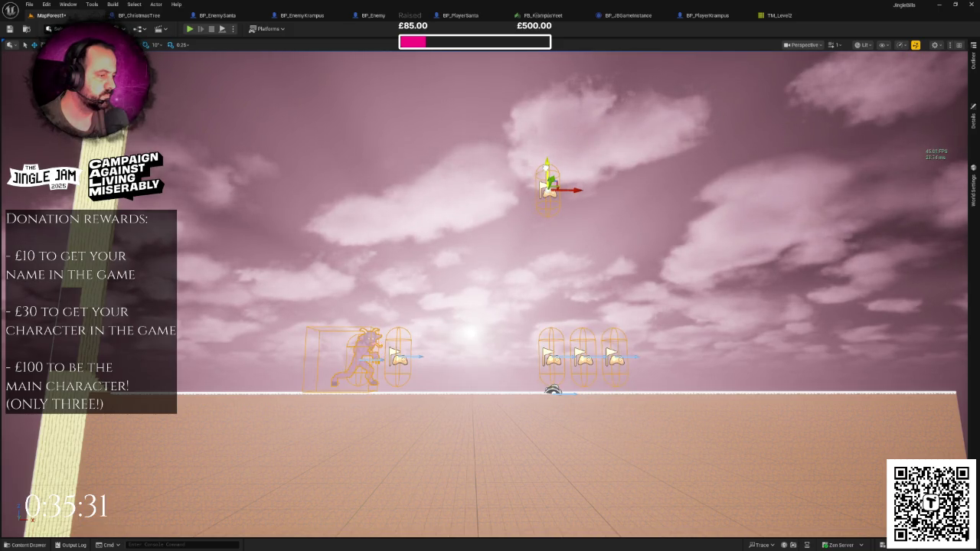
# Zoom out and bring the TM_Level2 tile map editor back to the front.
pyautogui.scroll(-3, 596, 221)
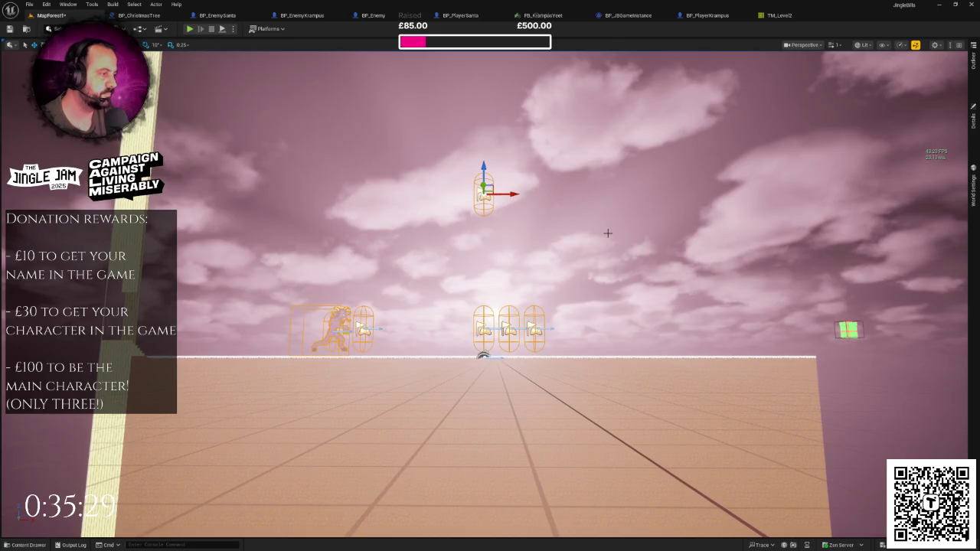
pyautogui.scroll(-5, 609, 259)
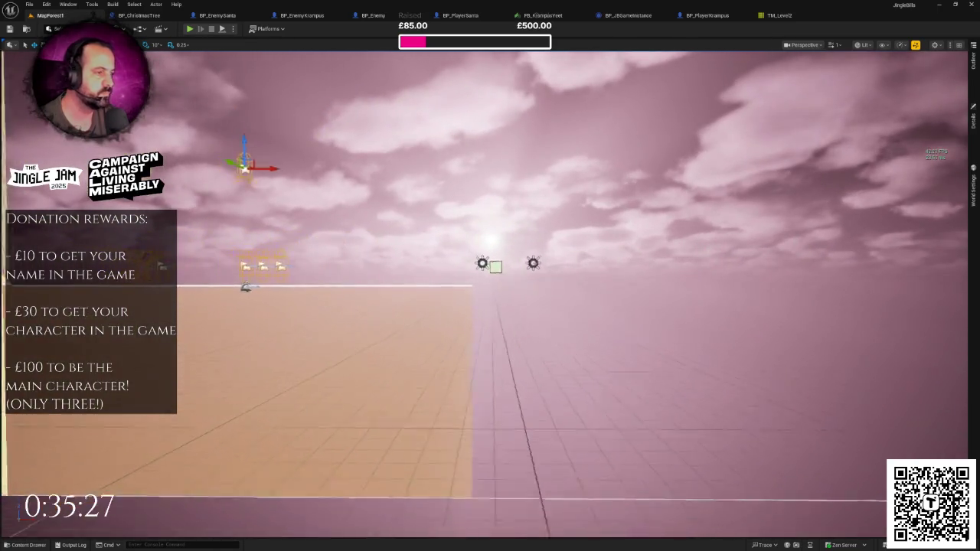
pyautogui.click(780, 15)
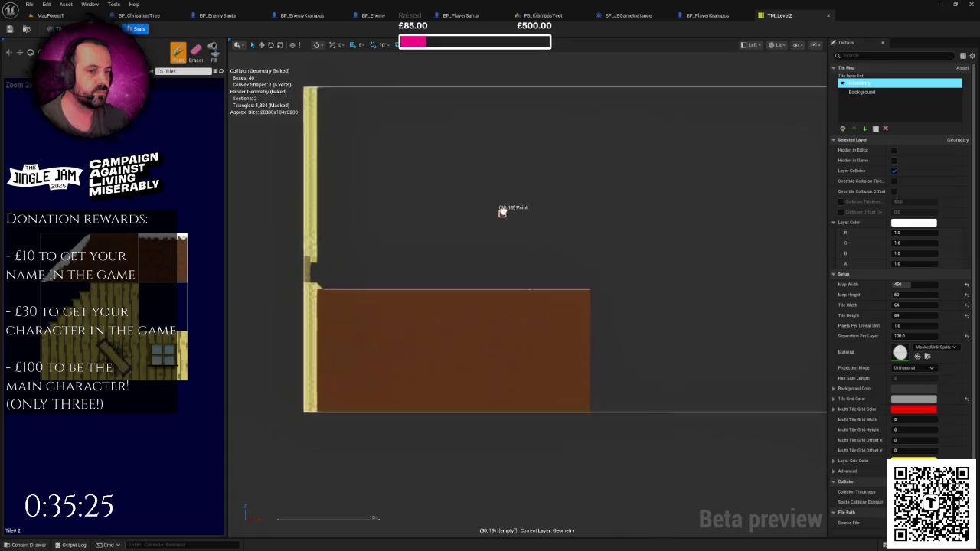
# Paint brown tiles along the top and right edges, flood-fill the grey interior, and save.
pyautogui.moveTo(485, 271); pyautogui.dragTo(578, 279)
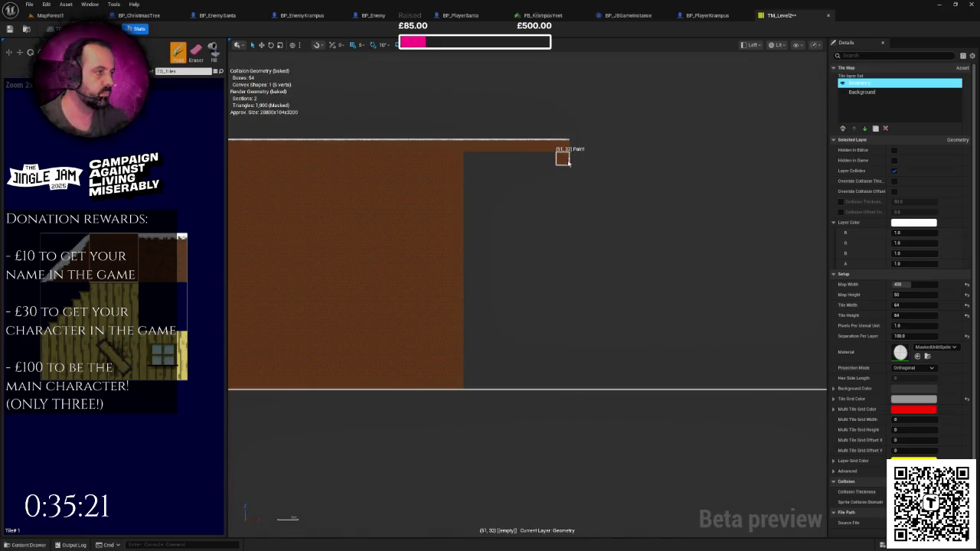
pyautogui.moveTo(564, 158); pyautogui.dragTo(561, 234)
pyautogui.moveTo(562, 308); pyautogui.dragTo(562, 386)
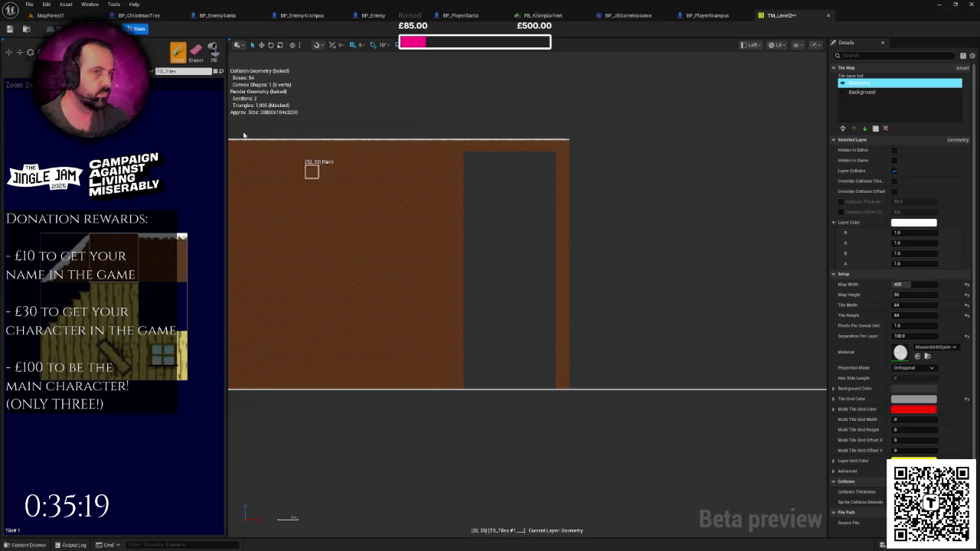
pyautogui.click(213, 51)
pyautogui.click(535, 238)
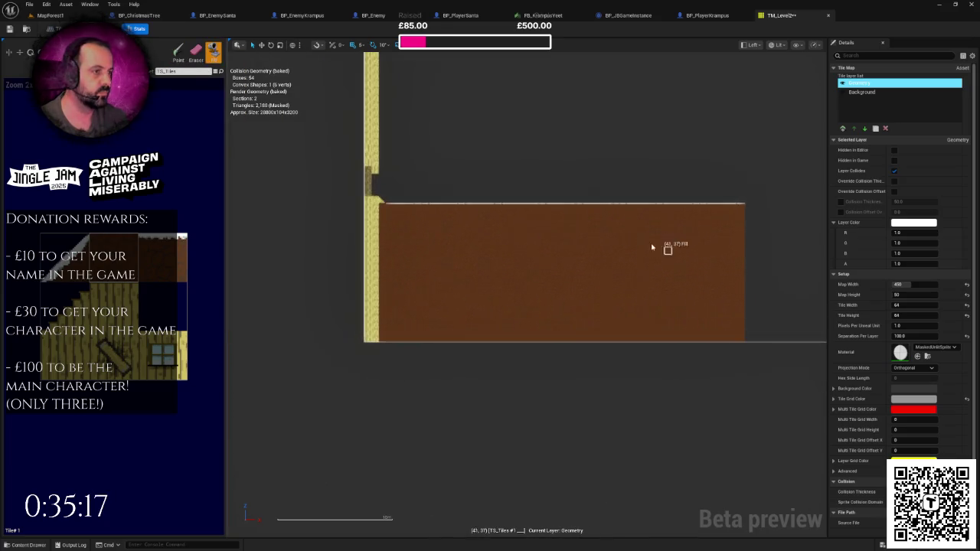
pyautogui.hotkey('ctrl', 's')
# Touch up the wall and floor corner with a yellow wall tile and save TM_Level2.
pyautogui.moveTo(475, 271); pyautogui.dragTo(536, 291)
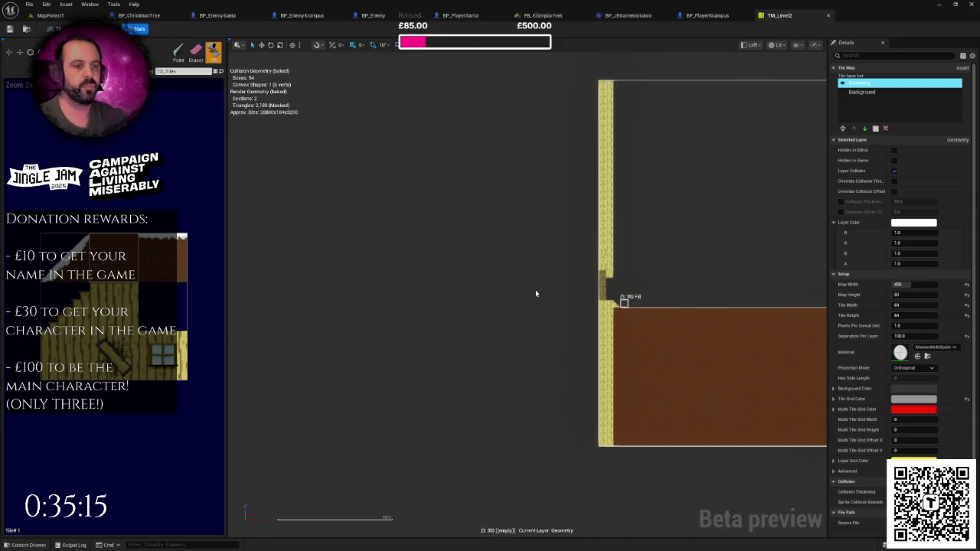
pyautogui.hotkey('shift', 'f')
pyautogui.scroll(4, 536, 280)
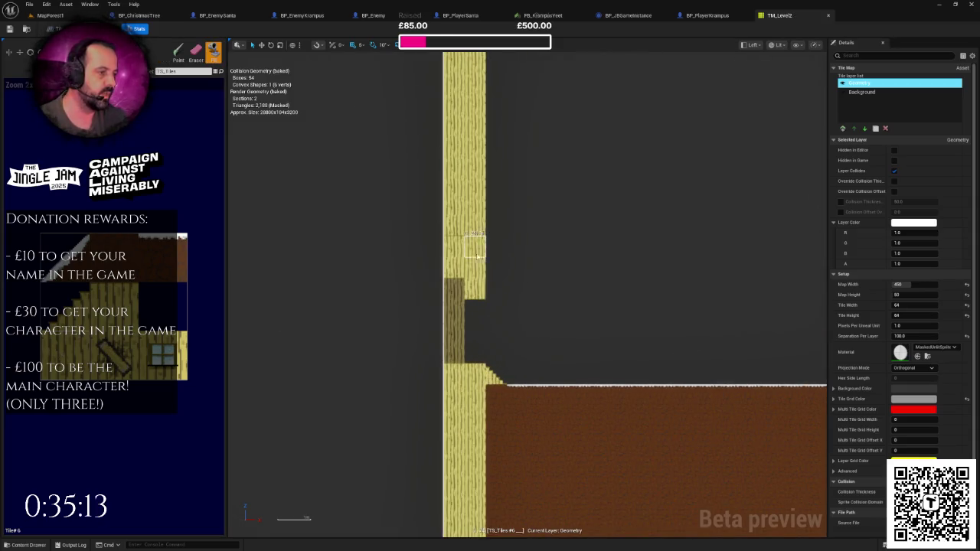
pyautogui.click(177, 52)
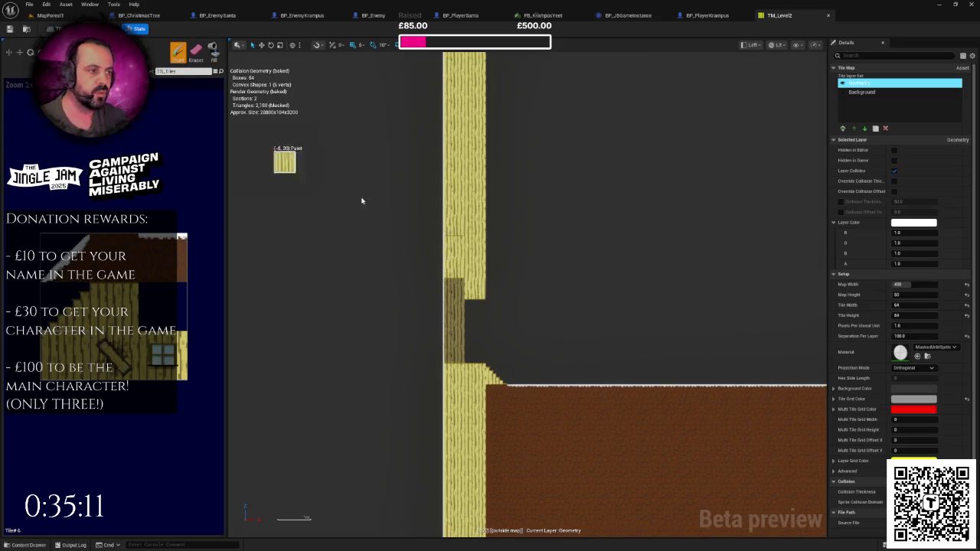
pyautogui.click(455, 228)
pyautogui.scroll(-2, 516, 289)
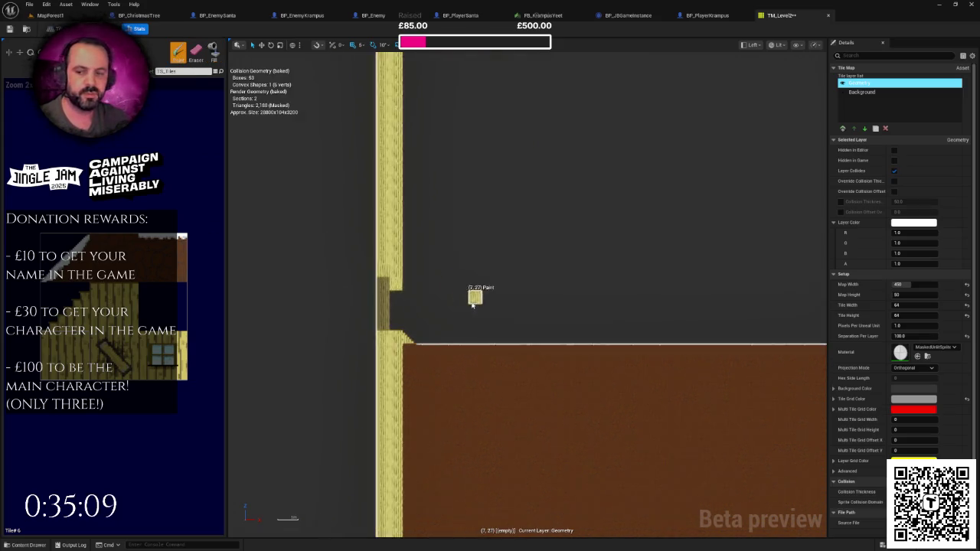
pyautogui.hotkey('ctrl', 's')
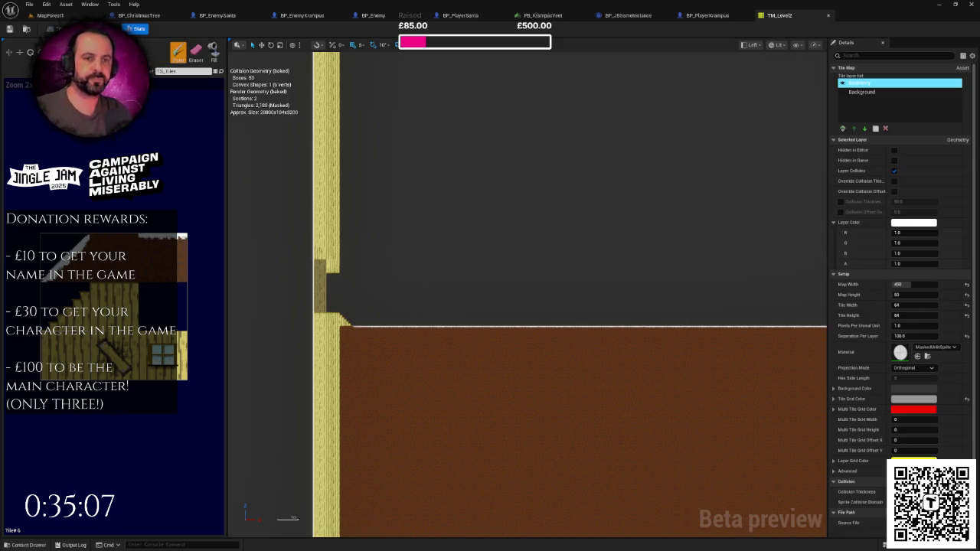
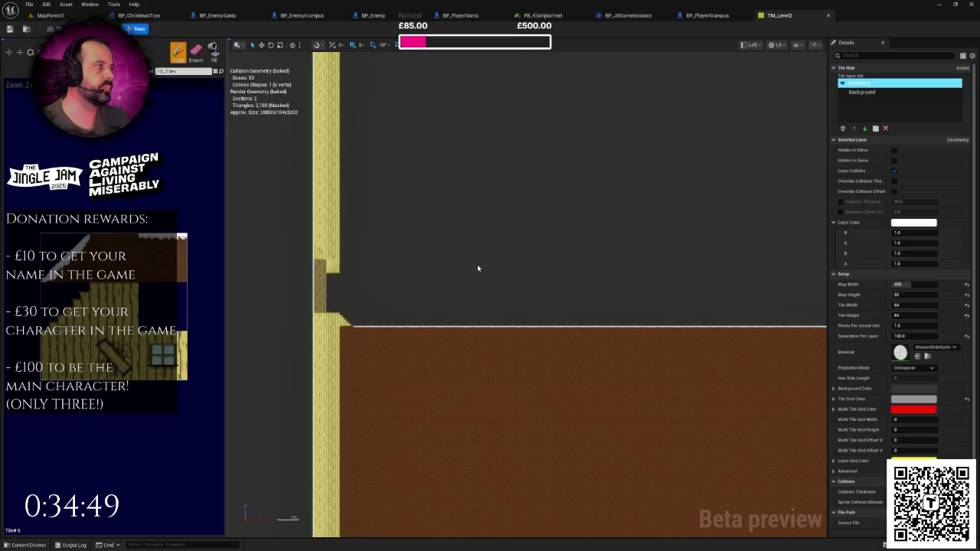
# Switch from the Level2 tile map to MapForest1 and open the Content Drawer at the Tiles folder.
pyautogui.press('Right')
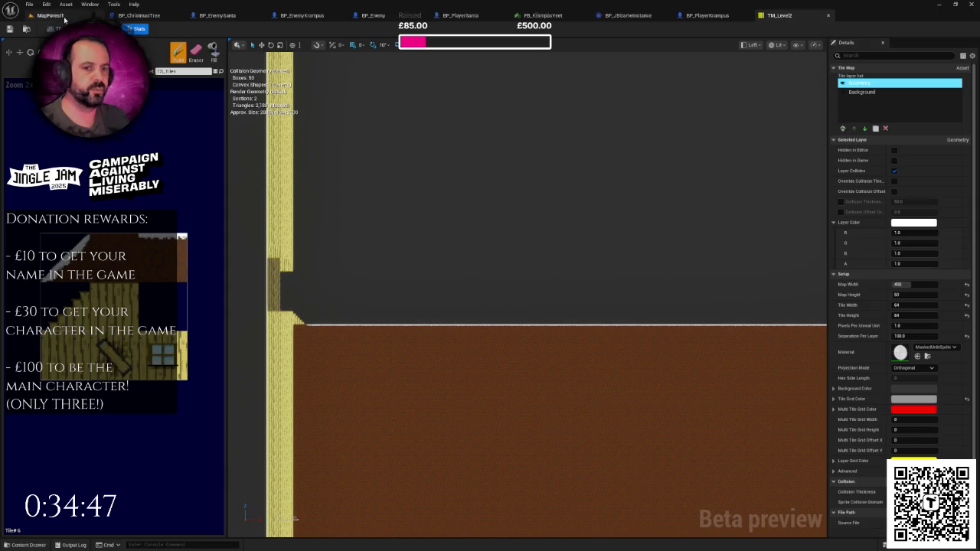
pyautogui.click(64, 17)
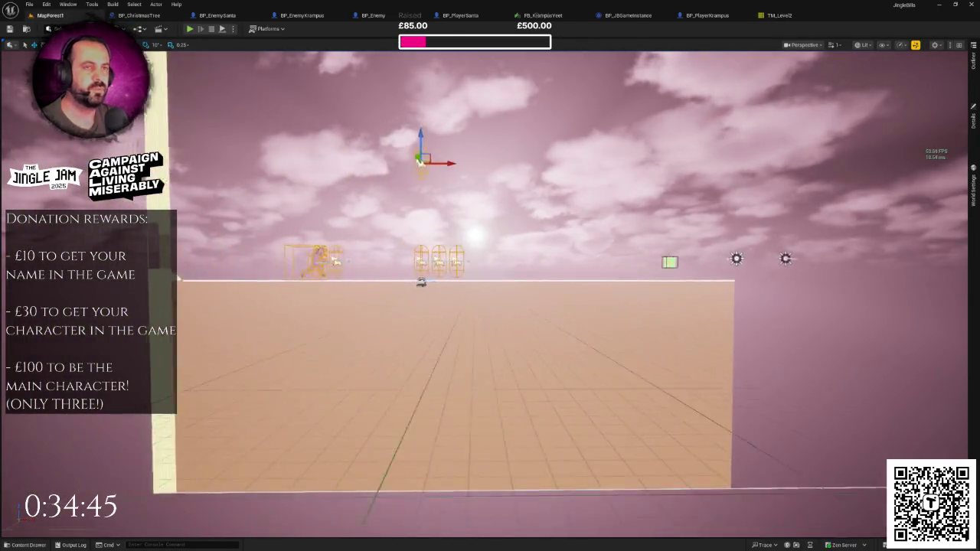
pyautogui.scroll(3, 490, 291)
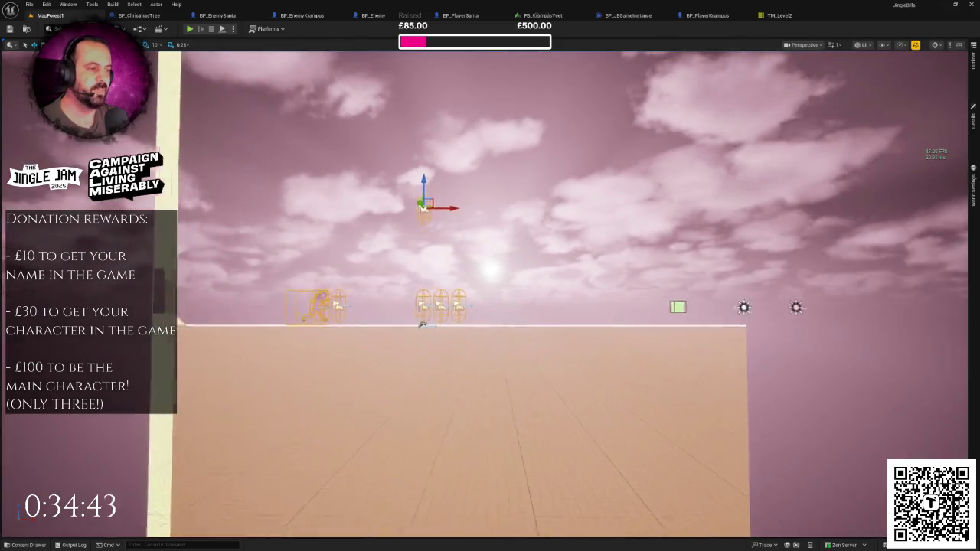
pyautogui.scroll(2, 520, 313)
pyautogui.click(520, 313)
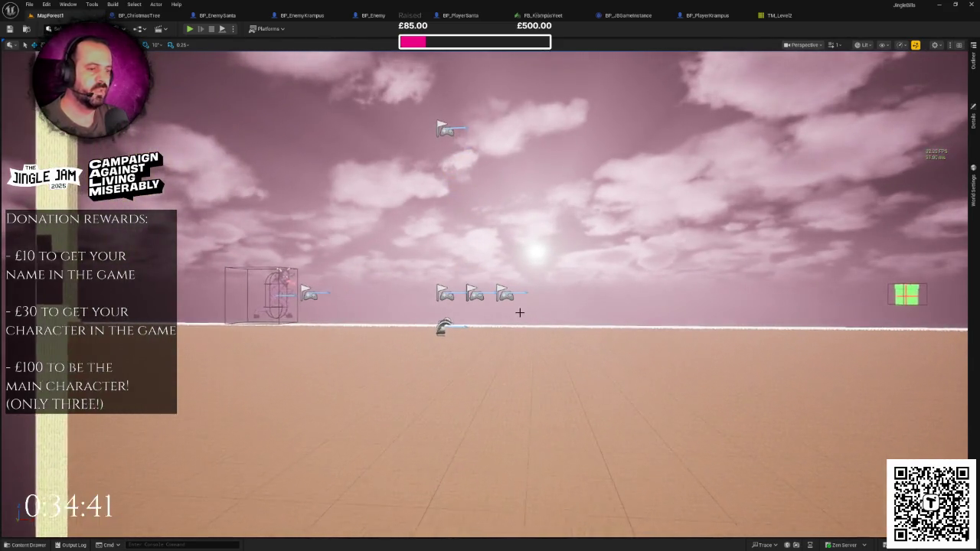
pyautogui.hotkey('ctrl', 'space')
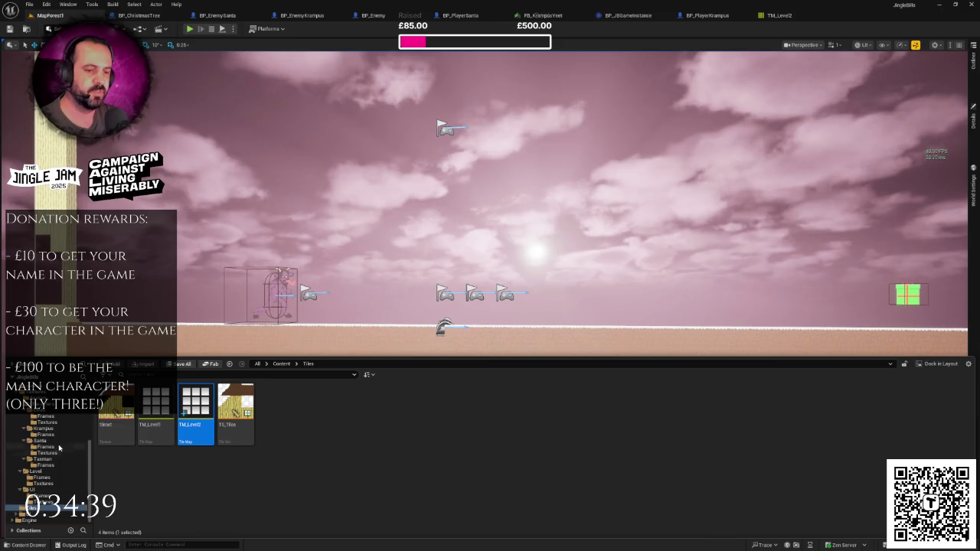
# Browse to Textures > Level > Frames and drop tree1leavessnow.png into the MapForest1 viewport.
pyautogui.scroll(5, 59, 448)
pyautogui.click(46, 444)
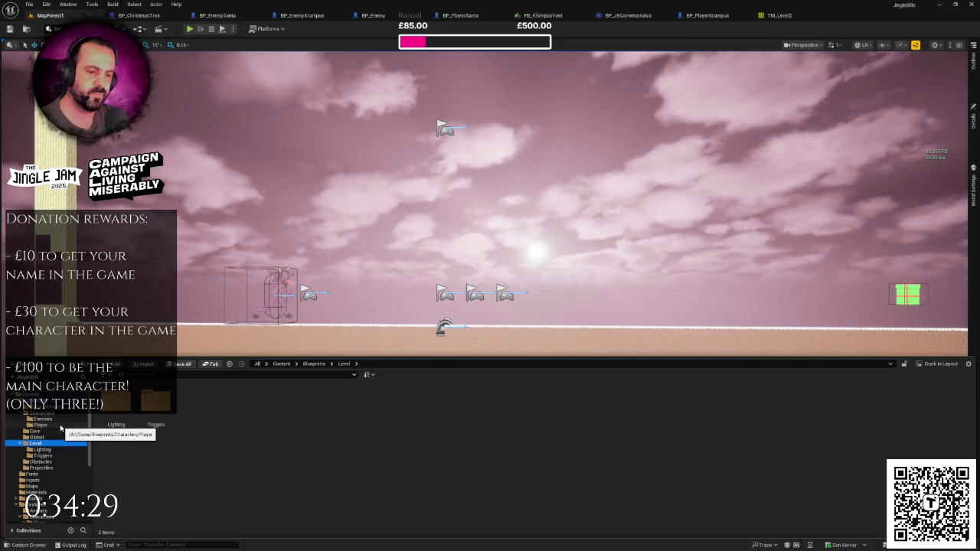
pyautogui.scroll(-5, 54, 452)
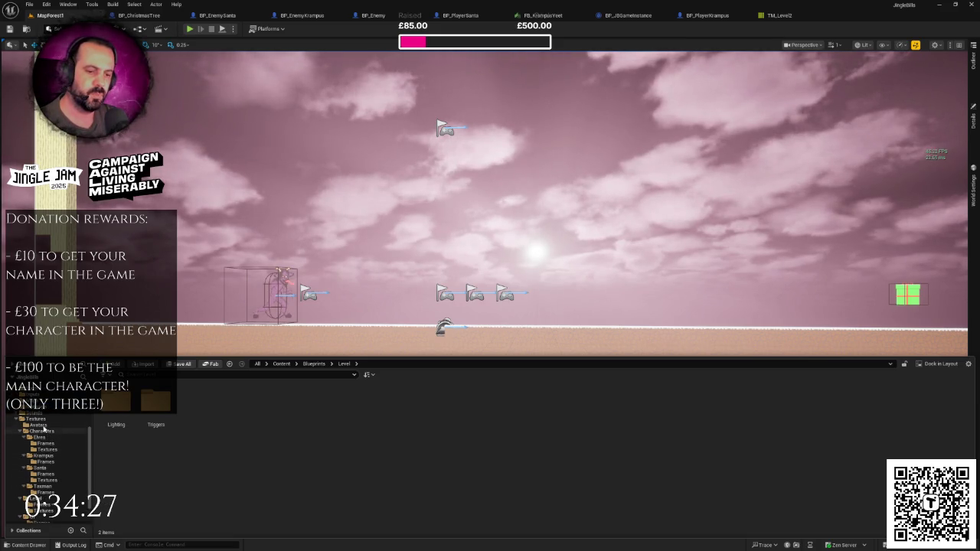
pyautogui.click(41, 421)
pyautogui.doubleClick(196, 402)
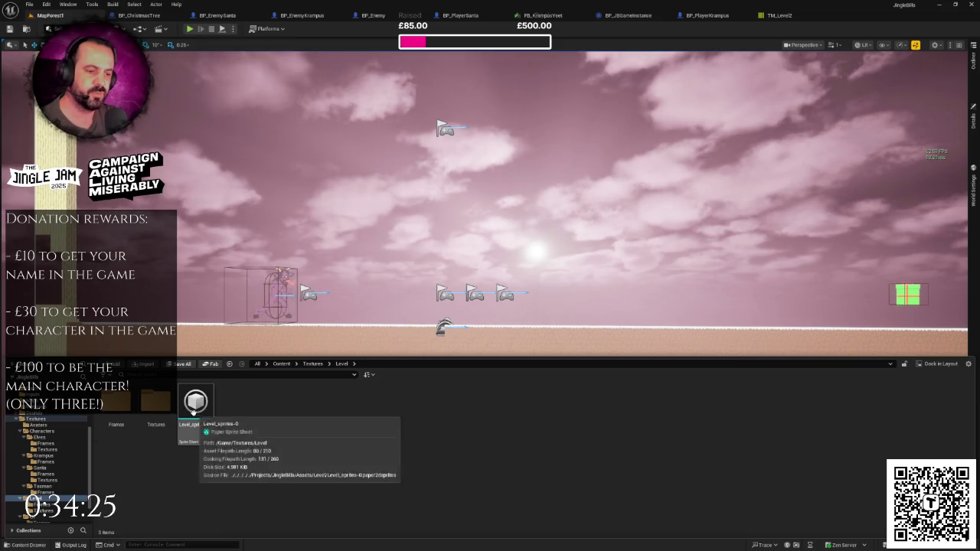
pyautogui.doubleClick(126, 403)
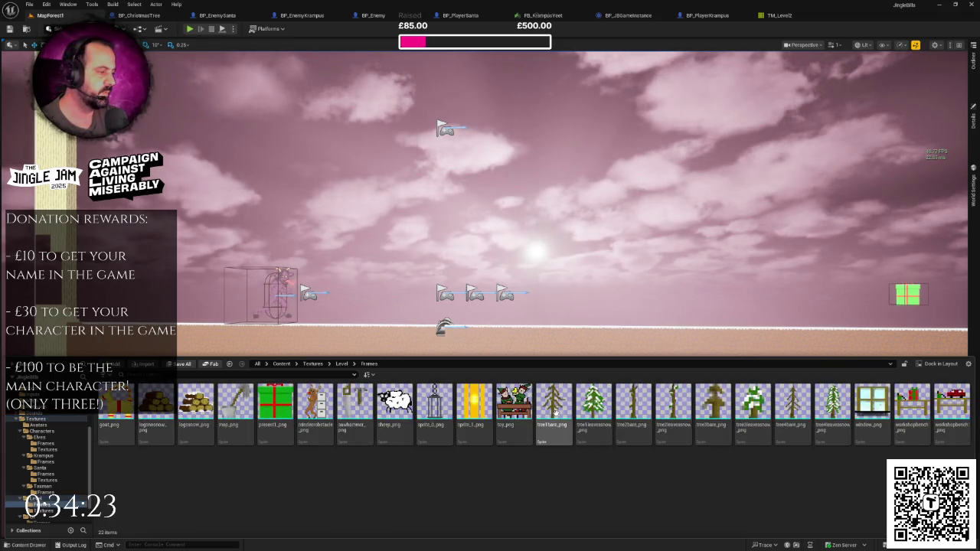
pyautogui.moveTo(597, 402); pyautogui.dragTo(394, 329)
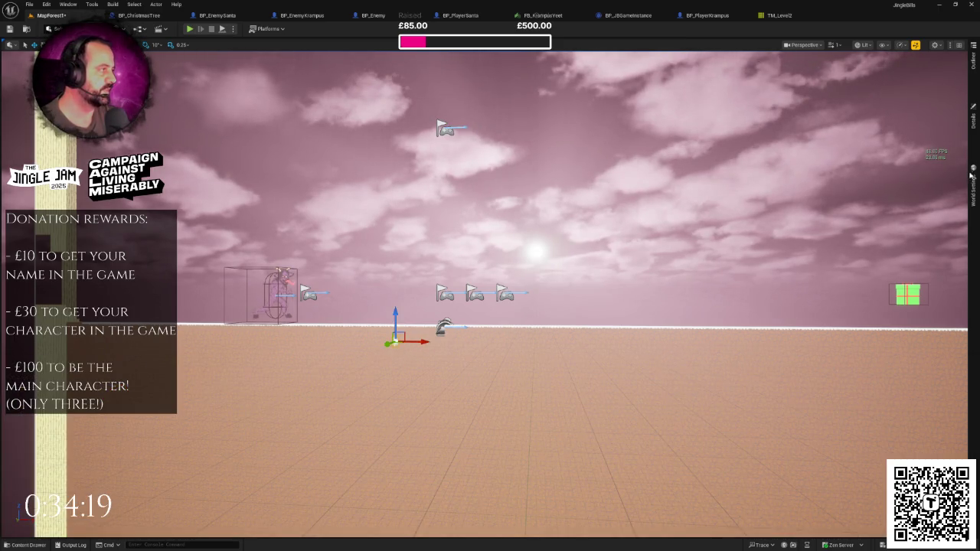
# Set the snowy tree's Location Y to -20 and frame it in the viewport.
pyautogui.click(973, 119)
pyautogui.click(924, 181)
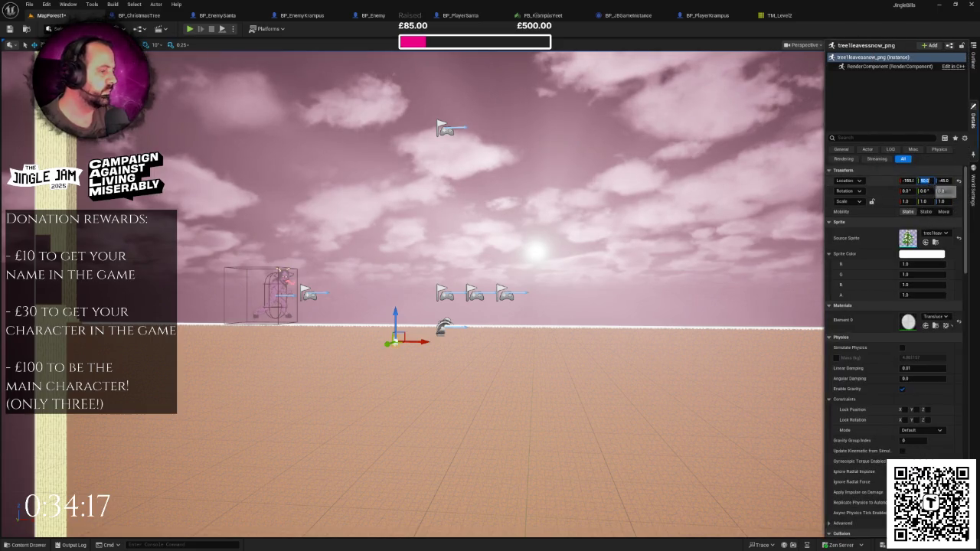
pyautogui.write('20')
pyautogui.press('Return')
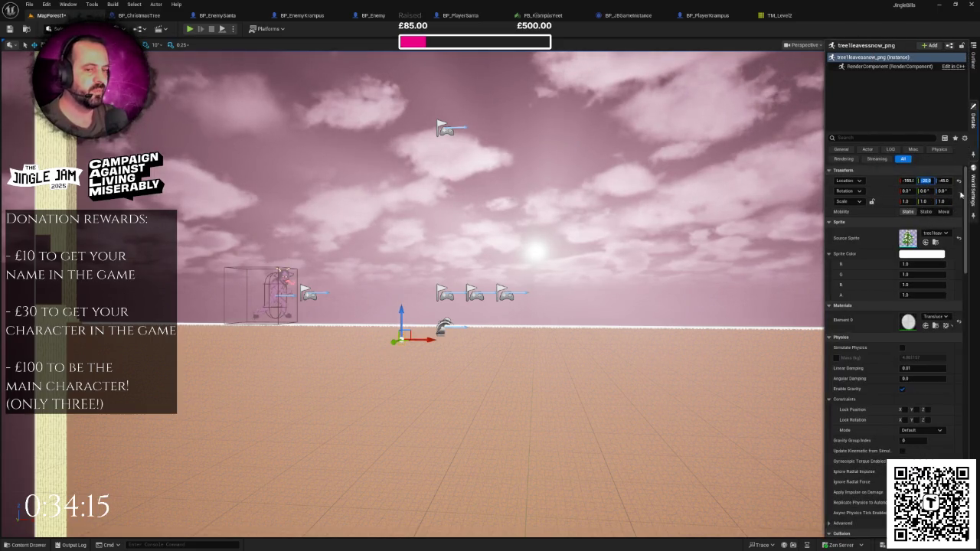
pyautogui.click(974, 123)
pyautogui.press('f')
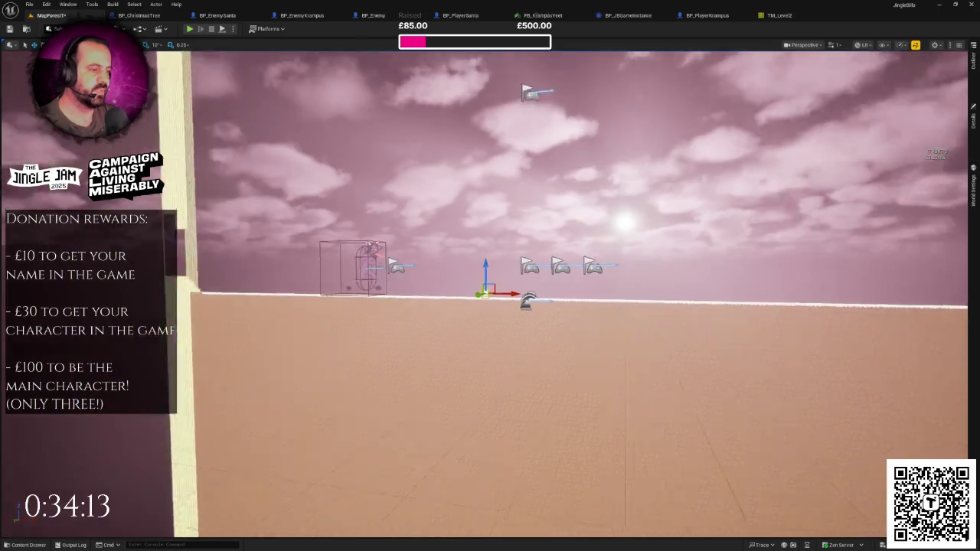
pyautogui.click(974, 123)
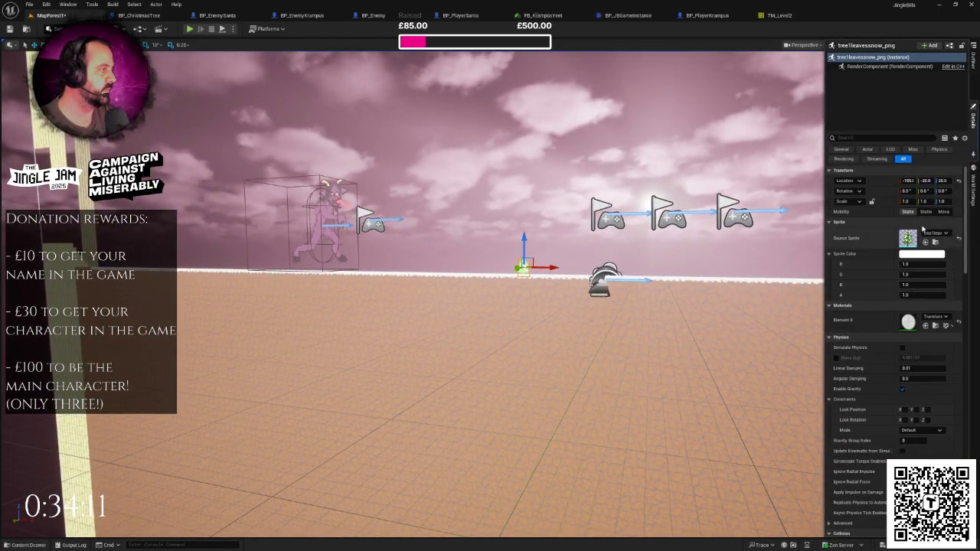
# Scale the tree to 10 on X and Z and drag it upward.
pyautogui.click(907, 202)
pyautogui.write('5')
pyautogui.click(940, 201)
pyautogui.write('5')
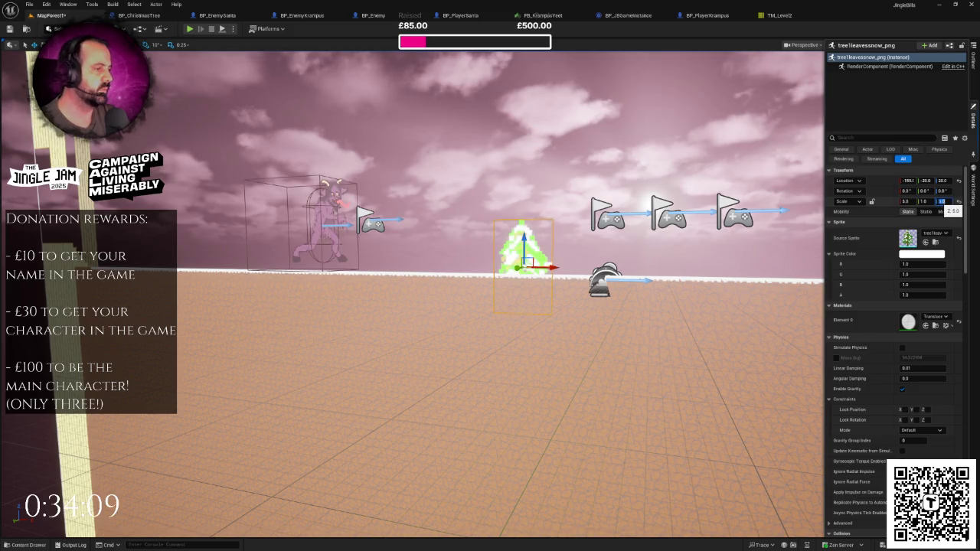
pyautogui.click(907, 202)
pyautogui.write('10')
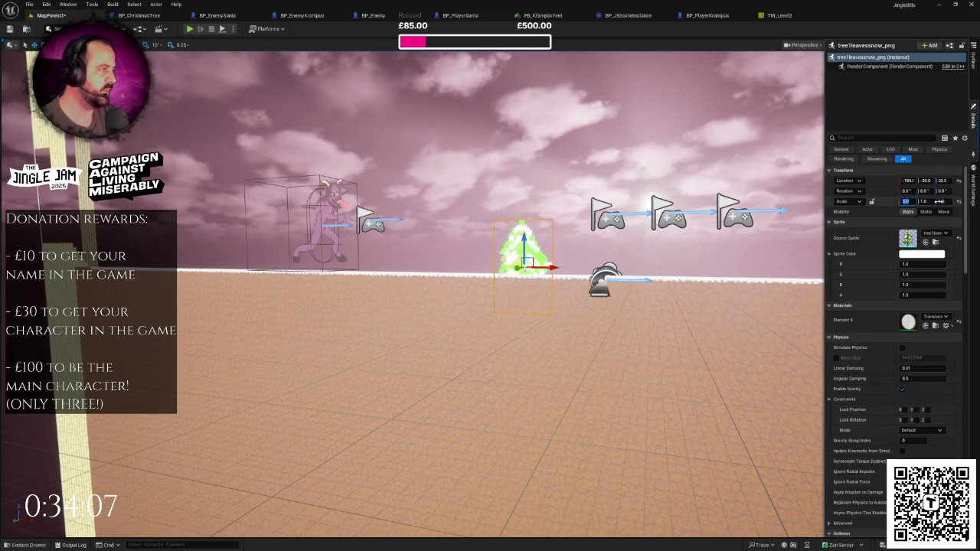
pyautogui.press('Return')
pyautogui.write('10')
pyautogui.press('Return')
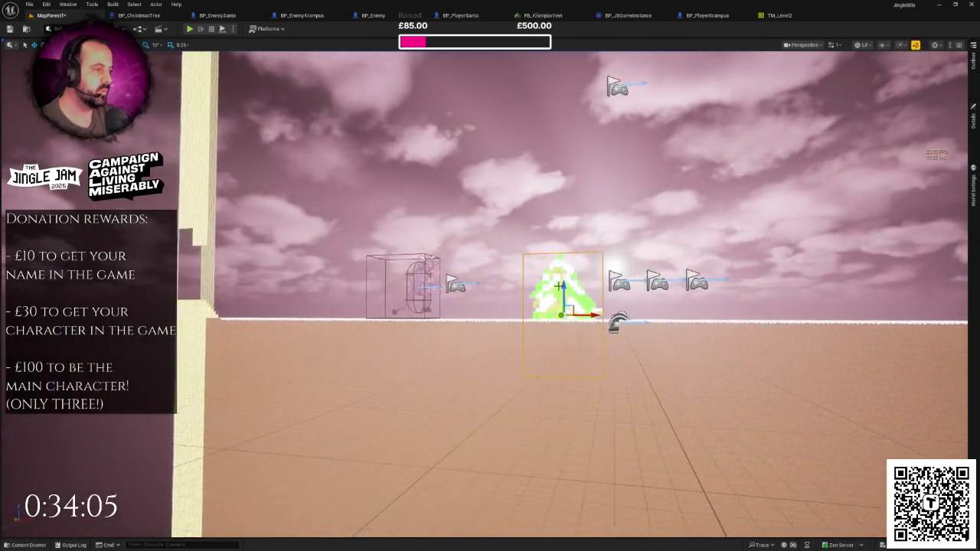
pyautogui.moveTo(560, 286); pyautogui.dragTo(570, 238)
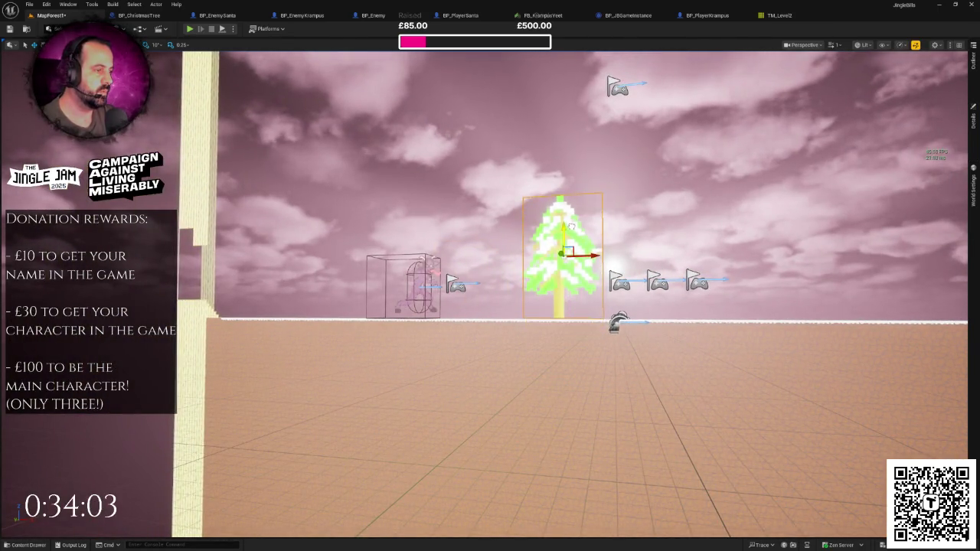
# Increase the tree's X and Z scale to 15 and lift its trunk above the ground.
pyautogui.scroll(-4, 571, 237)
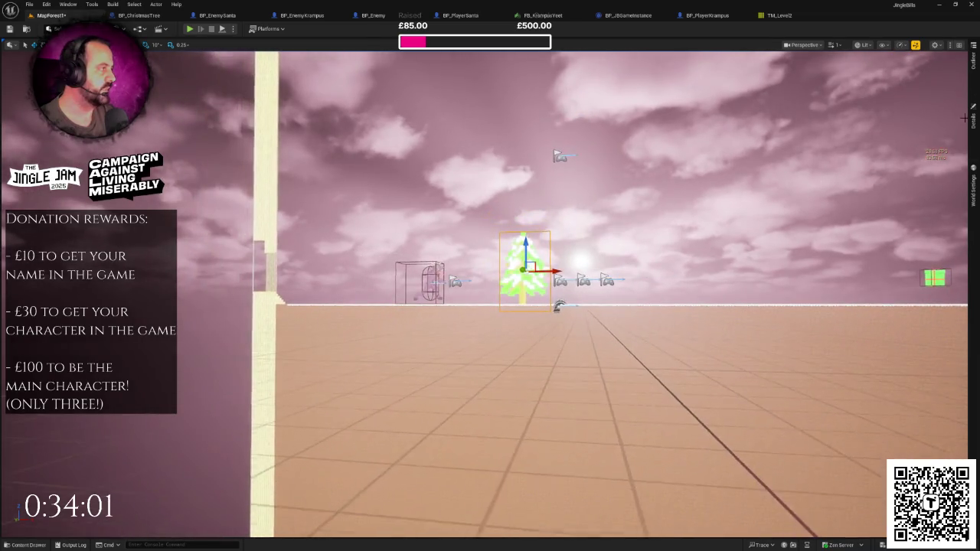
pyautogui.click(974, 121)
pyautogui.write('15')
pyautogui.press('Return')
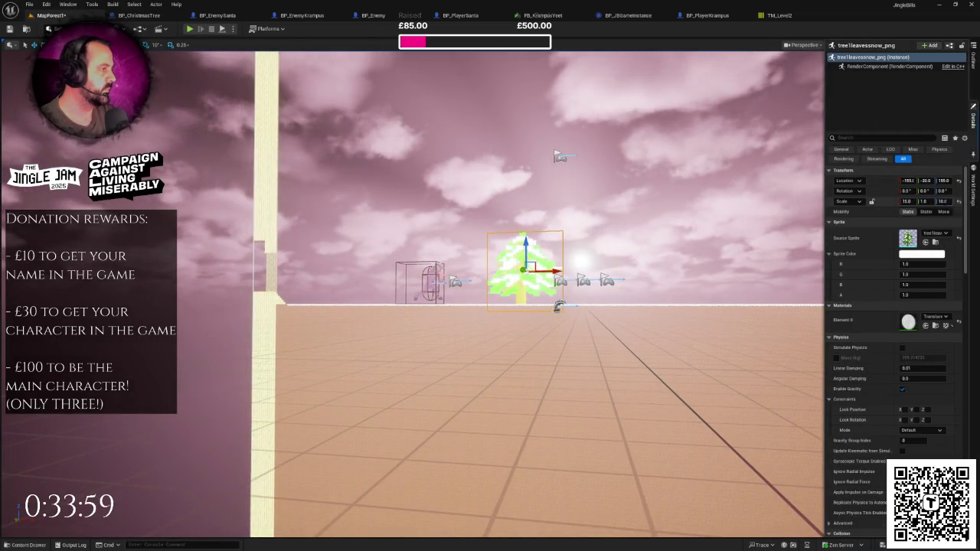
pyautogui.write('15')
pyautogui.press('Return')
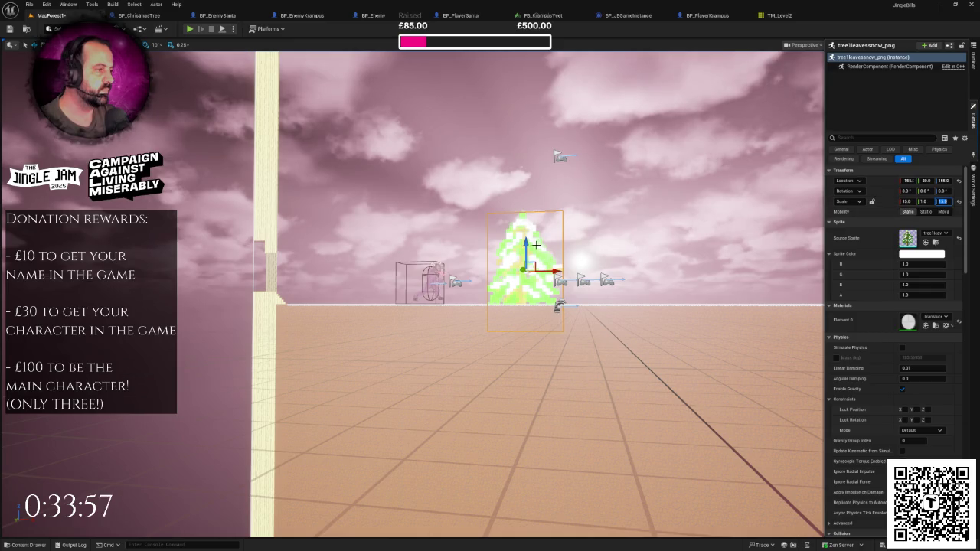
pyautogui.moveTo(536, 245); pyautogui.dragTo(536, 227)
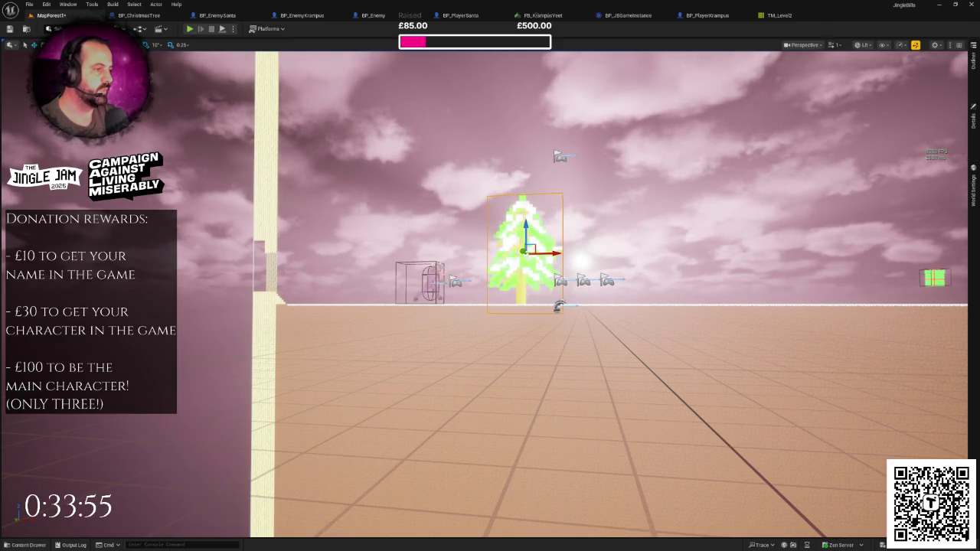
pyautogui.moveTo(284, 105)
pyautogui.mouseDown()
pyautogui.moveTo(284, 122)
pyautogui.moveTo(284, 105)
pyautogui.mouseUp()
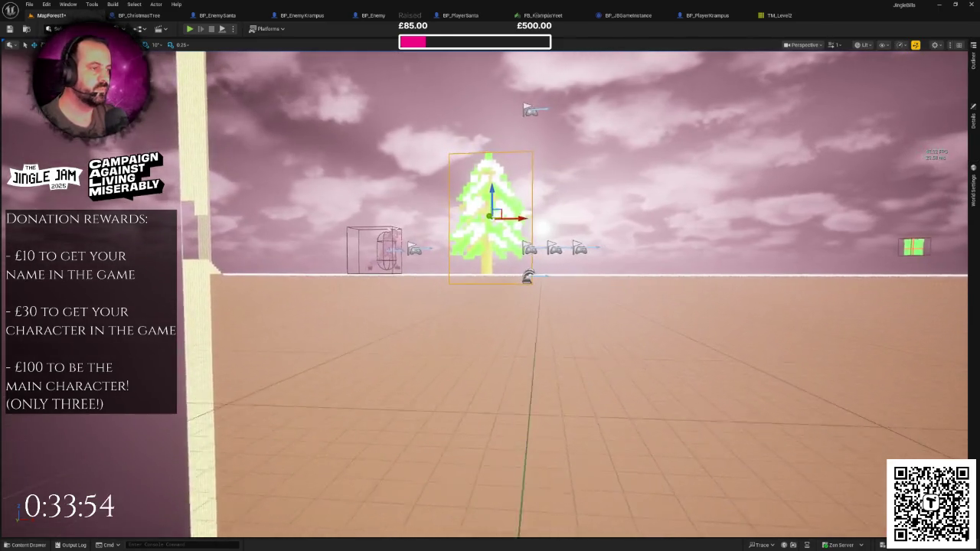
# Play the level and run the character right past the intro dialogue.
pyautogui.click(189, 29)
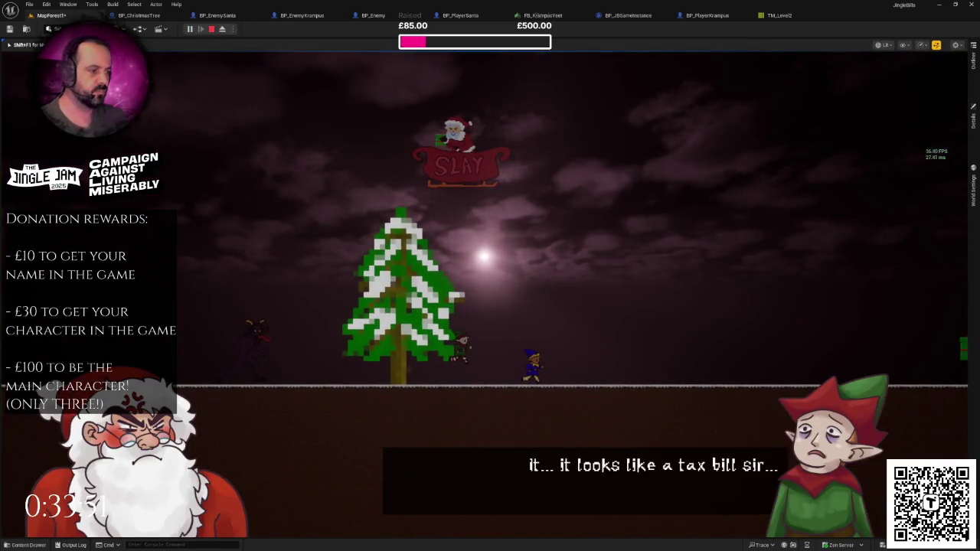
pyautogui.press('d')
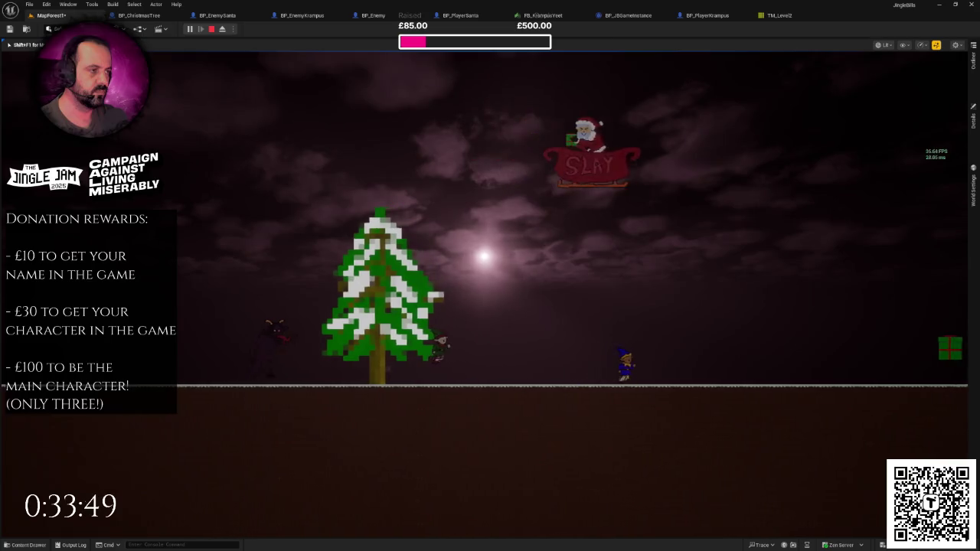
pyautogui.press('d')
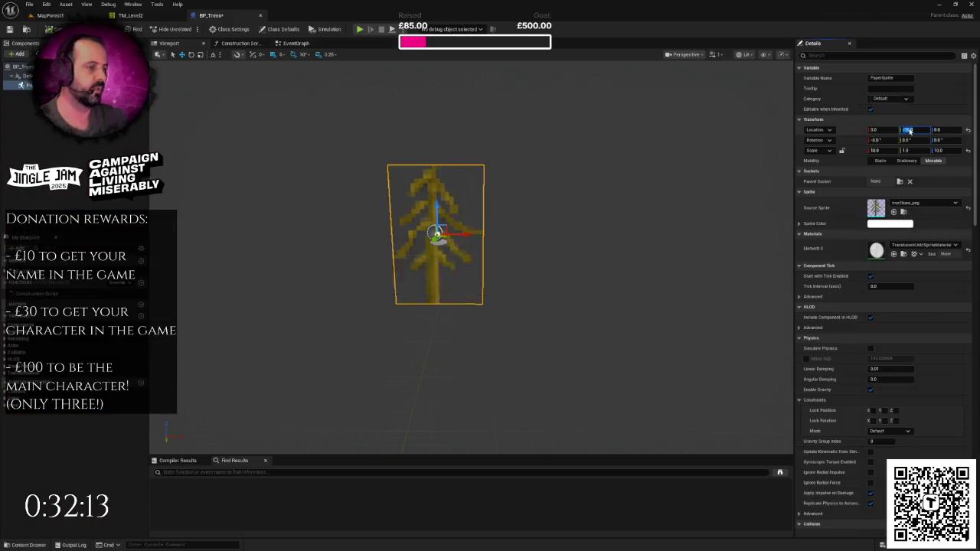
# Duplicate the bare tree sprite to the right and set the copy's Source Sprite to tree1leavessnow_png.
pyautogui.moveTo(460, 253)
pyautogui.mouseDown()
pyautogui.moveTo(444, 253)
pyautogui.moveTo(475, 256)
pyautogui.mouseUp()
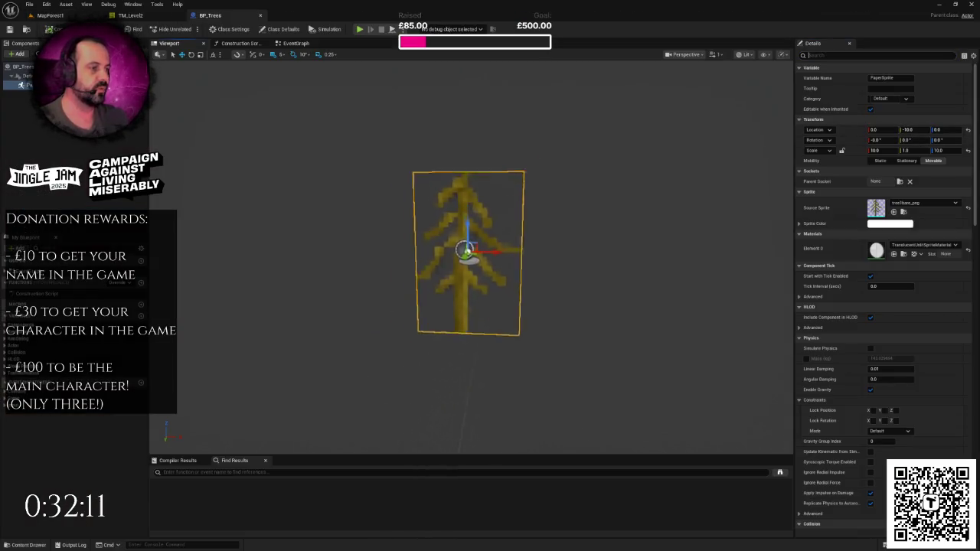
pyautogui.scroll(5, 460, 253)
pyautogui.scroll(-5, 460, 260)
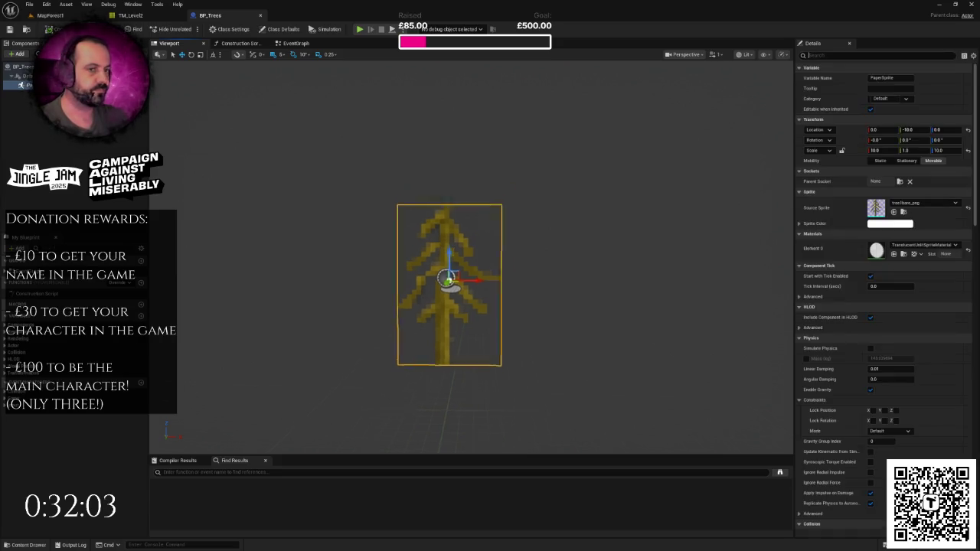
pyautogui.scroll(-2, 471, 237)
pyautogui.moveTo(481, 275); pyautogui.dragTo(558, 281)
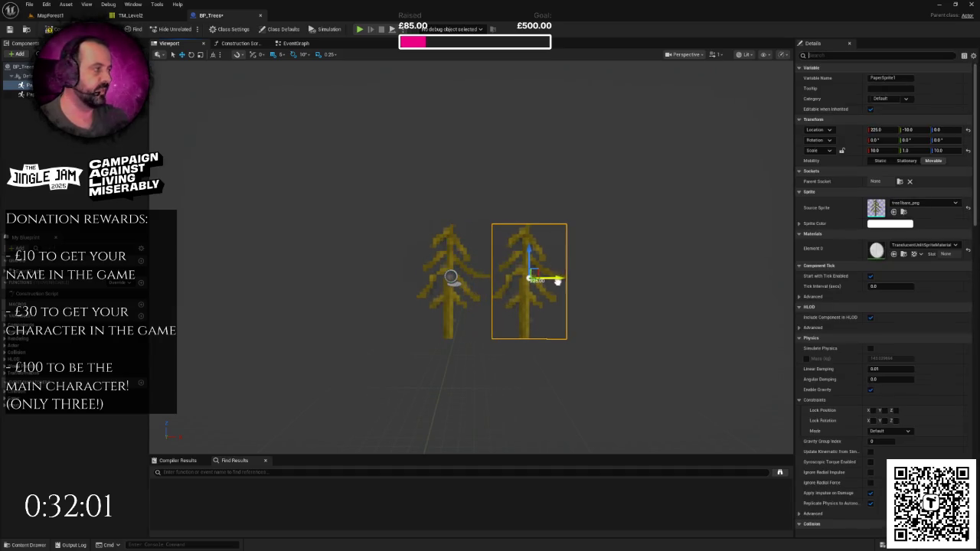
pyautogui.click(918, 203)
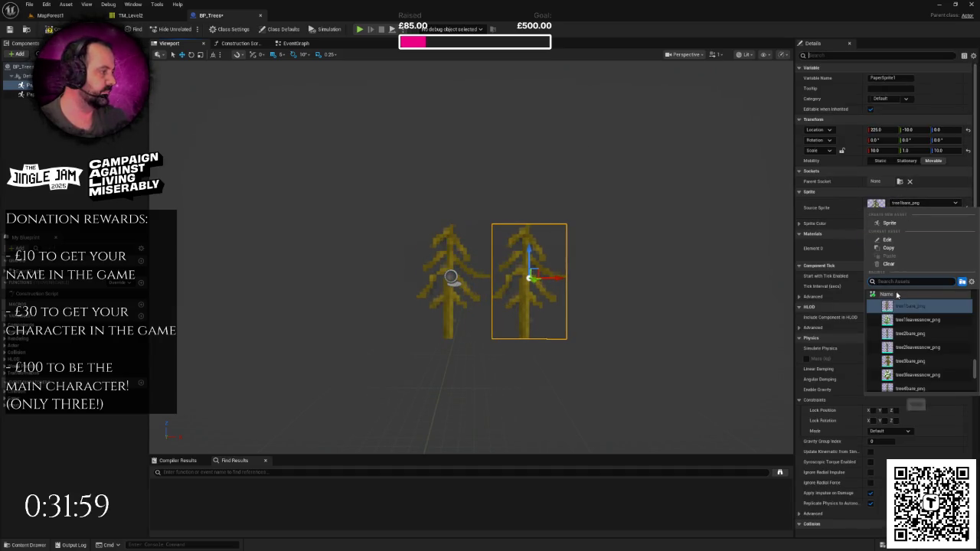
pyautogui.click(910, 322)
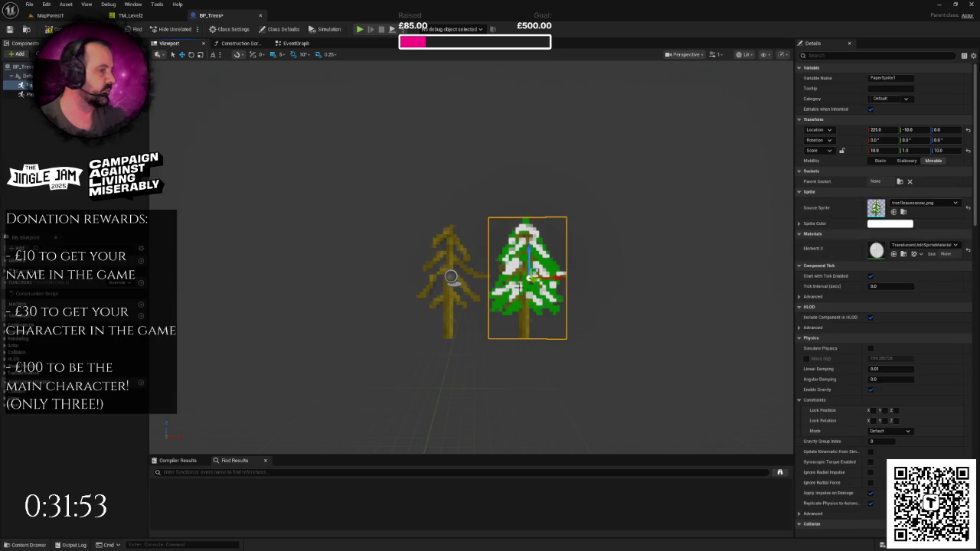
# Apply DefaultLitSpriteMaterial to both the brown tree and the snowy tree.
pyautogui.click(454, 241)
pyautogui.keyDown('ctrl'); pyautogui.click(529, 299); pyautogui.keyUp('ctrl')
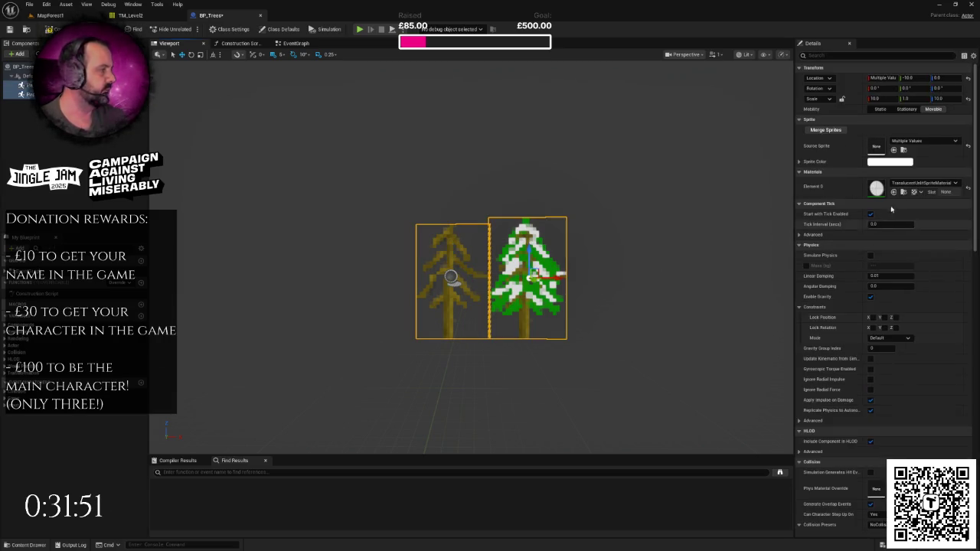
pyautogui.click(912, 186)
pyautogui.write('defaultlit')
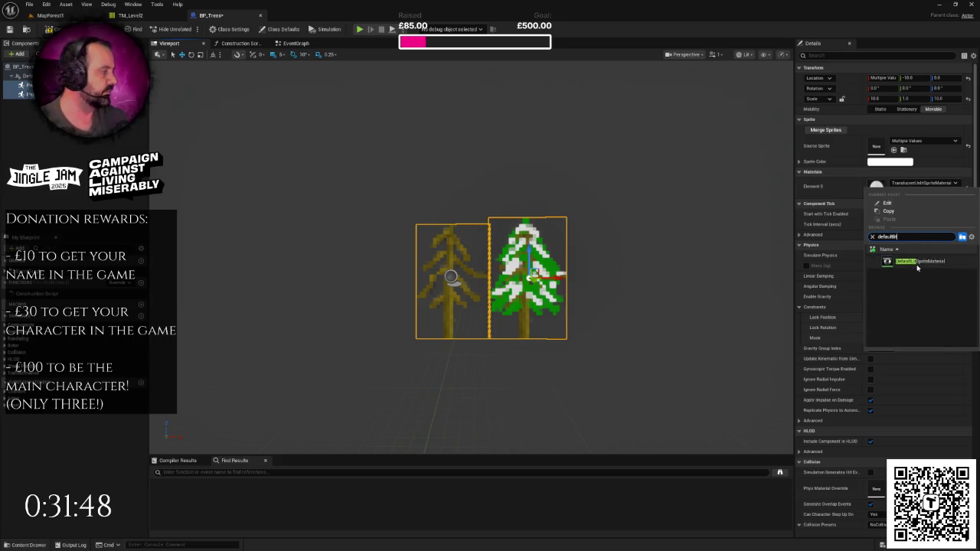
pyautogui.click(919, 263)
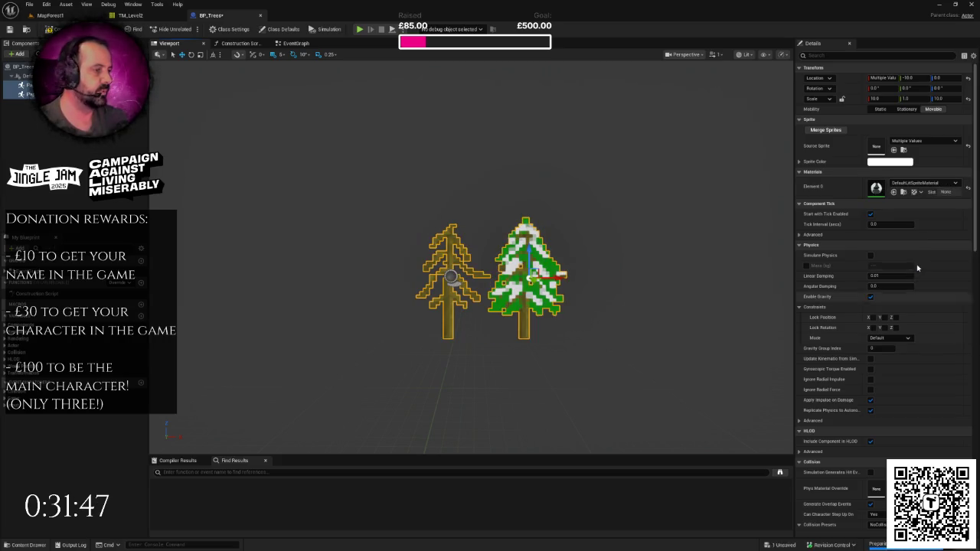
# Adjust the snowy tree's Y position and scale it to 12 on X and Z.
pyautogui.click(31, 85)
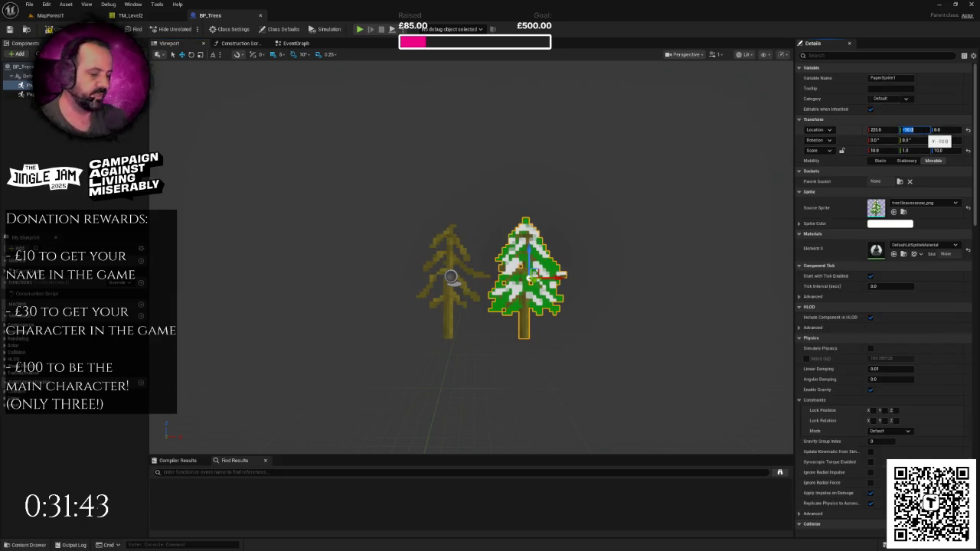
pyautogui.write('-10')
pyautogui.write('-20')
pyautogui.press('Return')
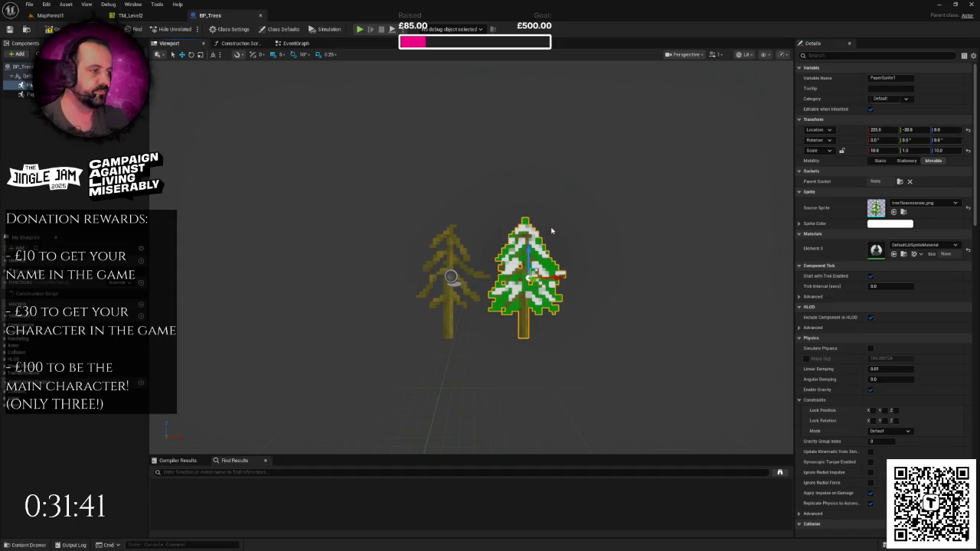
pyautogui.scroll(-2, 551, 230)
pyautogui.click(876, 150)
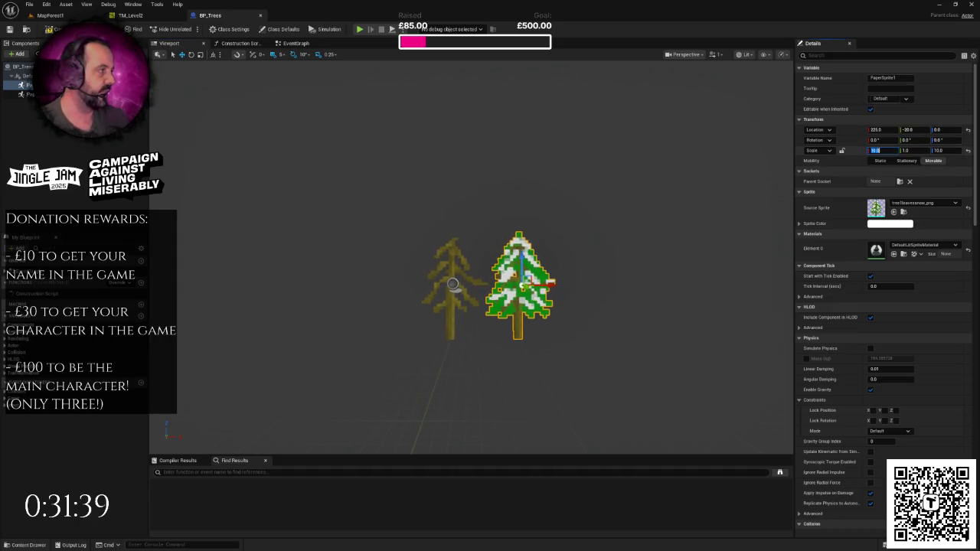
pyautogui.write('12')
pyautogui.click(939, 150)
pyautogui.write('12')
pyautogui.press('Return')
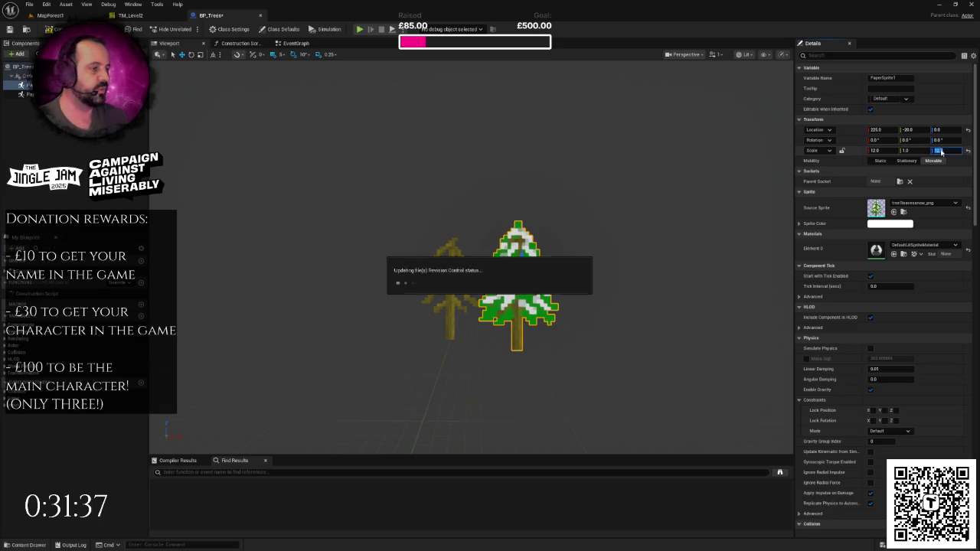
pyautogui.moveTo(650, 246)
pyautogui.mouseDown()
pyautogui.moveTo(473, 269)
pyautogui.moveTo(458, 253)
pyautogui.moveTo(495, 222)
pyautogui.moveTo(495, 261)
pyautogui.mouseUp()
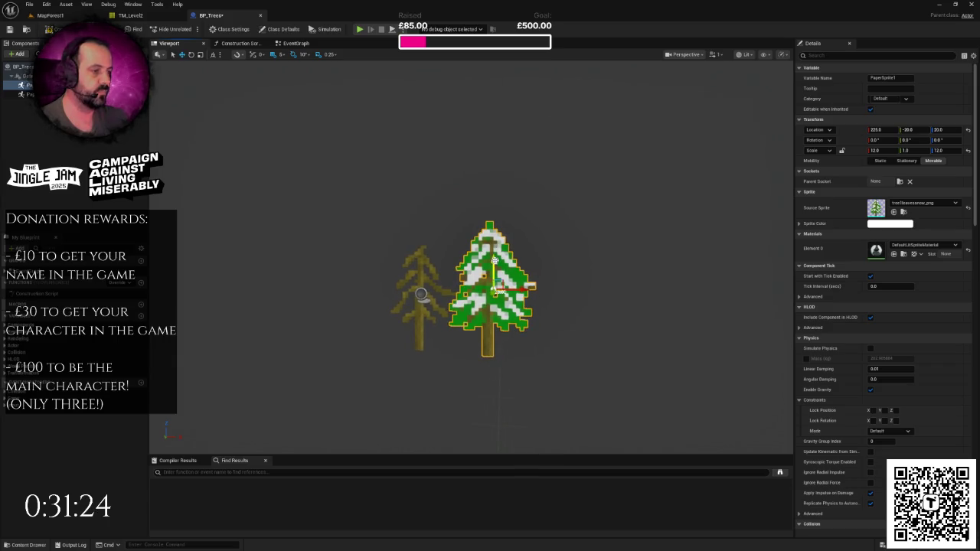
pyautogui.scroll(-2, 495, 262)
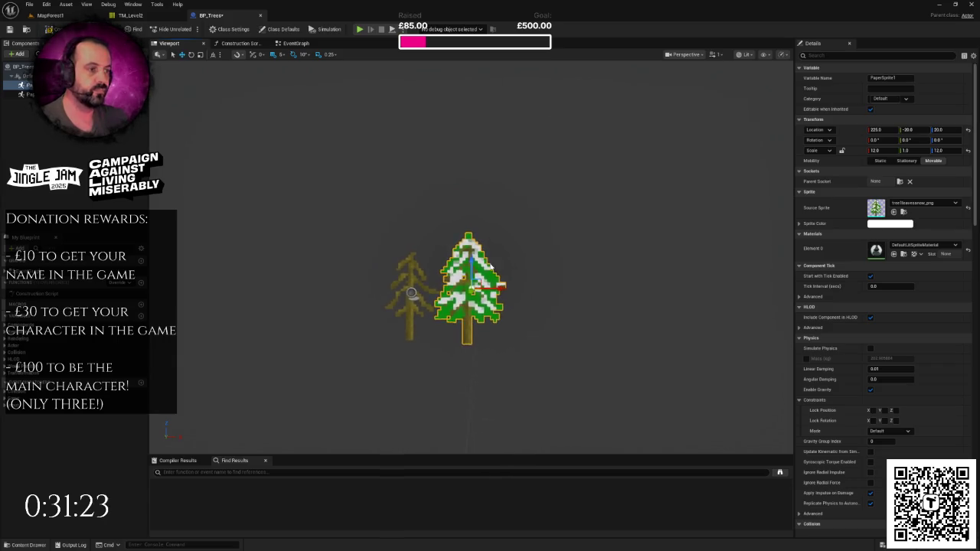
# Duplicate the bare tree to the right and set the copy's sprite to tree2bare_png.
pyautogui.click(415, 264)
pyautogui.click(469, 252)
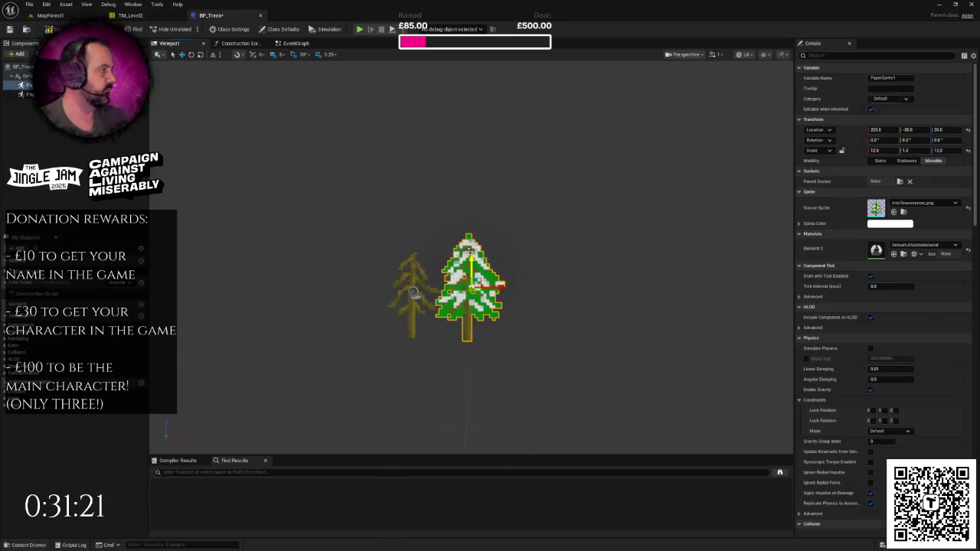
pyautogui.click(414, 257)
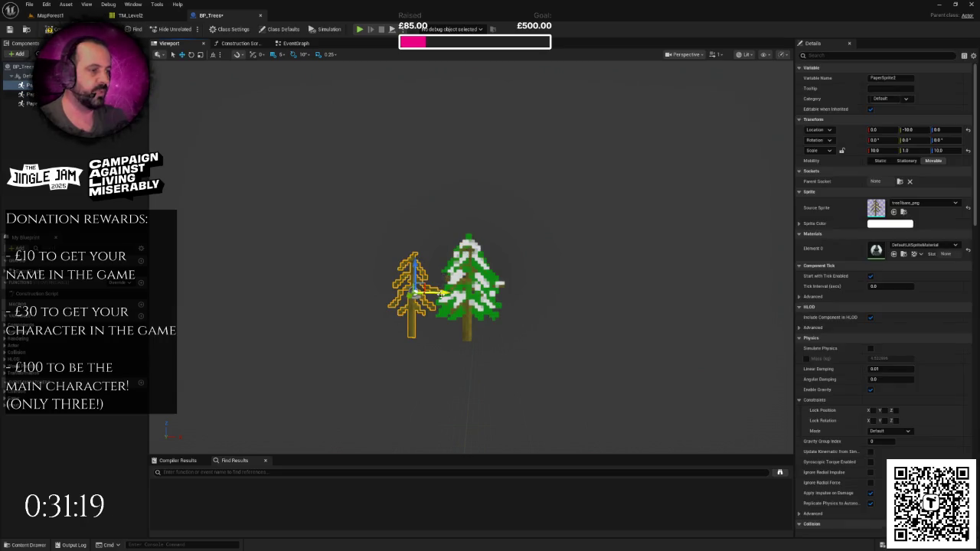
pyautogui.moveTo(441, 294); pyautogui.dragTo(571, 305)
pyautogui.click(926, 203)
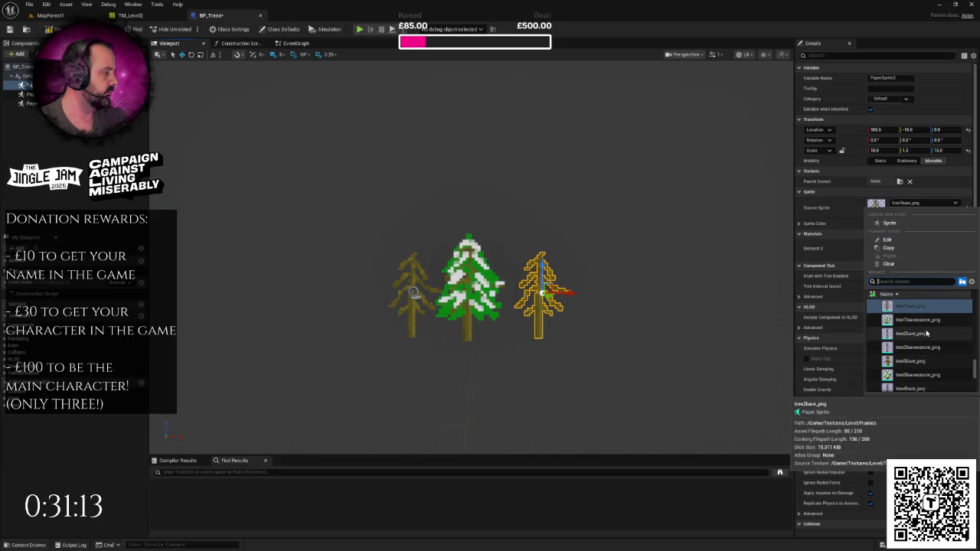
pyautogui.click(926, 333)
pyautogui.scroll(-2, 497, 303)
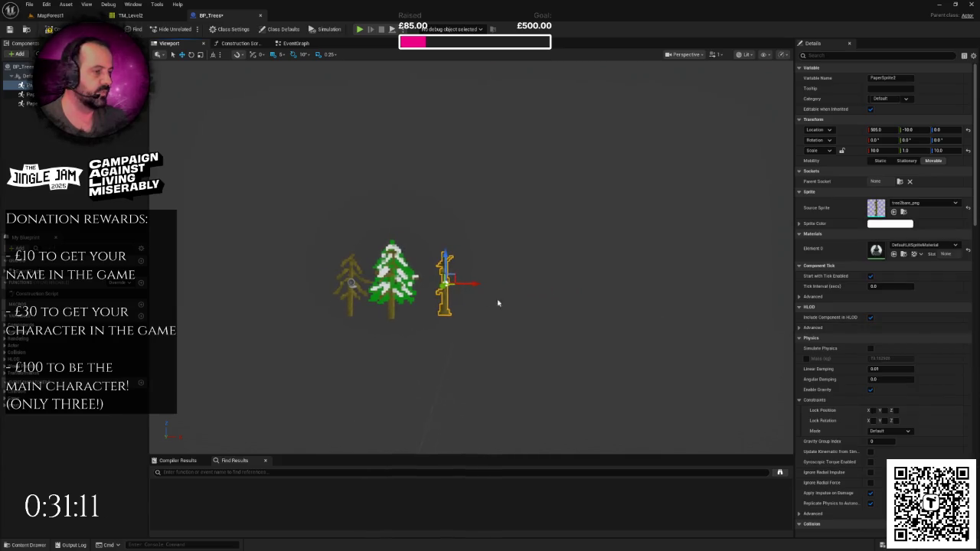
# Reposition the bare trunk tree vertically and save the BP_Trees blueprint.
pyautogui.moveTo(445, 263)
pyautogui.mouseDown()
pyautogui.moveTo(451, 278)
pyautogui.moveTo(495, 290)
pyautogui.mouseUp()
pyautogui.scroll(5, 496, 290)
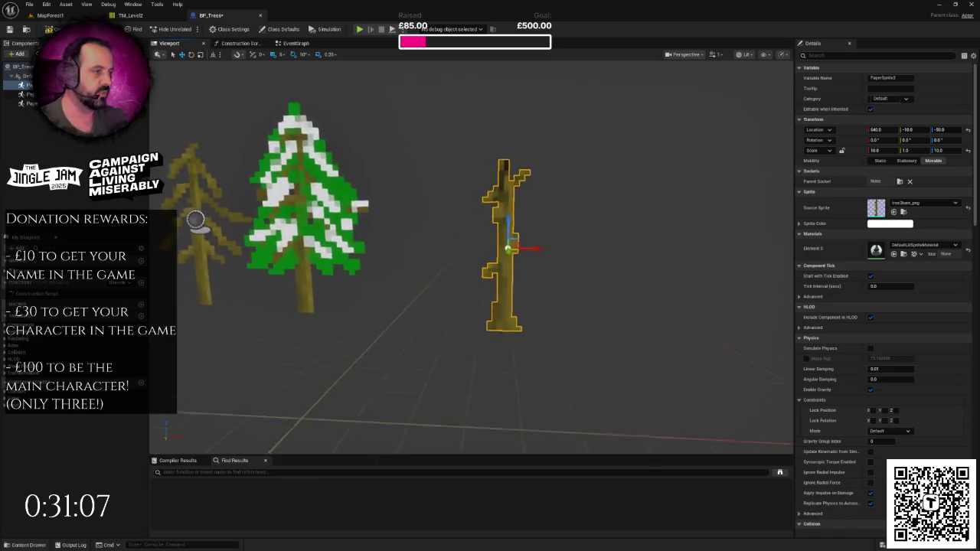
pyautogui.scroll(2, 496, 290)
pyautogui.scroll(-8, 495, 298)
pyautogui.hotkey('ctrl', 's')
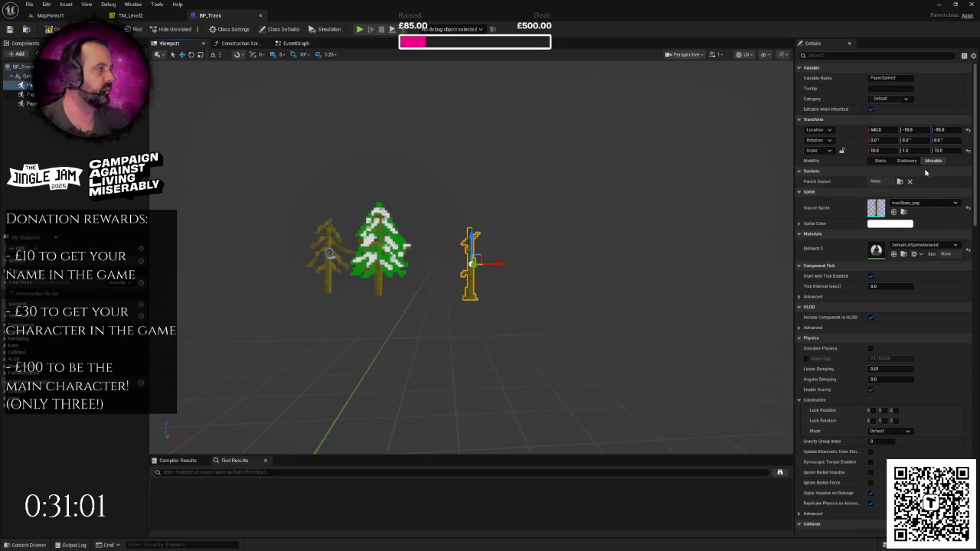
pyautogui.moveTo(471, 235); pyautogui.dragTo(471, 230)
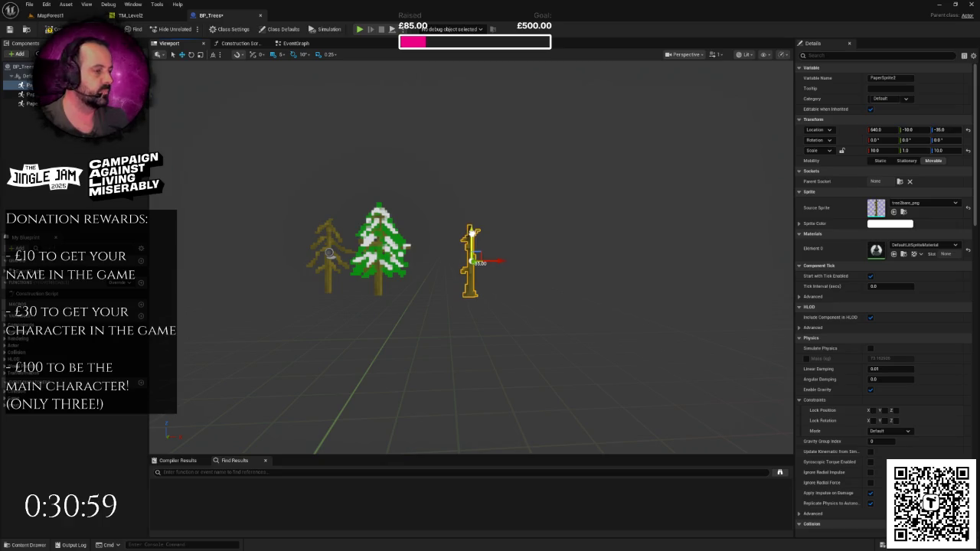
# Scale the trunk tree to 15 on X and Z, raise it, and set Location Y to -5.
pyautogui.click(875, 150)
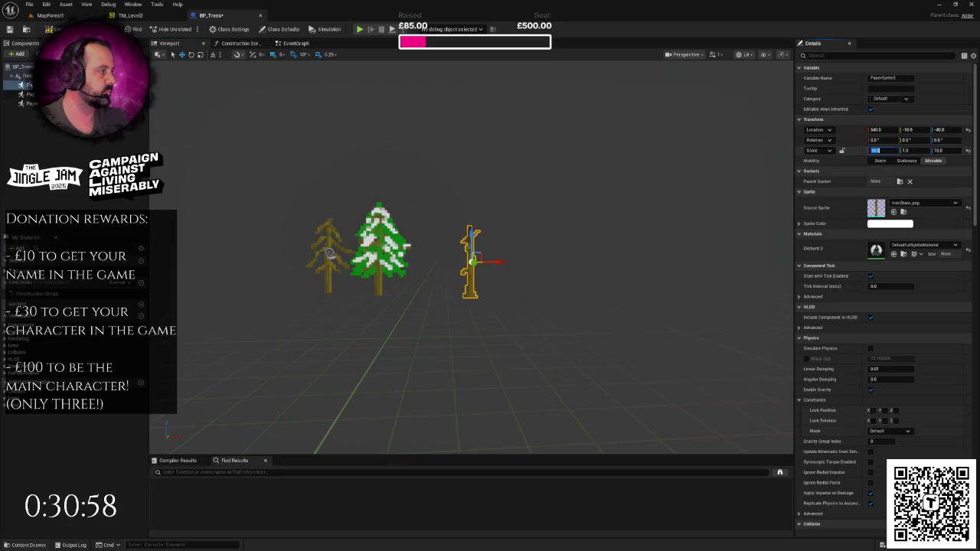
pyautogui.write('15')
pyautogui.click(941, 150)
pyautogui.write('15')
pyautogui.press('Return')
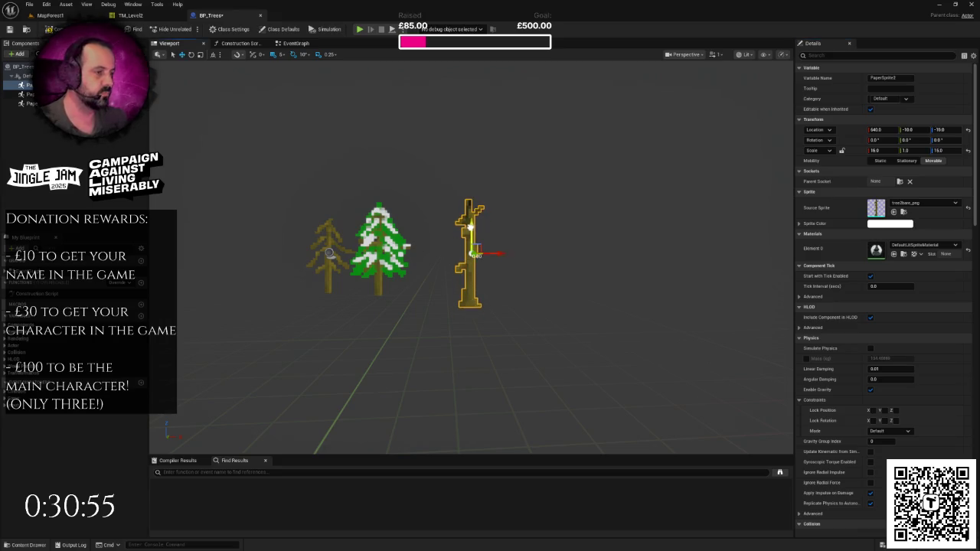
pyautogui.moveTo(471, 226); pyautogui.dragTo(471, 224)
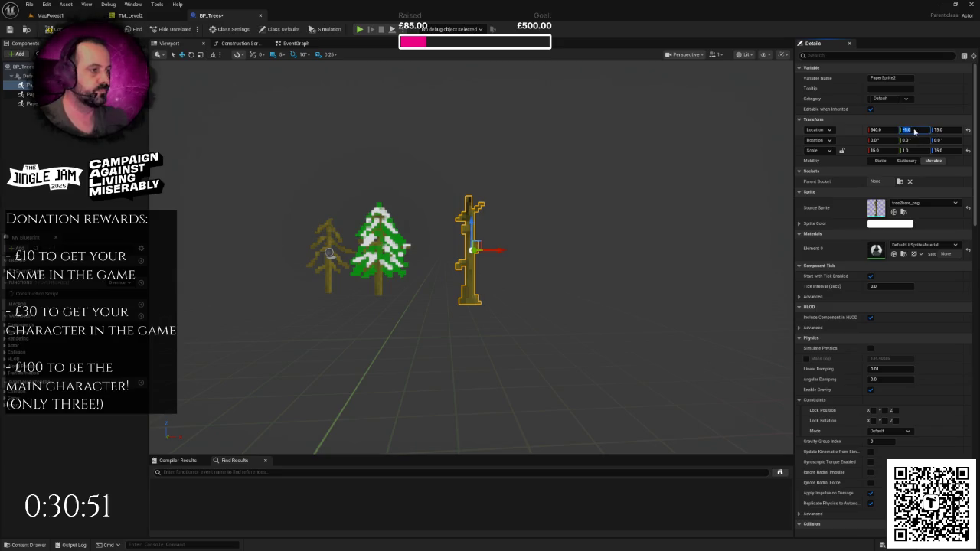
pyautogui.write('-5')
pyautogui.press('Return')
pyautogui.scroll(-4, 633, 201)
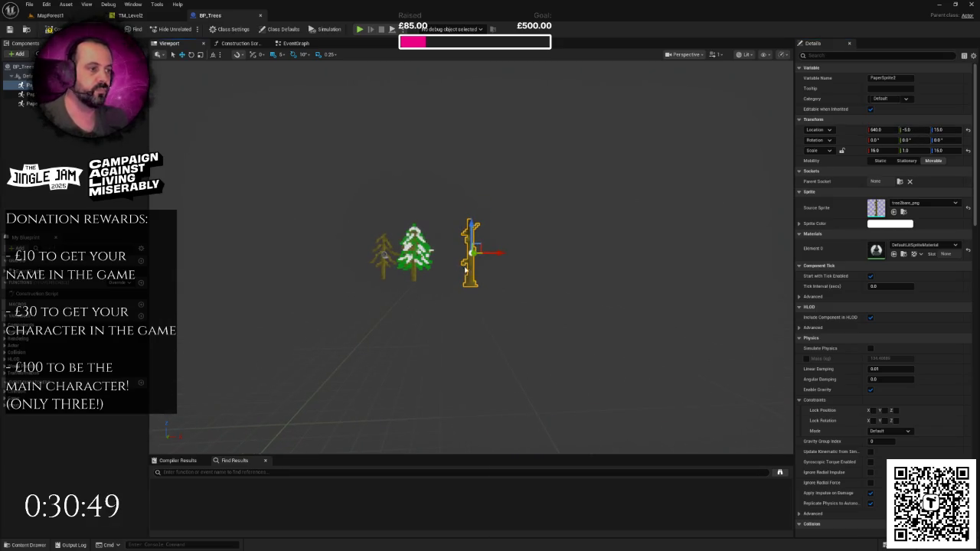
# Duplicate the snowy tree to the left, give it a bare tree sprite, set Y to -50 and lower it.
pyautogui.click(413, 242)
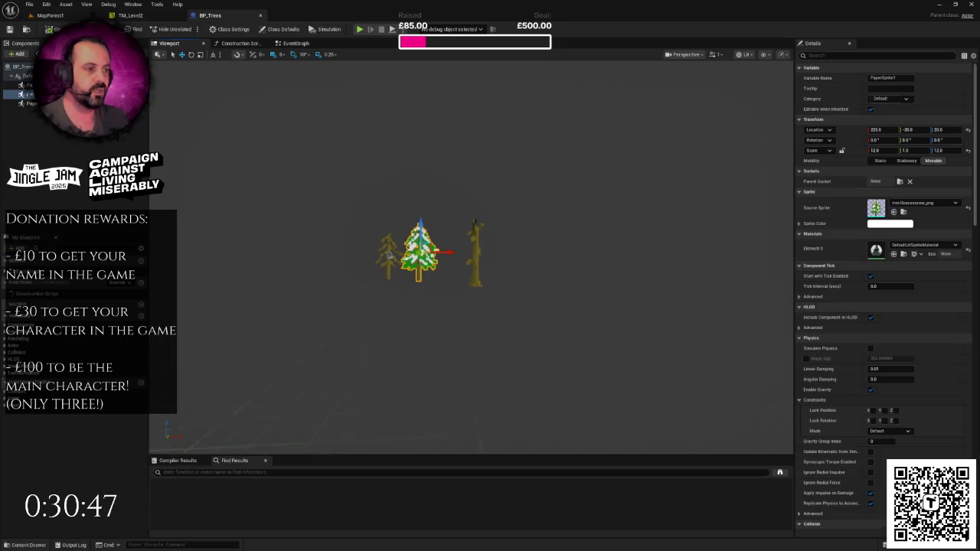
pyautogui.moveTo(490, 249); pyautogui.dragTo(380, 252)
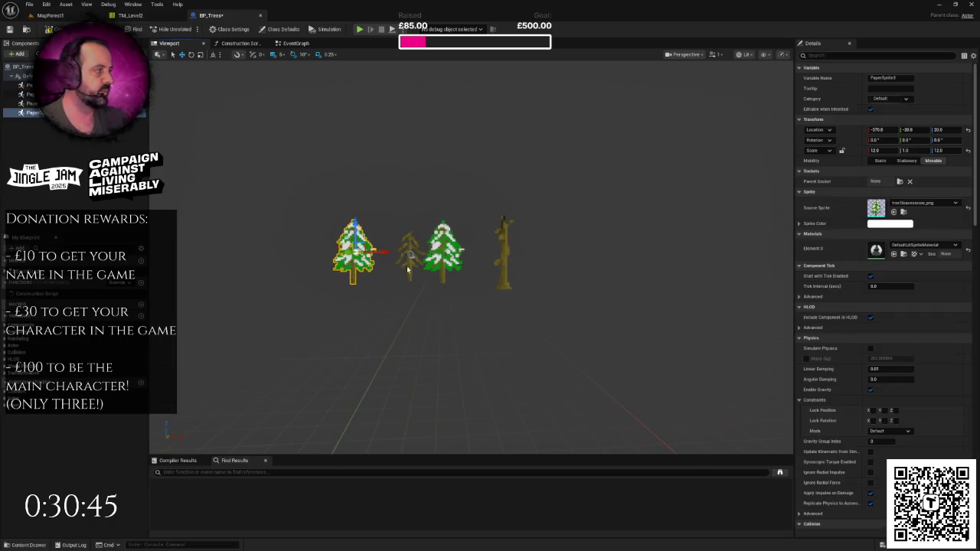
pyautogui.click(912, 203)
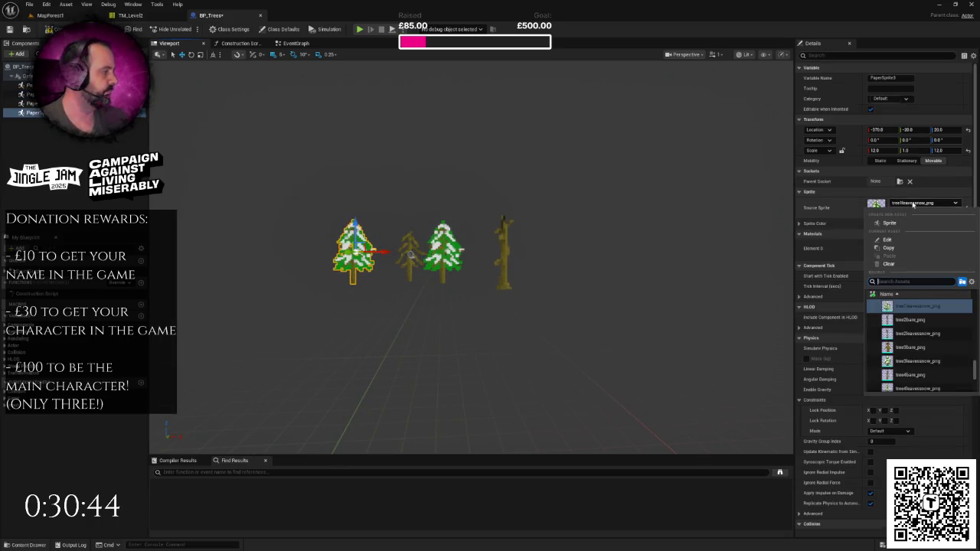
pyautogui.click(911, 335)
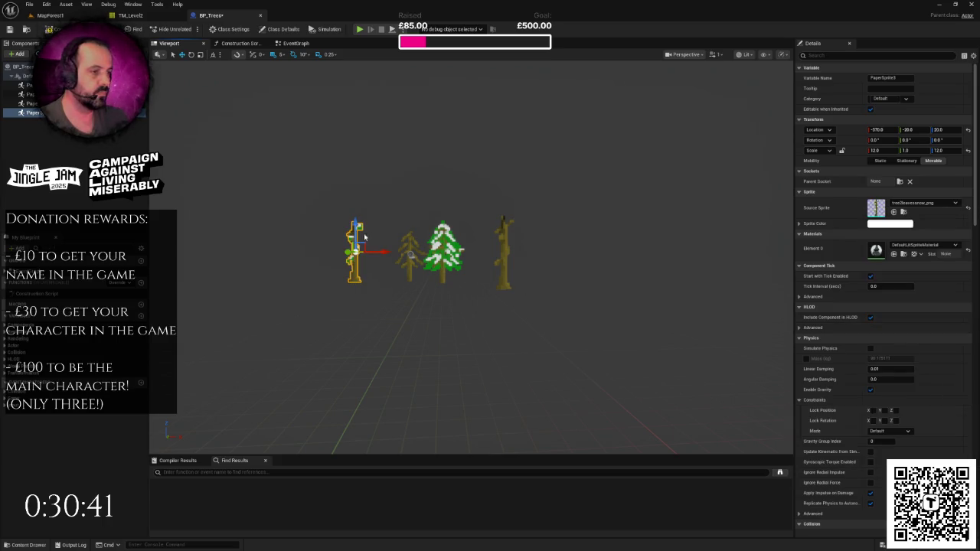
pyautogui.moveTo(355, 233); pyautogui.dragTo(356, 241)
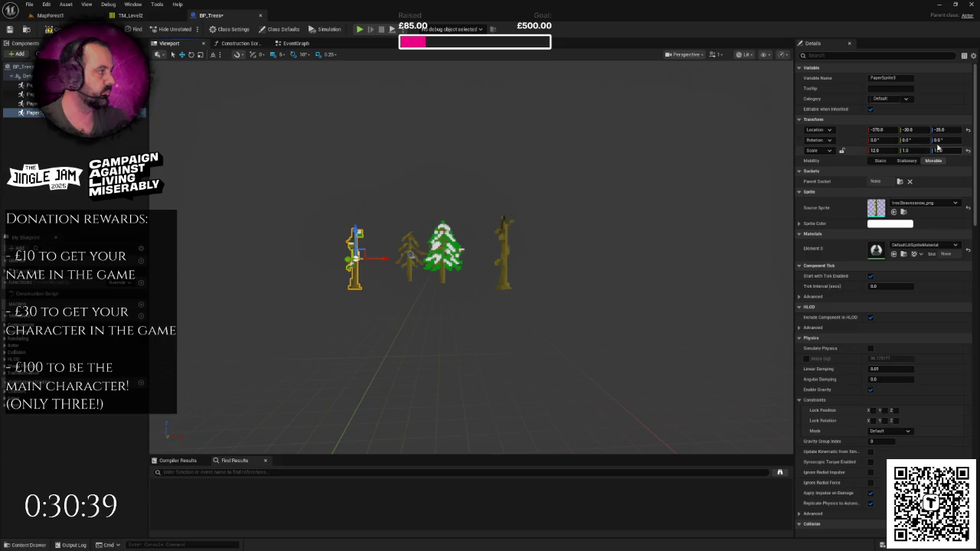
pyautogui.click(910, 129)
pyautogui.write('-')
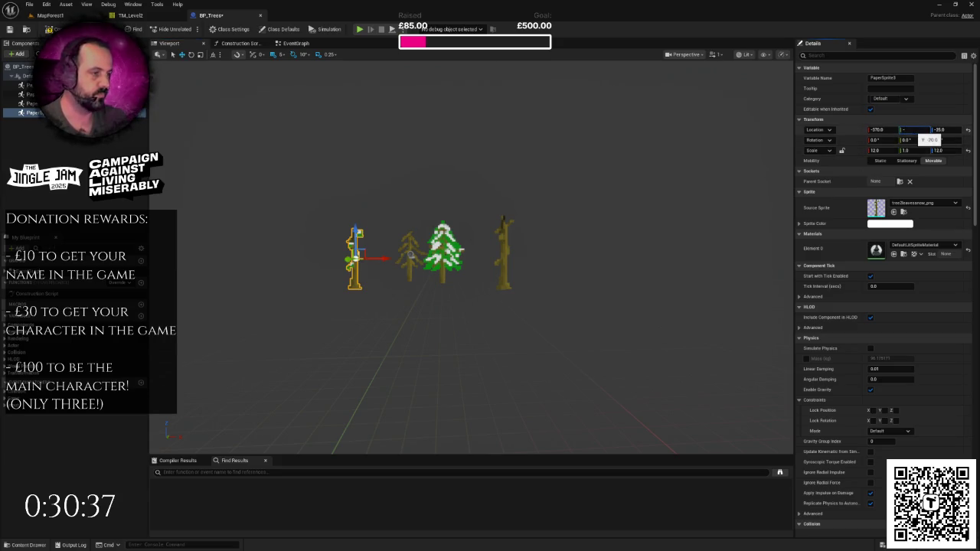
pyautogui.write('50')
pyautogui.press('Return')
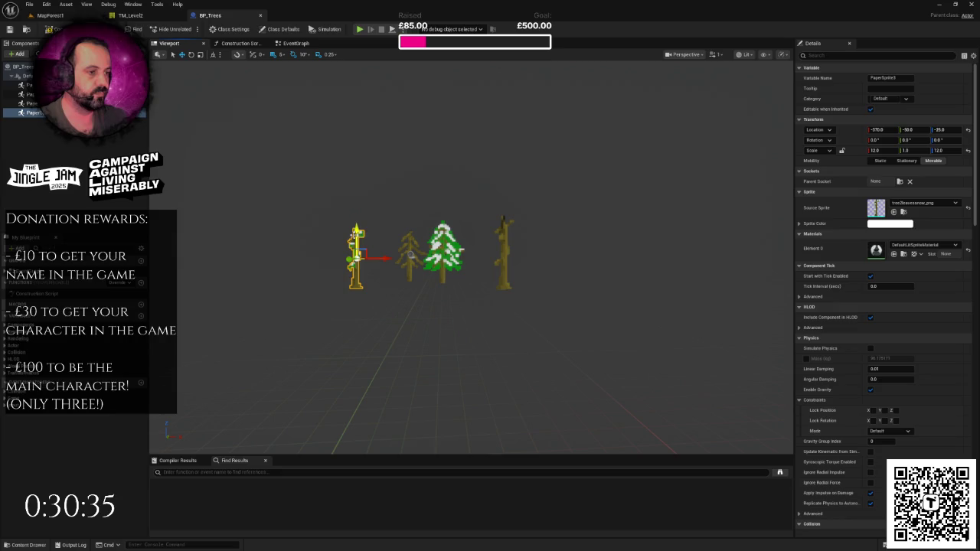
pyautogui.moveTo(355, 234); pyautogui.dragTo(355, 238)
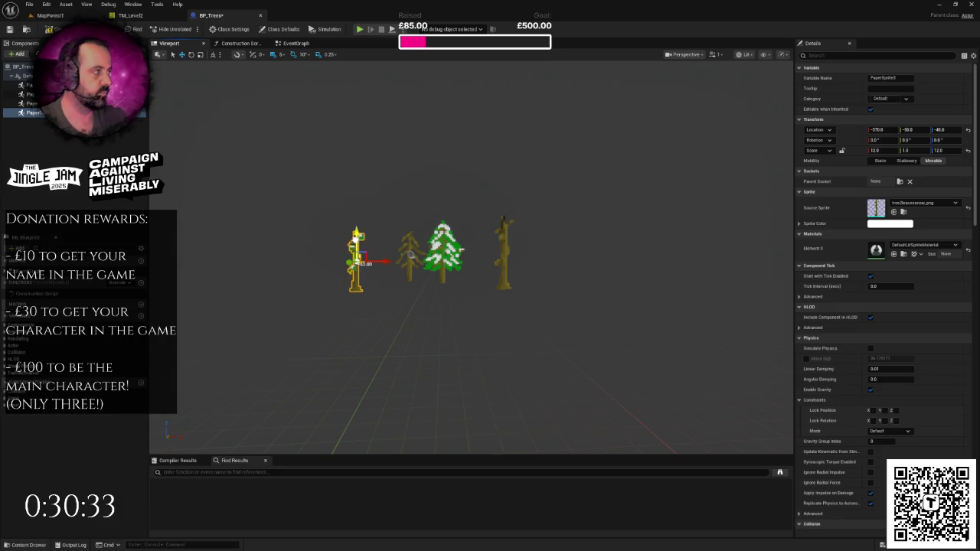
pyautogui.moveTo(355, 238); pyautogui.dragTo(356, 236)
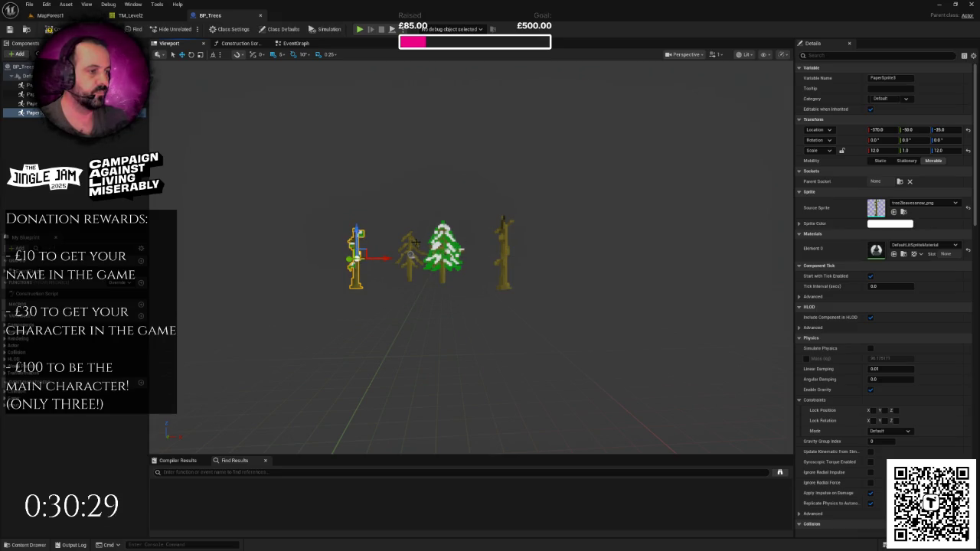
# Duplicate the tree to the right, scale it to 10, switch its sprite to tree3bare_png, and lower it.
pyautogui.hotkey('ctrl', 'd')
pyautogui.moveTo(386, 259); pyautogui.dragTo(635, 259)
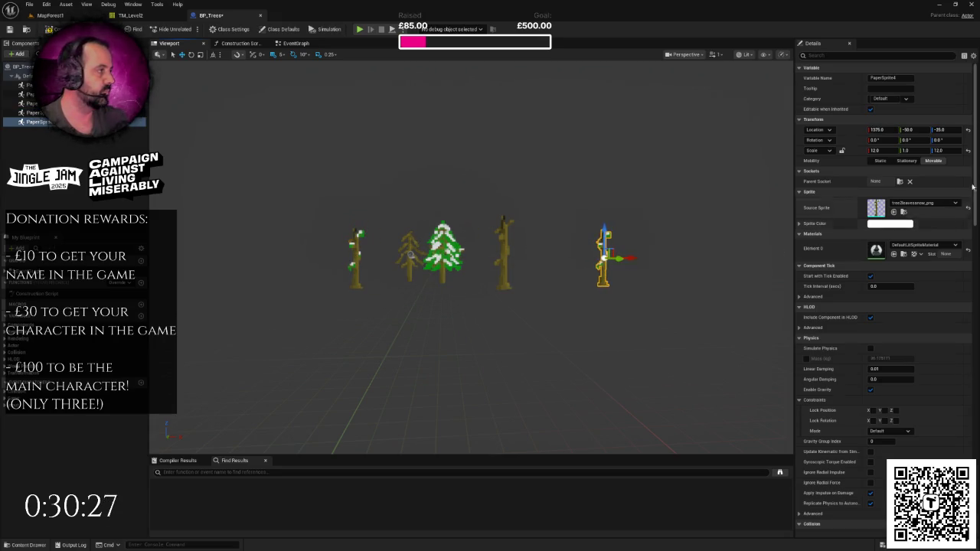
pyautogui.moveTo(949, 154); pyautogui.dragTo(939, 153)
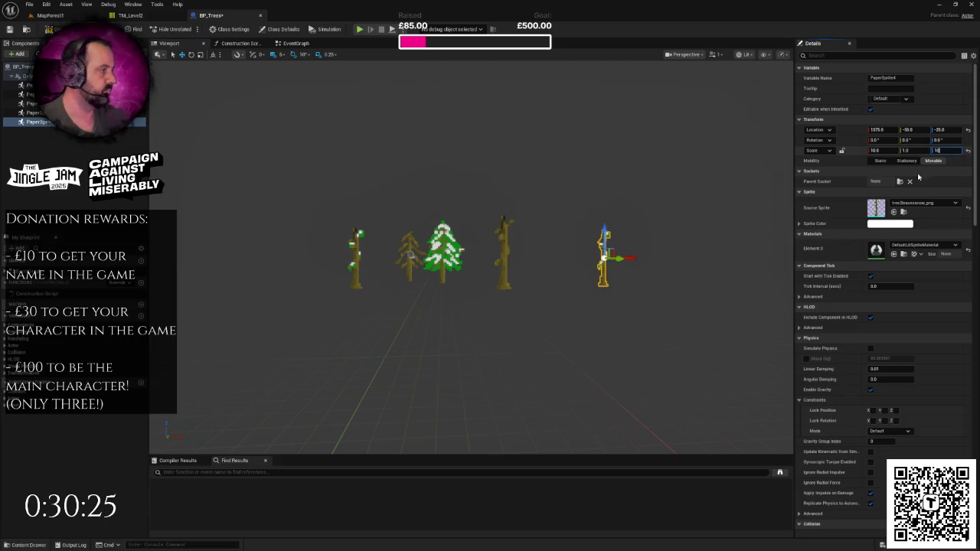
pyautogui.click(923, 203)
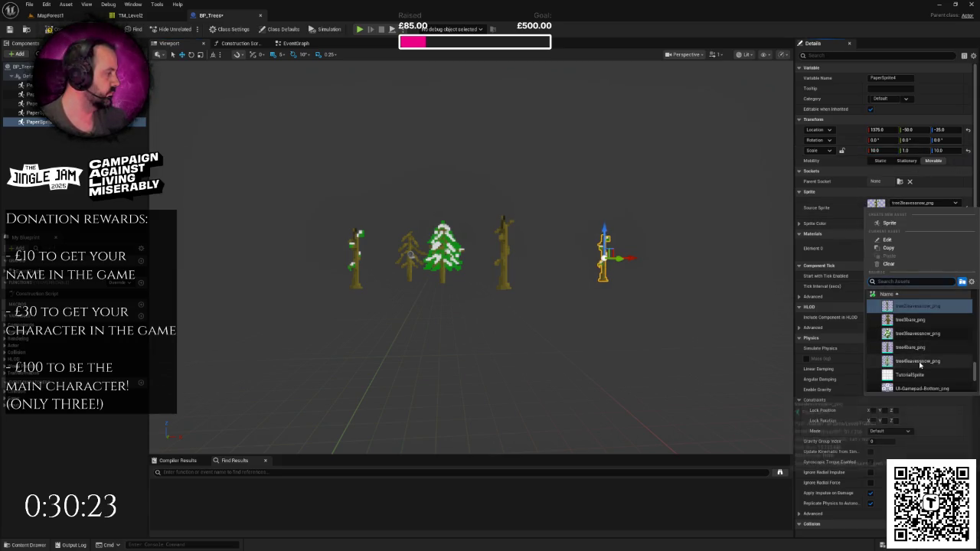
pyautogui.scroll(4, 919, 354)
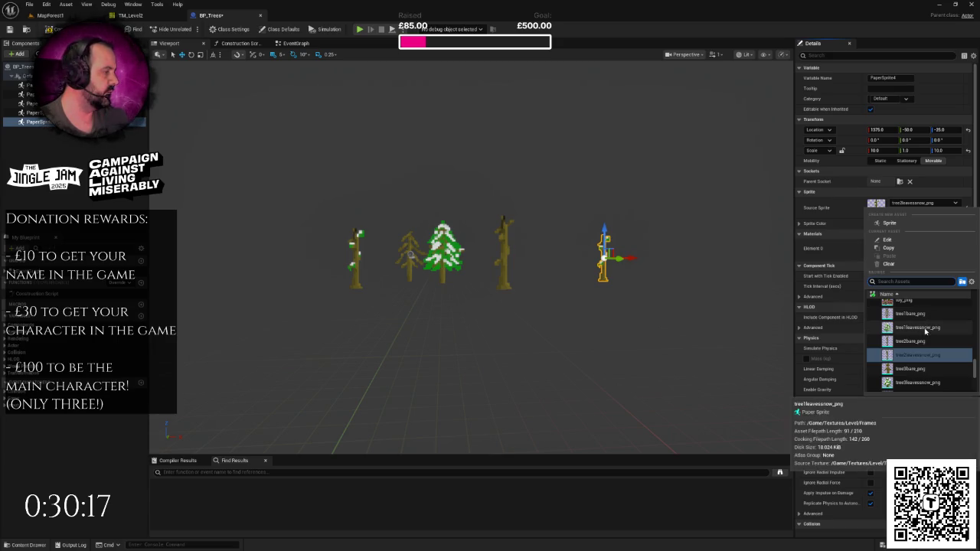
pyautogui.click(919, 369)
pyautogui.moveTo(738, 327)
pyautogui.mouseDown()
pyautogui.moveTo(763, 290)
pyautogui.moveTo(748, 329)
pyautogui.moveTo(742, 225)
pyautogui.mouseUp()
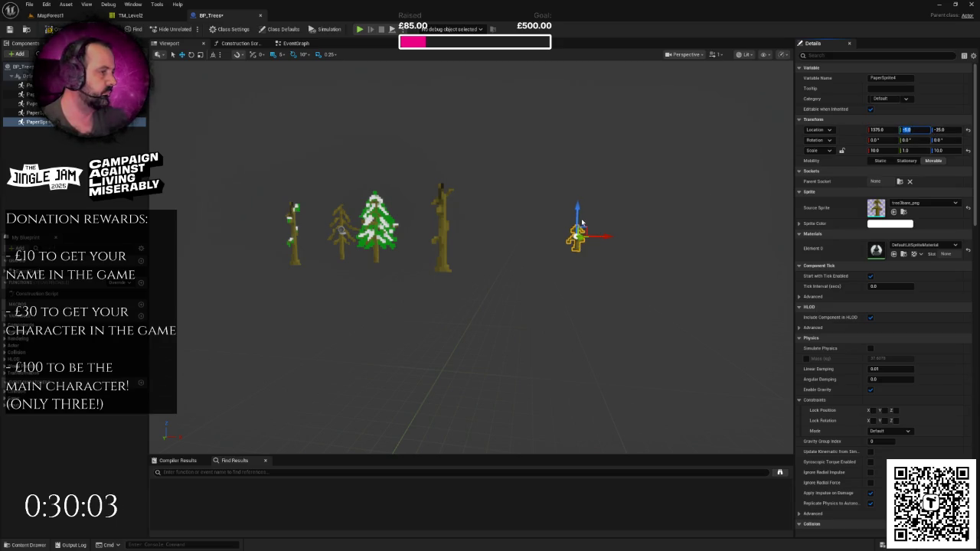
pyautogui.moveTo(578, 228)
pyautogui.mouseDown()
pyautogui.moveTo(544, 268)
pyautogui.moveTo(413, 302)
pyautogui.mouseUp()
pyautogui.scroll(-3, 549, 285)
# Switch the small tree's Source Sprite to tree3leavessnow_png and focus the view on it.
pyautogui.click(923, 203)
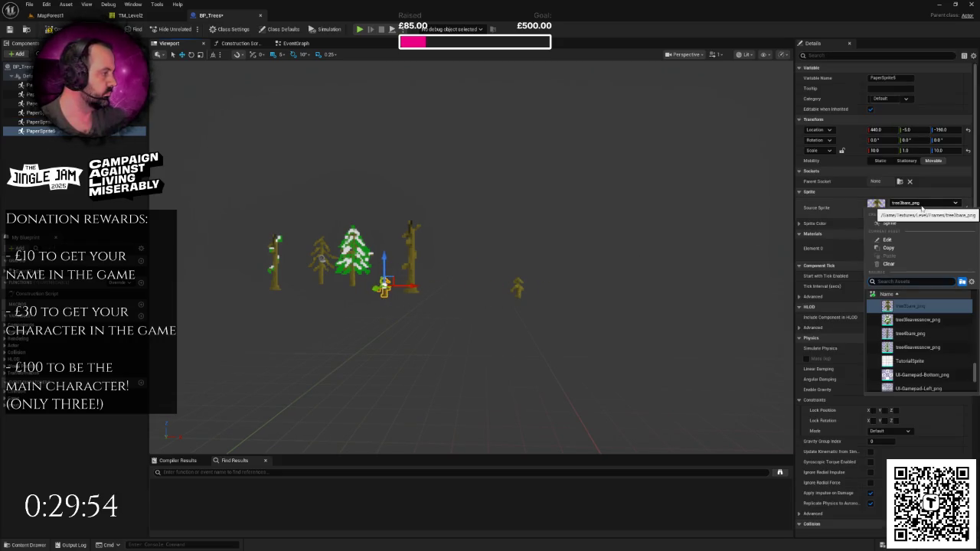
pyautogui.click(910, 323)
pyautogui.press('f')
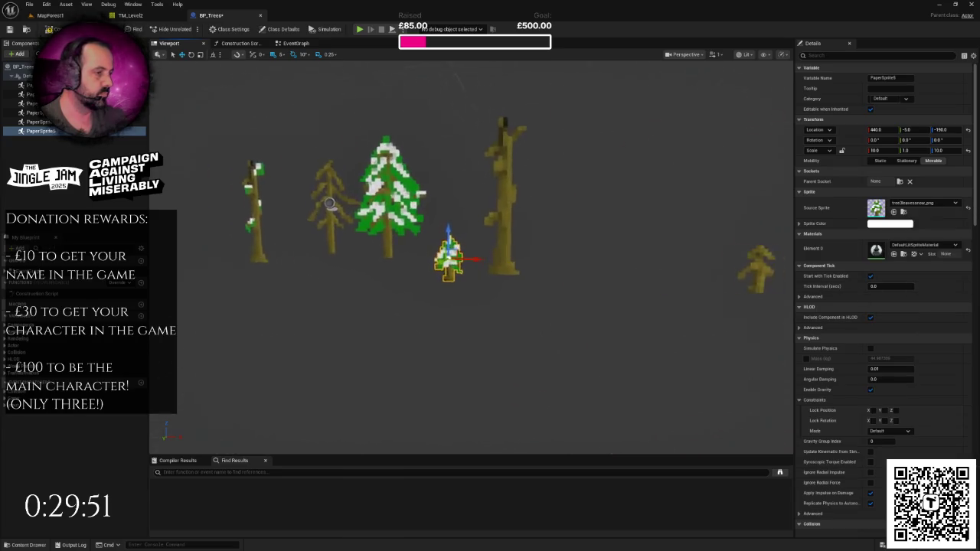
pyautogui.scroll(-3, 610, 273)
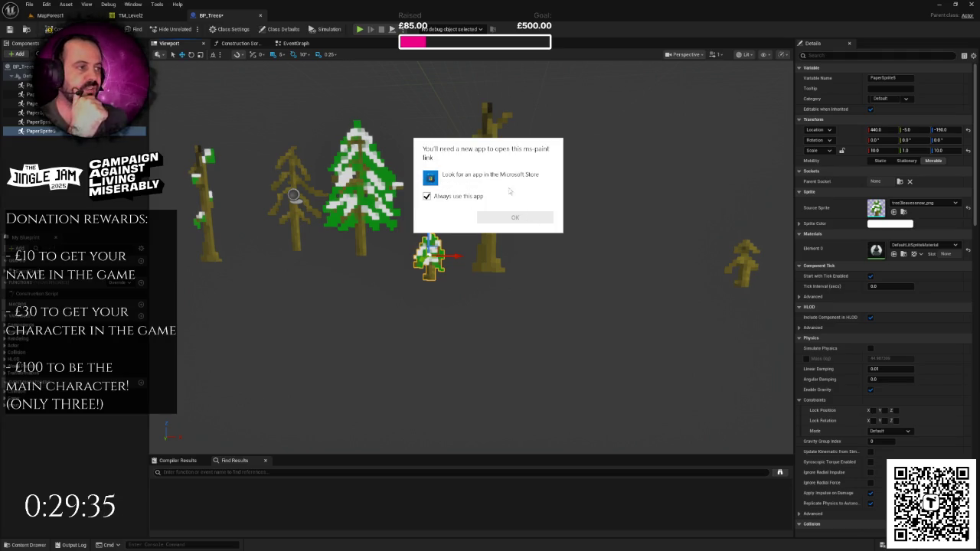
pyautogui.press('Escape')
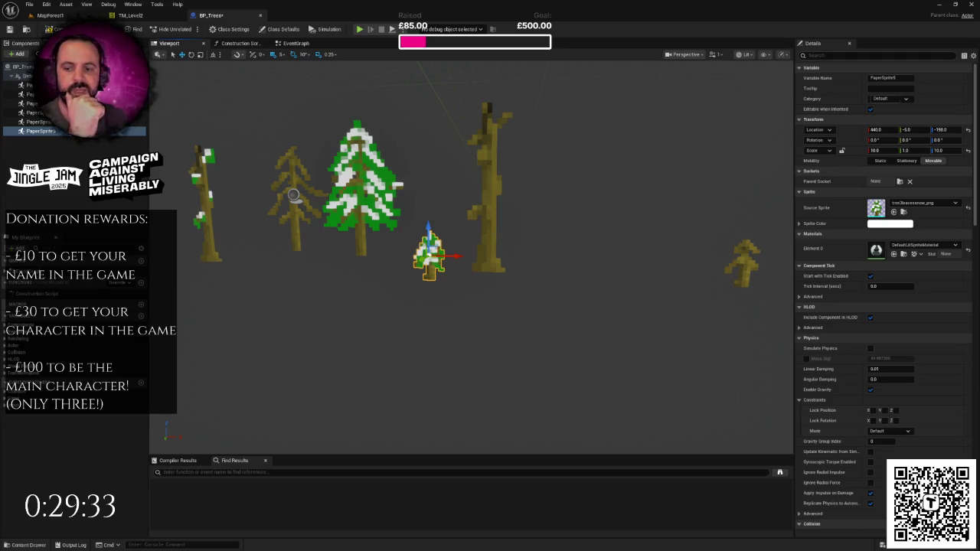
pyautogui.scroll(-10, 490, 239)
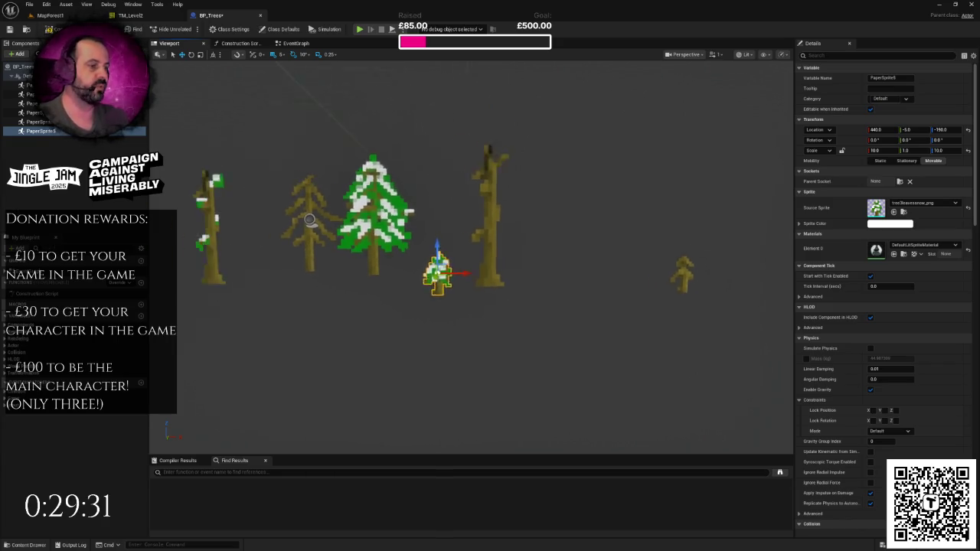
pyautogui.moveTo(492, 241)
pyautogui.mouseDown()
pyautogui.moveTo(474, 241)
pyautogui.moveTo(492, 241)
pyautogui.mouseUp()
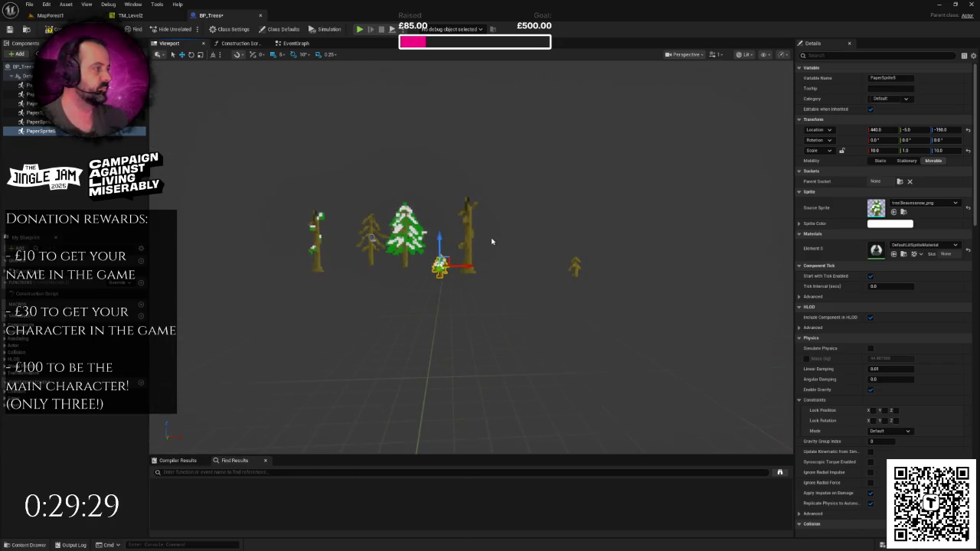
pyautogui.scroll(-3, 472, 257)
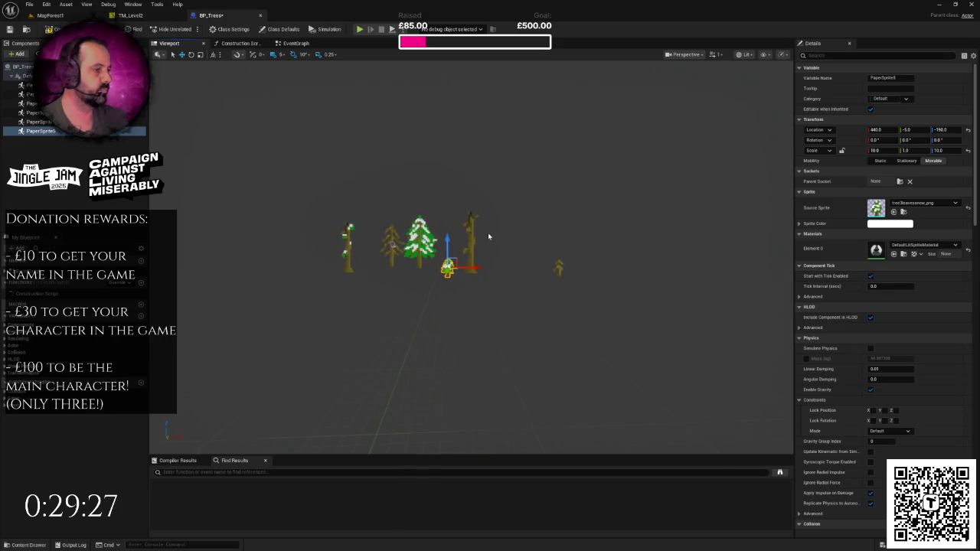
# Duplicate the big snowy tree, switch the copy to tree4bare_png, and move it to the right end.
pyautogui.click(421, 242)
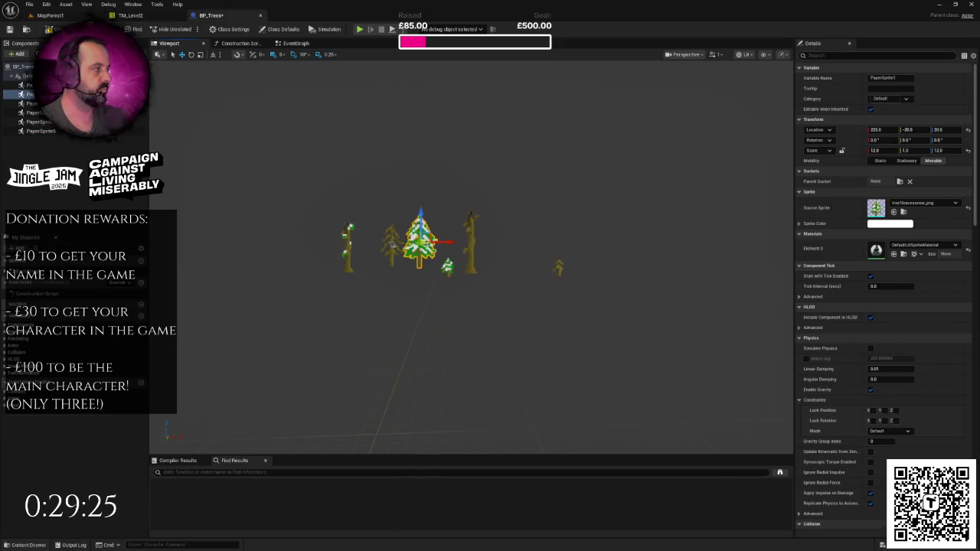
pyautogui.keyDown('alt'); pyautogui.moveTo(453, 250); pyautogui.dragTo(357, 250); pyautogui.keyUp('alt')
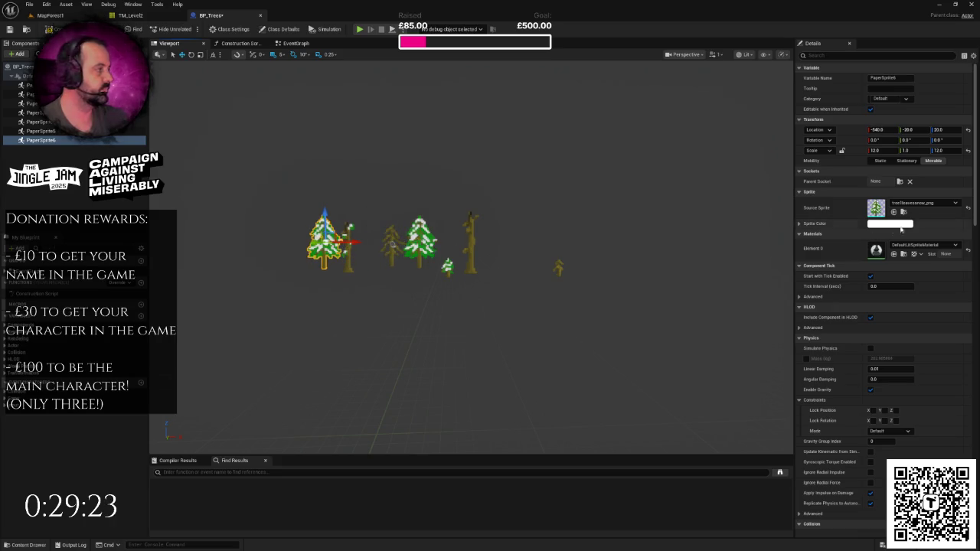
pyautogui.click(915, 203)
pyautogui.scroll(-2, 923, 344)
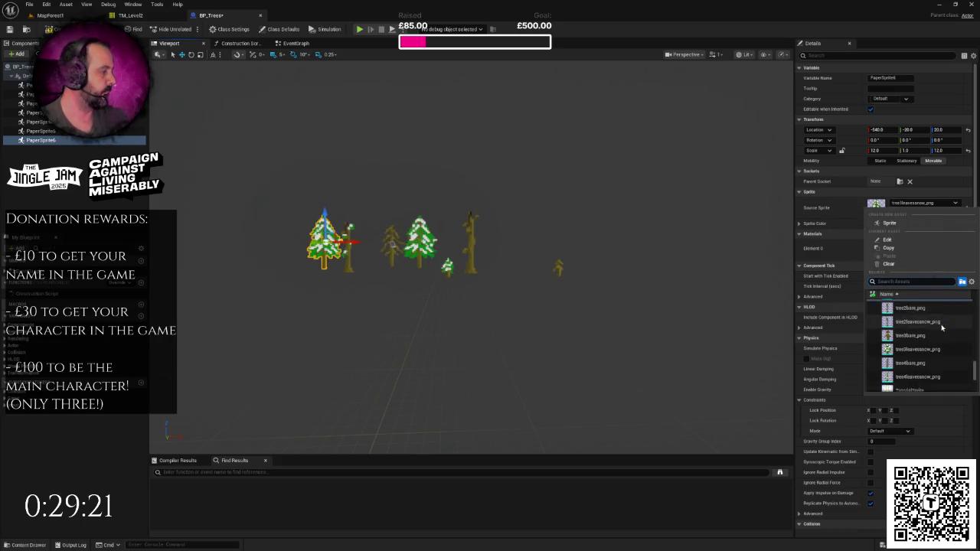
pyautogui.click(926, 345)
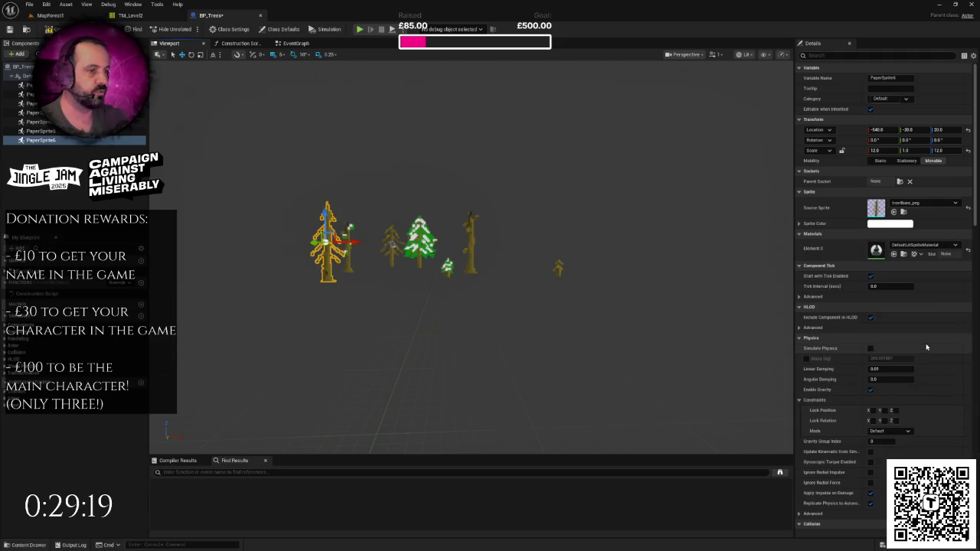
pyautogui.moveTo(347, 243)
pyautogui.mouseDown()
pyautogui.moveTo(612, 267)
pyautogui.moveTo(560, 269)
pyautogui.mouseUp()
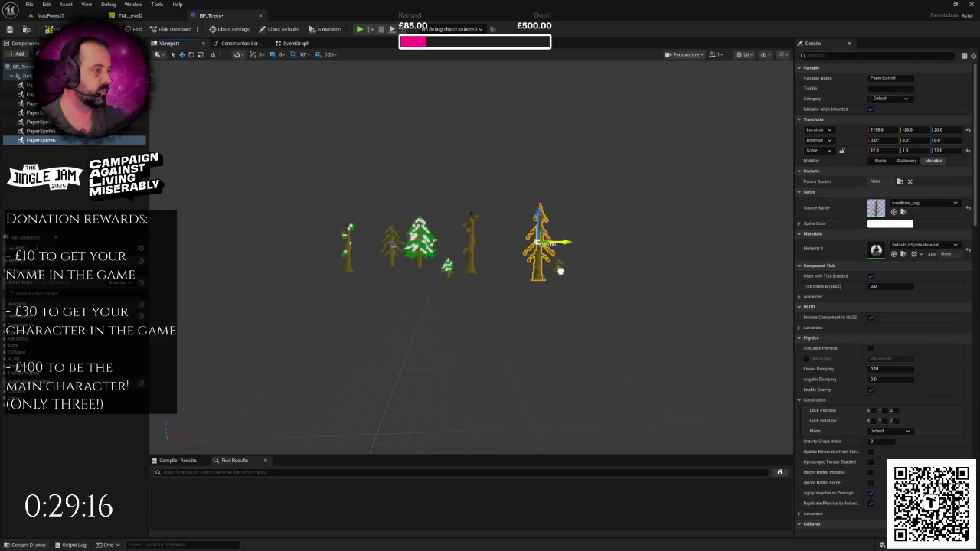
# Set the bare tree's Scale X to 16 and Z to 15, then nudge it up and left.
pyautogui.click(908, 130)
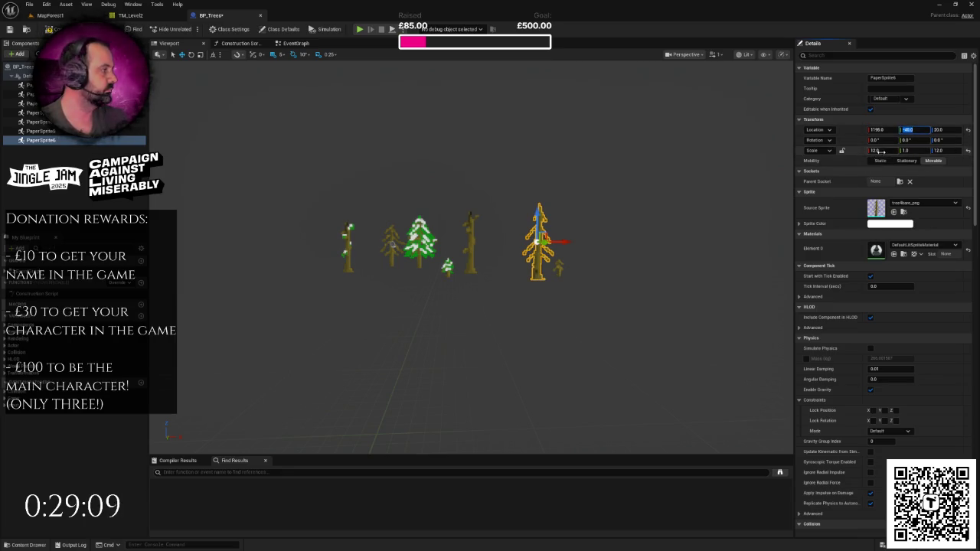
pyautogui.write('-4016')
pyautogui.press('Tab')
pyautogui.press('Tab')
pyautogui.write('15')
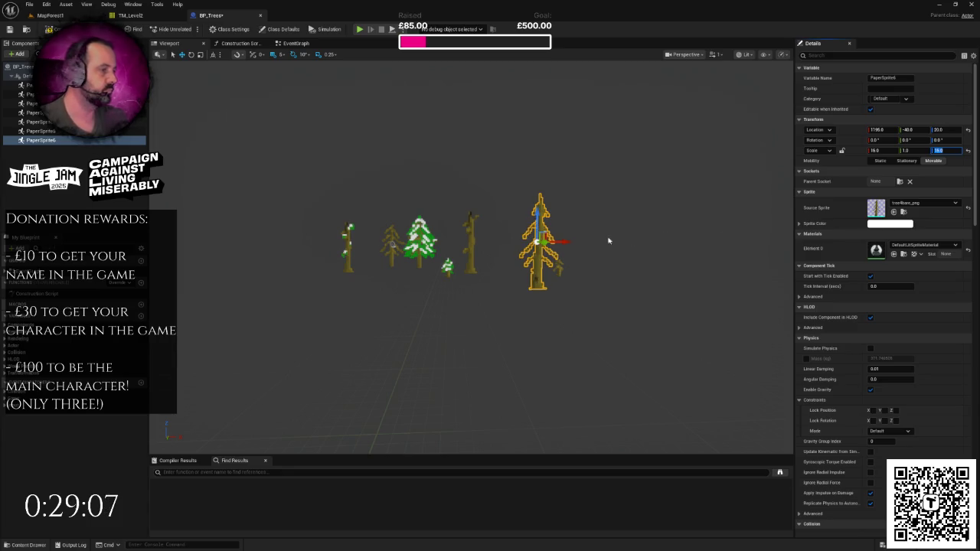
pyautogui.press('Return')
pyautogui.moveTo(565, 242)
pyautogui.mouseDown()
pyautogui.moveTo(513, 234)
pyautogui.moveTo(514, 207)
pyautogui.mouseUp()
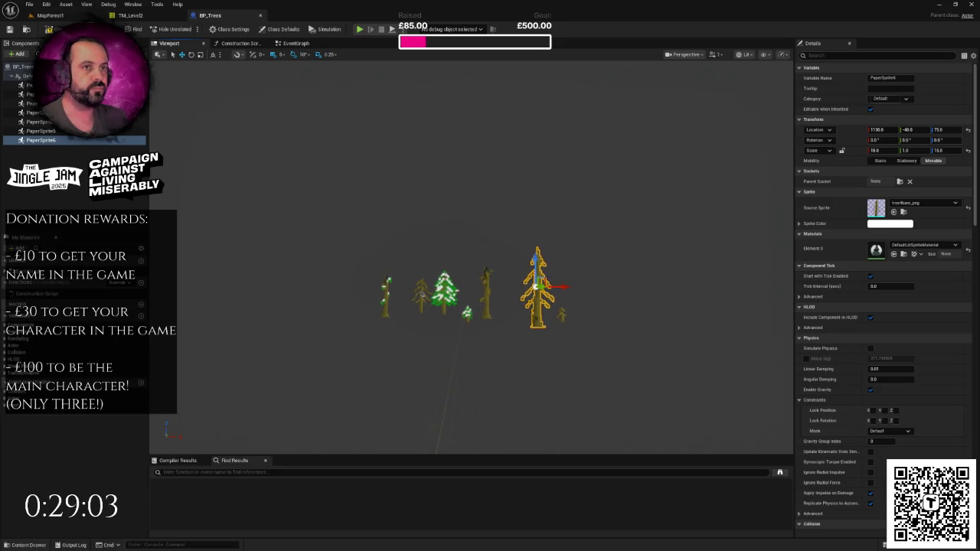
# Clear the BP_Trees property search filter and return to the MapForest1 level.
pyautogui.click(50, 15)
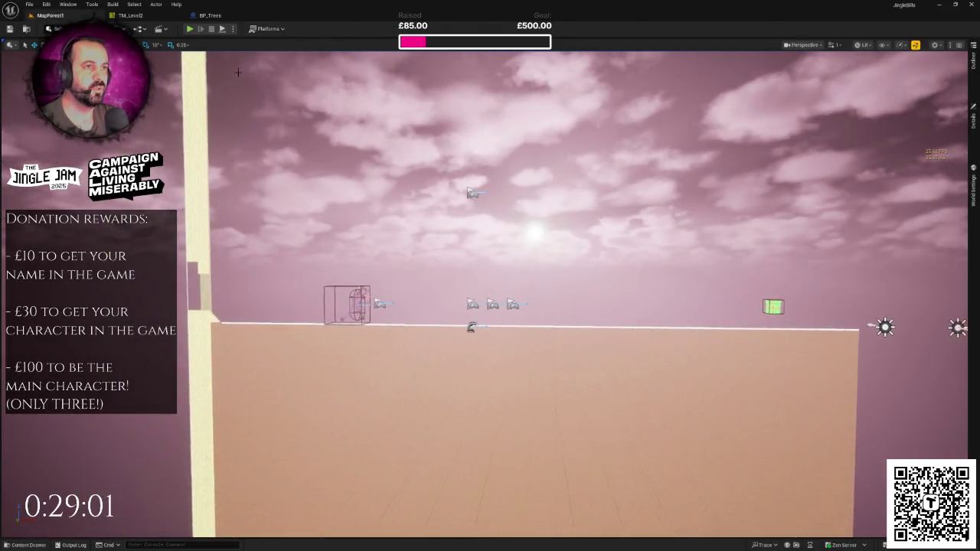
pyautogui.click(218, 16)
pyautogui.write('co')
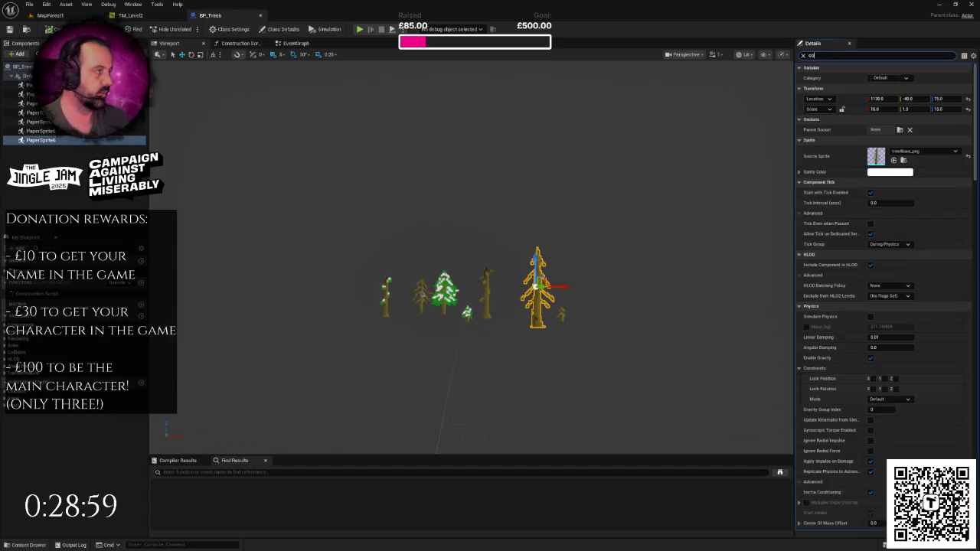
pyautogui.press('BackSpace')
pyautogui.press('BackSpace')
pyautogui.press('BackSpace')
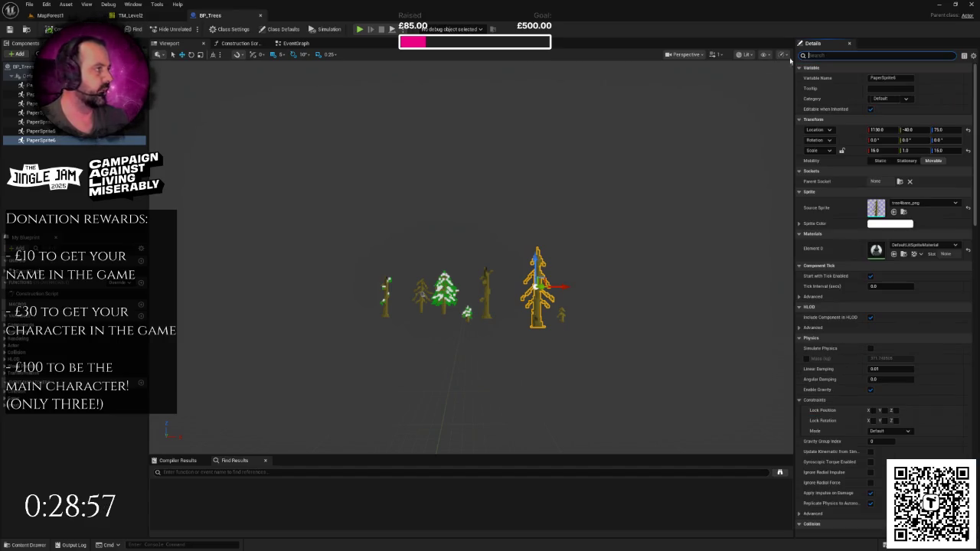
pyautogui.click(50, 16)
# Place a BP_Trees actor from the Content Drawer into the level and position it on the ground.
pyautogui.hotkey('ctrl', 'space')
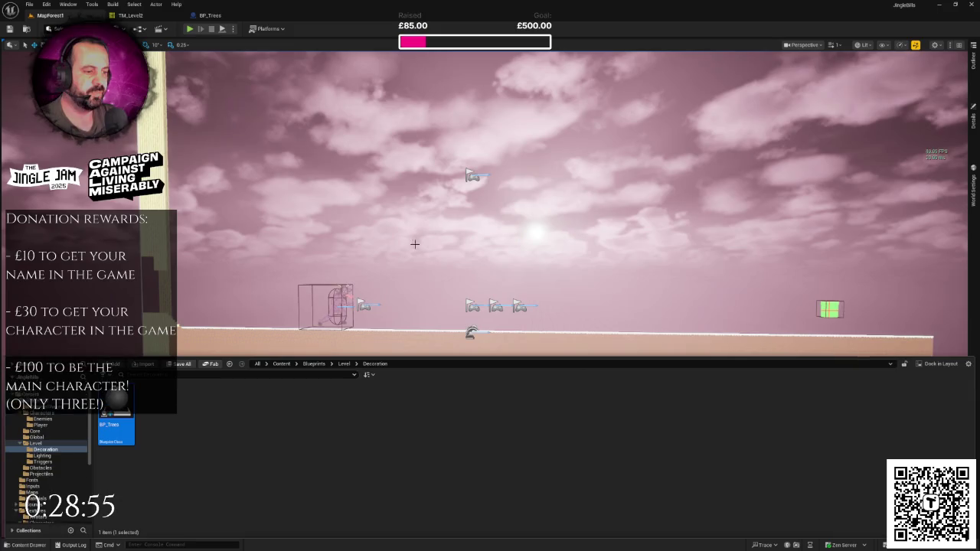
pyautogui.moveTo(136, 415)
pyautogui.mouseDown()
pyautogui.moveTo(387, 358)
pyautogui.moveTo(398, 346)
pyautogui.mouseUp()
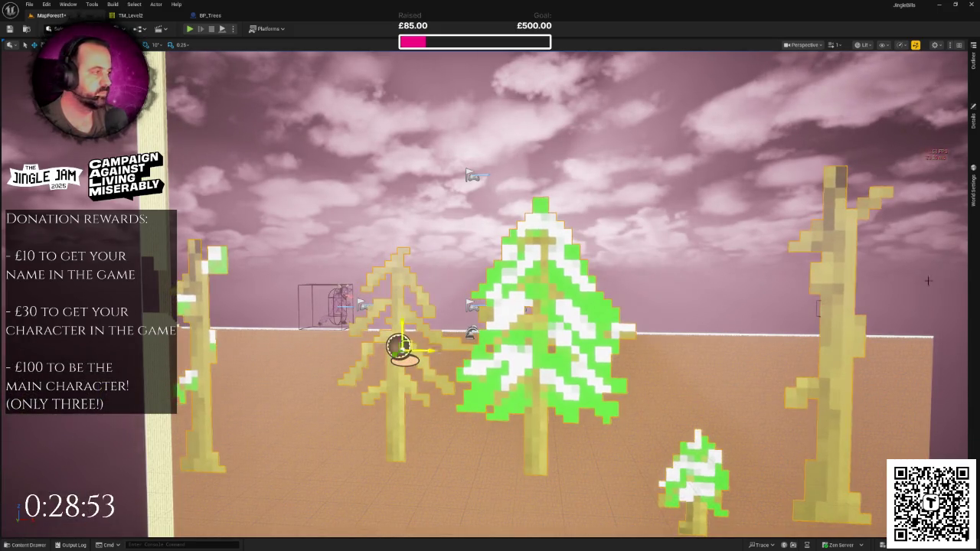
pyautogui.click(974, 156)
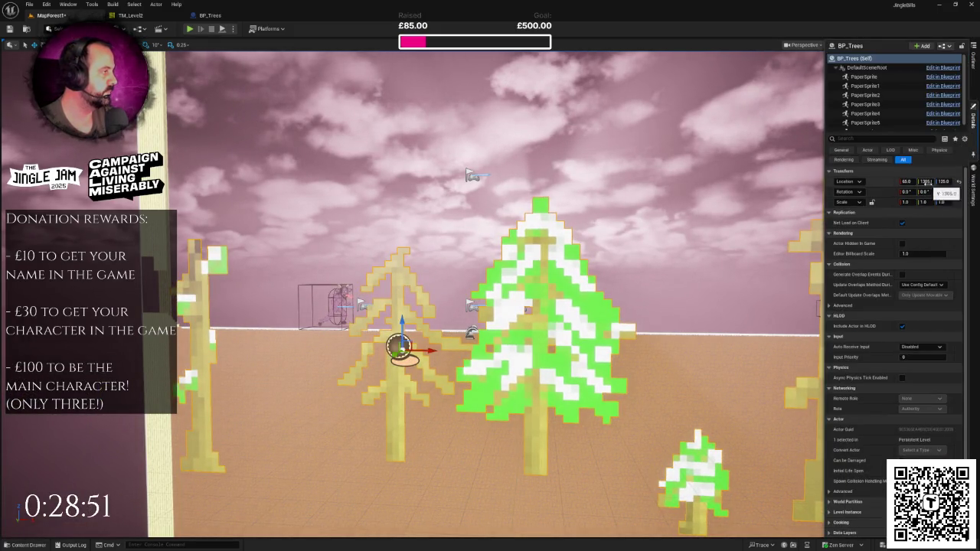
pyautogui.scroll(-10, 541, 312)
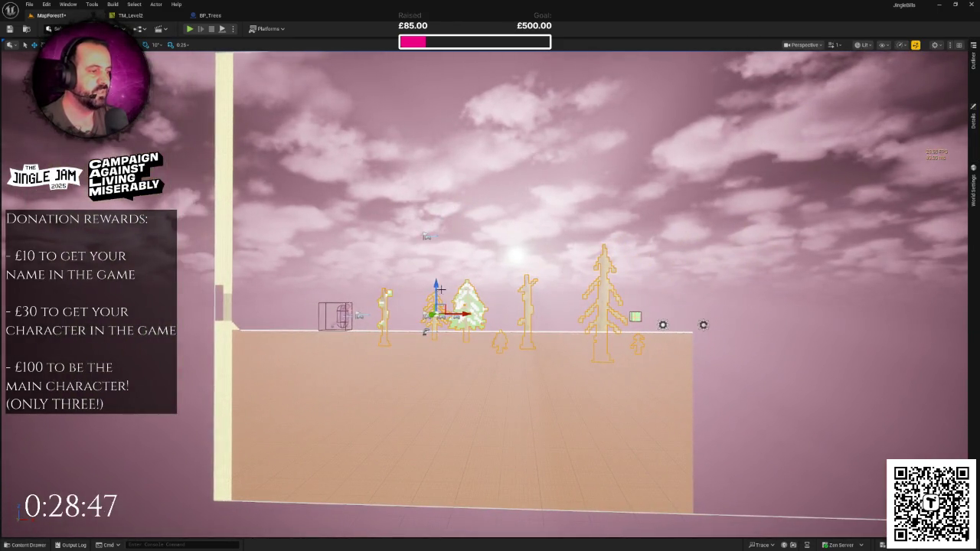
pyautogui.moveTo(435, 295); pyautogui.dragTo(435, 281)
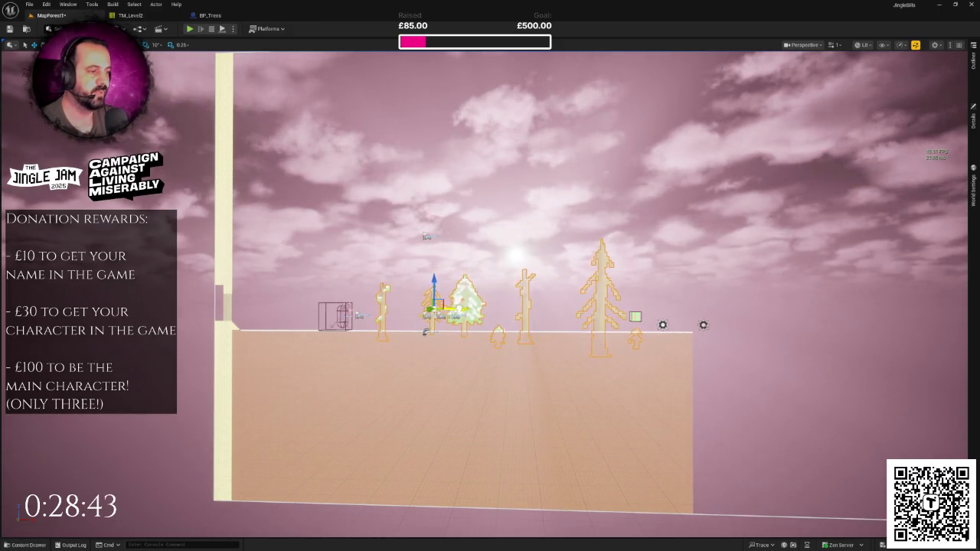
pyautogui.moveTo(456, 308)
pyautogui.mouseDown()
pyautogui.moveTo(337, 308)
pyautogui.moveTo(397, 308)
pyautogui.mouseUp()
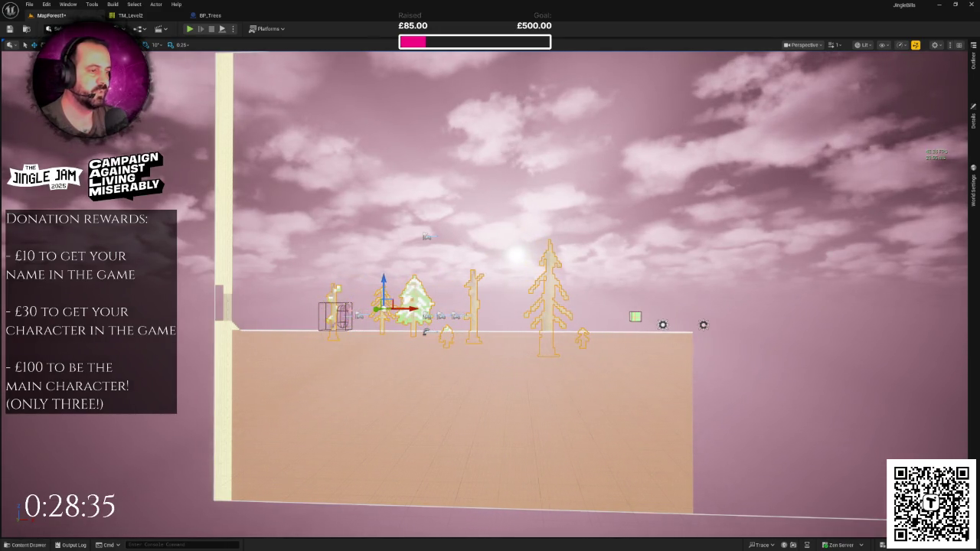
# Save the level, zoom out, and show the tree group actor's details.
pyautogui.scroll(2, 487, 347)
pyautogui.hotkey('ctrl', 's')
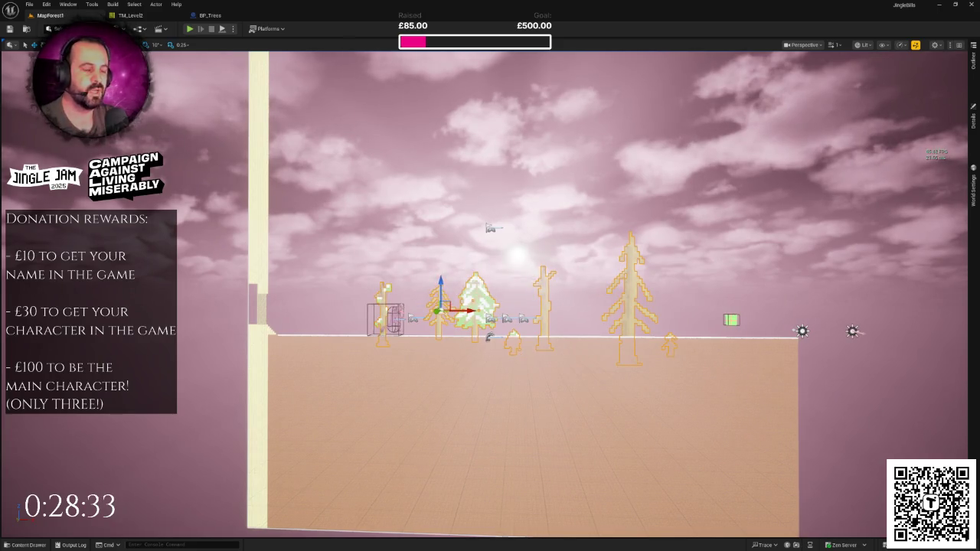
pyautogui.moveTo(490, 306)
pyautogui.mouseDown()
pyautogui.moveTo(448, 342)
pyautogui.moveTo(513, 353)
pyautogui.mouseUp()
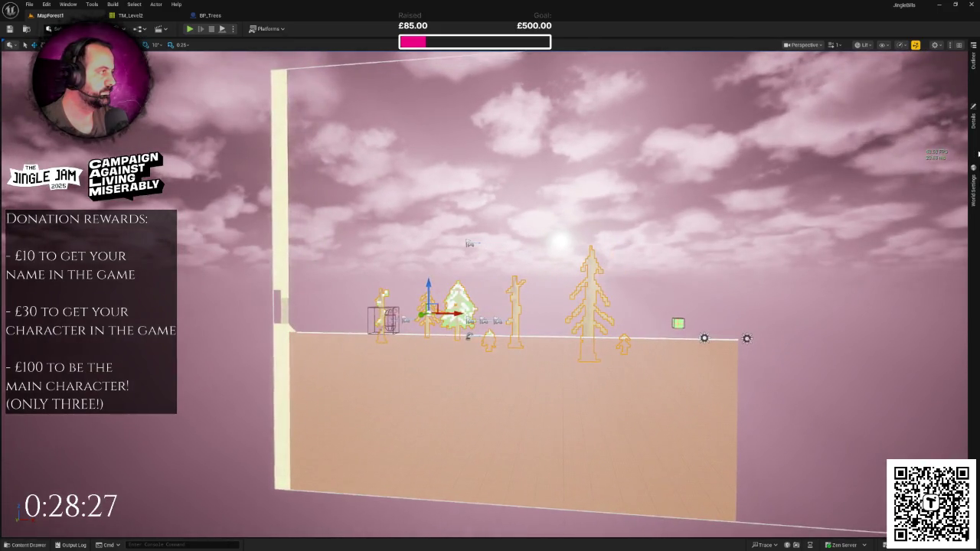
pyautogui.click(973, 129)
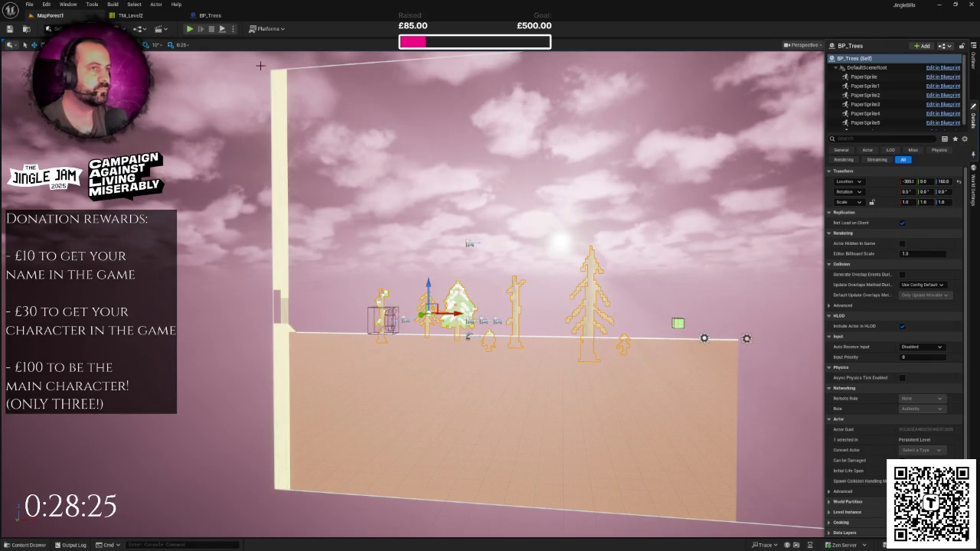
# In BP_Trees, duplicate a tree as a treeleavessnow_png sprite, scaled to 10, lowered at the row's left end.
pyautogui.click(210, 16)
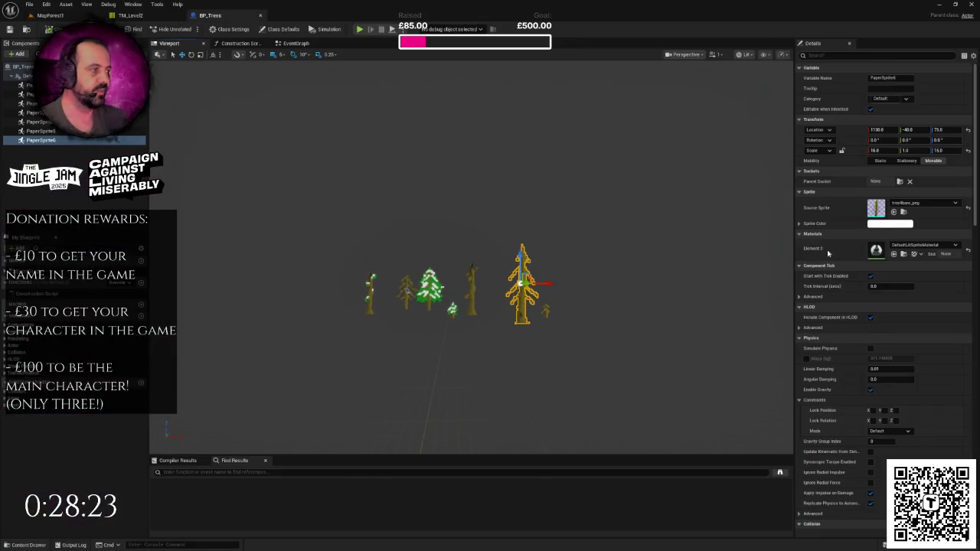
pyautogui.click(923, 203)
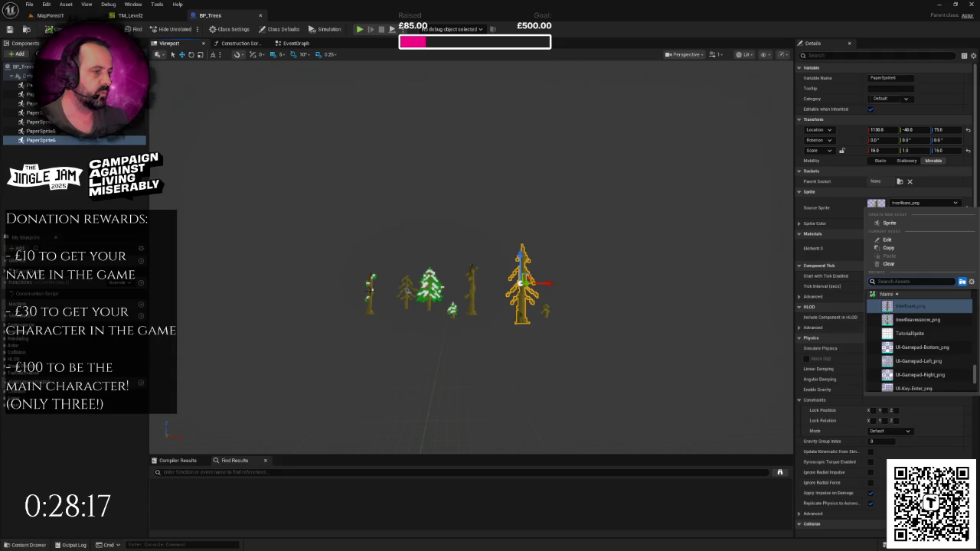
pyautogui.click(911, 306)
pyautogui.moveTo(551, 284); pyautogui.dragTo(637, 292)
pyautogui.click(921, 205)
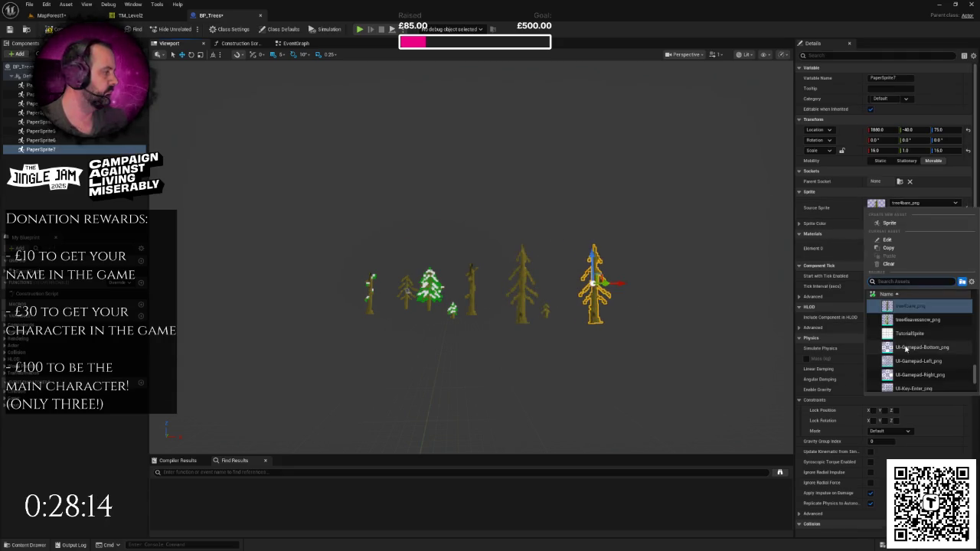
pyautogui.click(907, 323)
pyautogui.moveTo(621, 283); pyautogui.dragTo(371, 283)
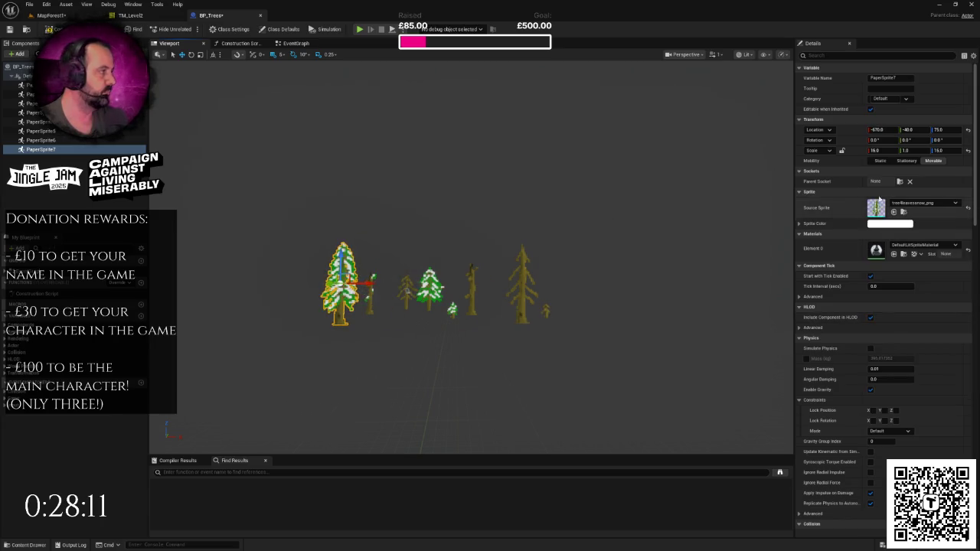
pyautogui.press('Return')
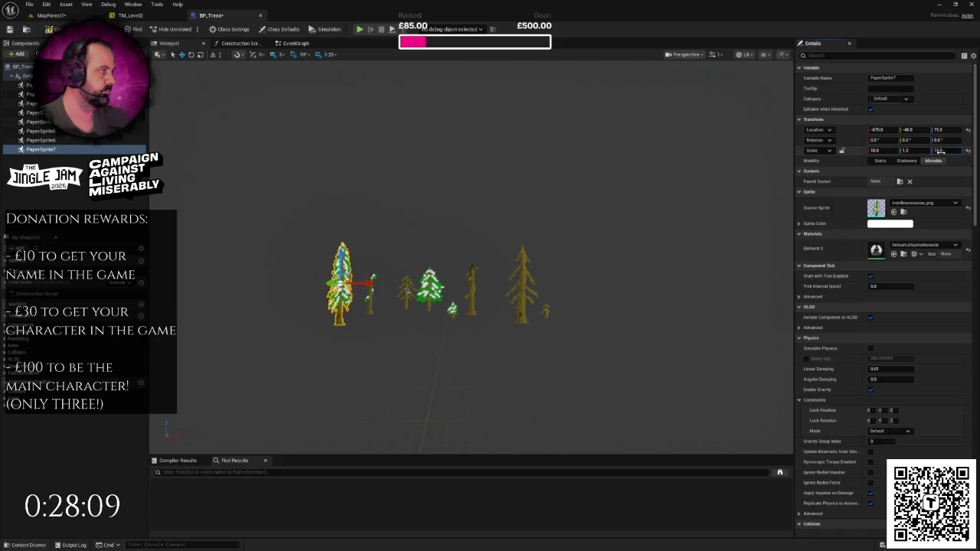
pyautogui.write('10')
pyautogui.press('Return')
pyautogui.moveTo(342, 260); pyautogui.dragTo(341, 270)
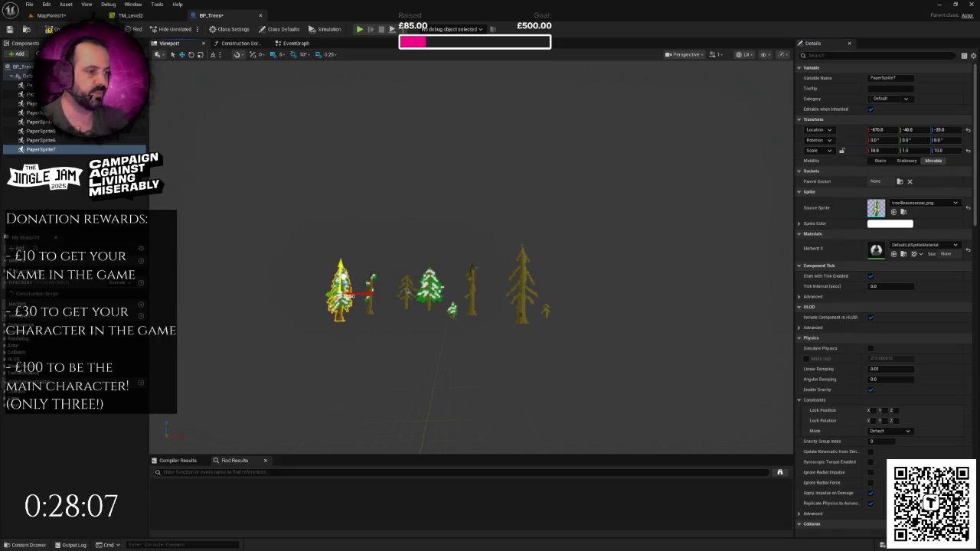
# Save BP_Trees, look along the tree row, and view the new snowy tree in MapForest1.
pyautogui.hotkey('ctrl', 's')
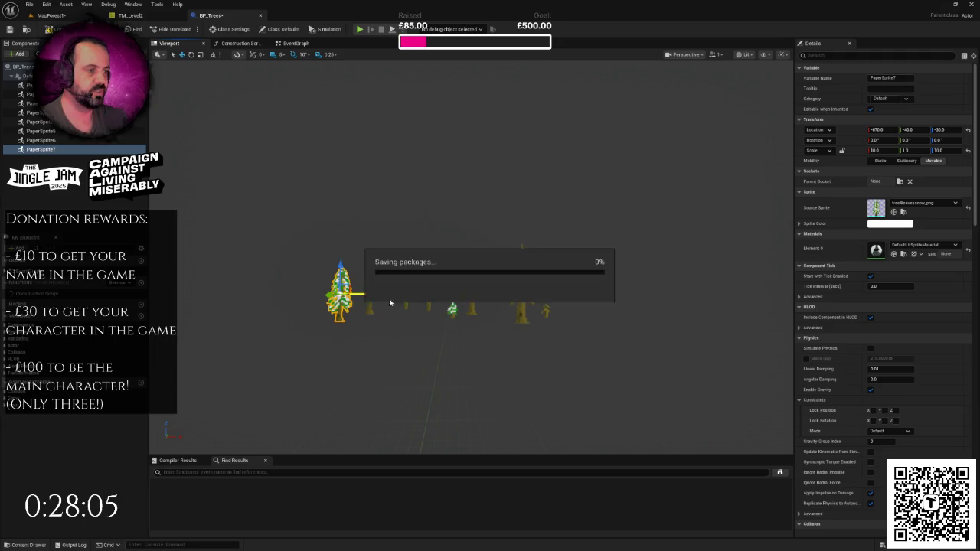
pyautogui.press('d')
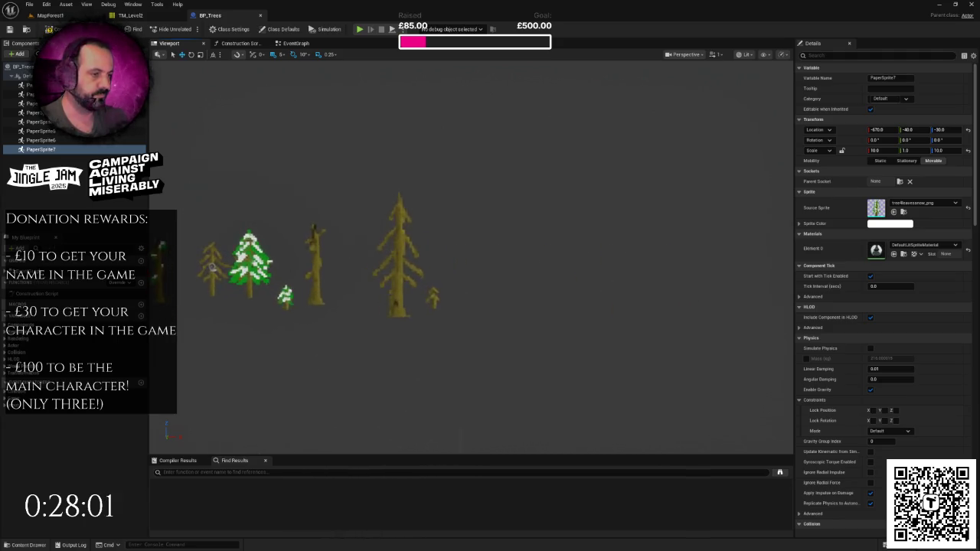
pyautogui.press('a')
pyautogui.press('d')
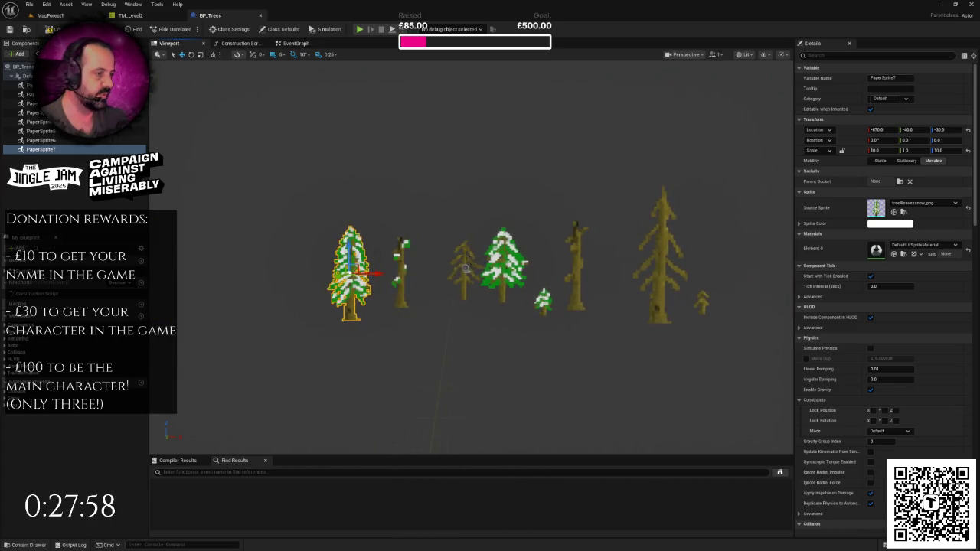
pyautogui.click(466, 255)
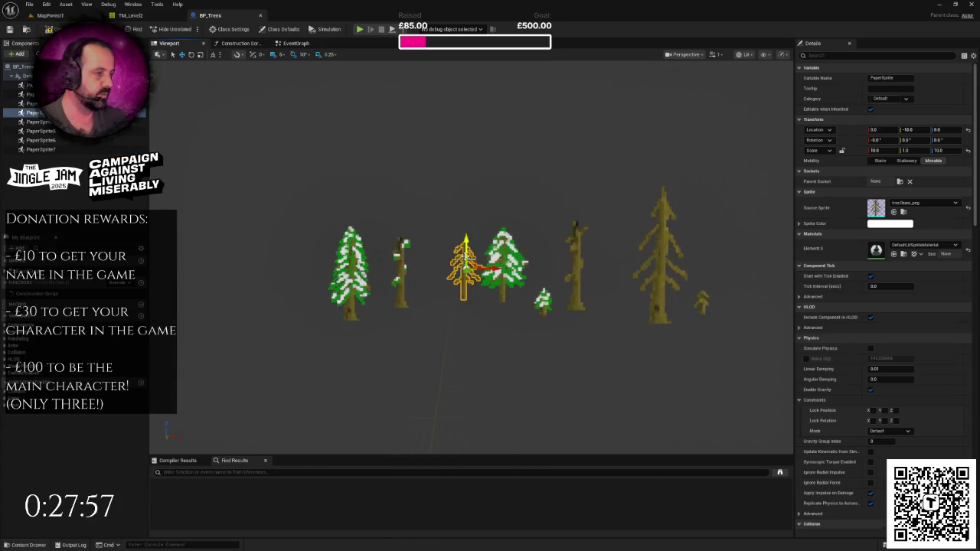
pyautogui.hotkey('ctrl', 'Tab')
# Fly along the tree row in MapForest1 to check the trees.
pyautogui.press('d')
pyautogui.press('w')
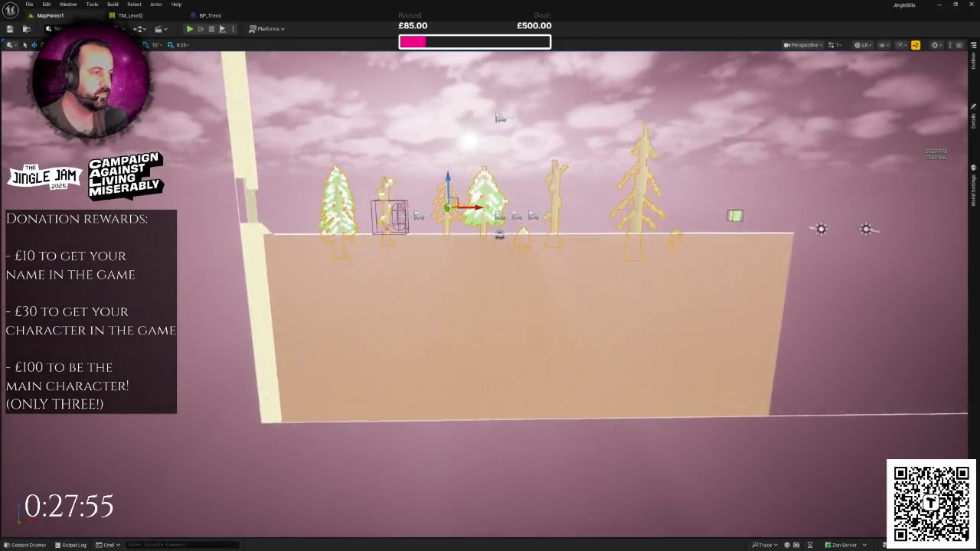
pyautogui.press('d')
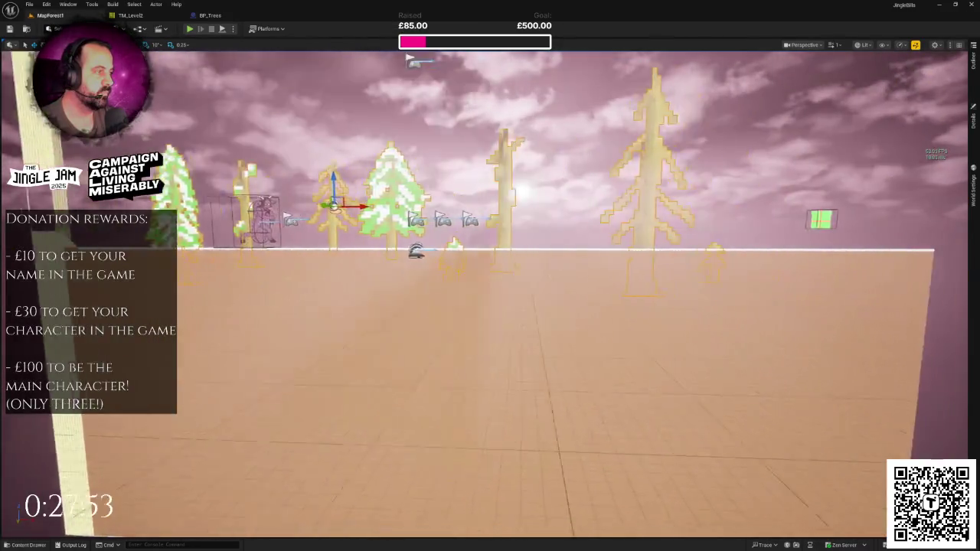
pyautogui.press('a')
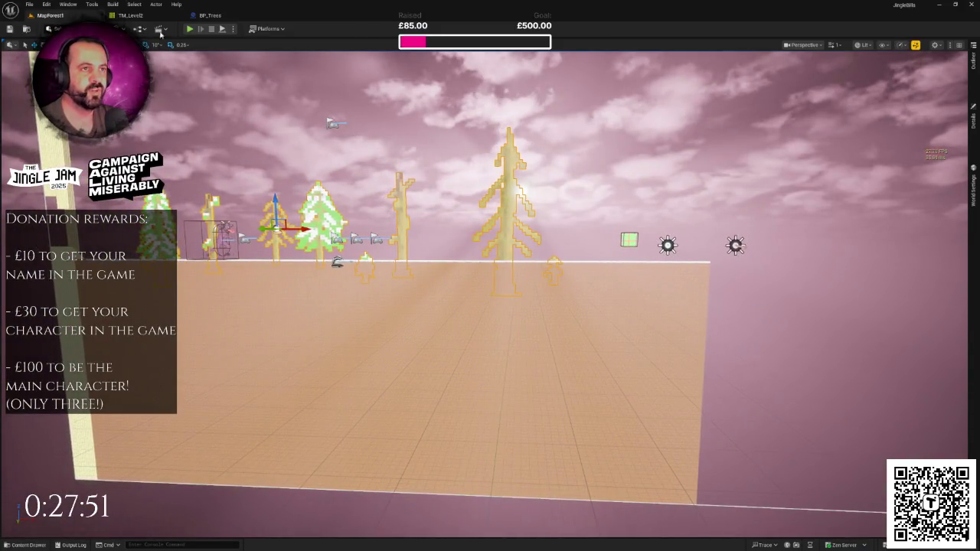
# Duplicate the snowy tree mid-row at X 875, scale it to 16, lower it, and save.
pyautogui.click(203, 16)
pyautogui.scroll(-5, 343, 192)
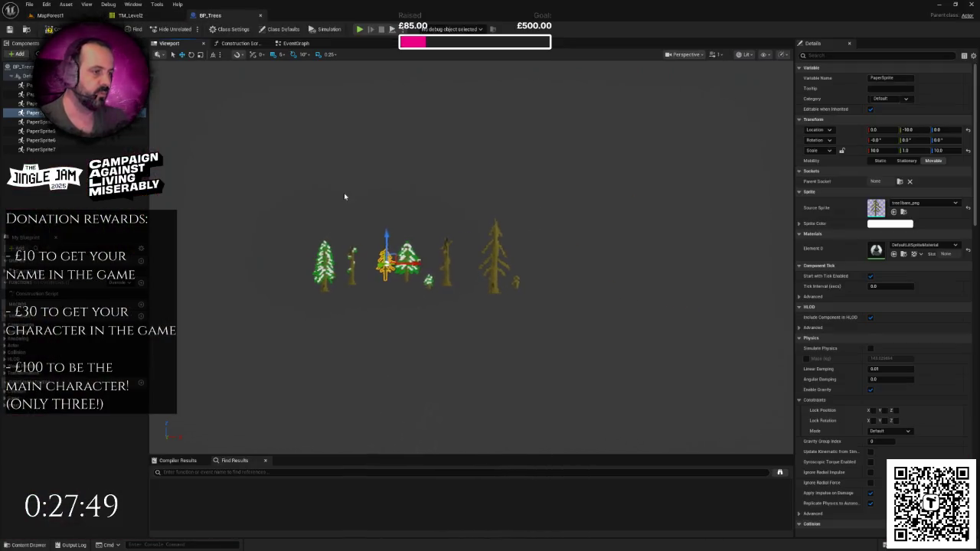
pyautogui.press('a')
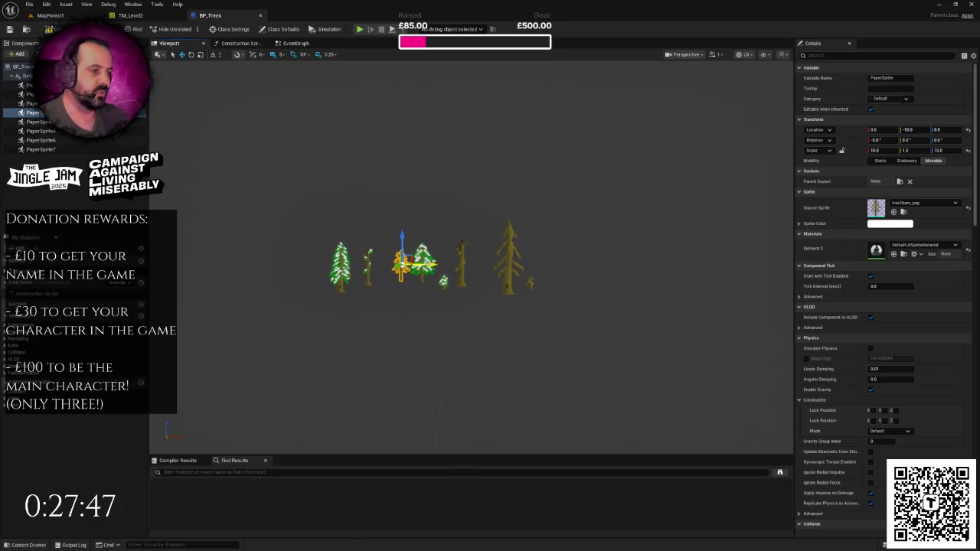
pyautogui.click(422, 264)
pyautogui.moveTo(448, 263); pyautogui.dragTo(508, 263)
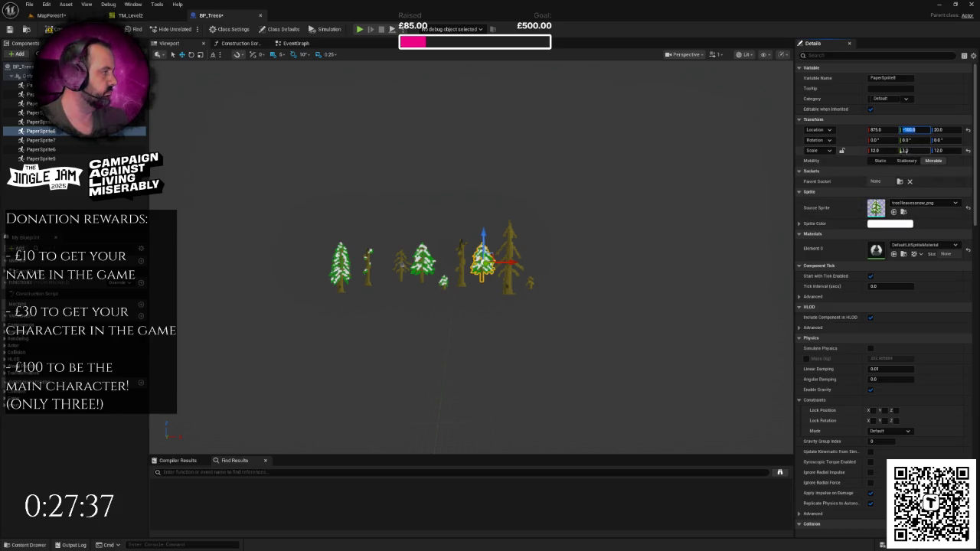
pyautogui.click(931, 151)
pyautogui.write('16')
pyautogui.press('Return')
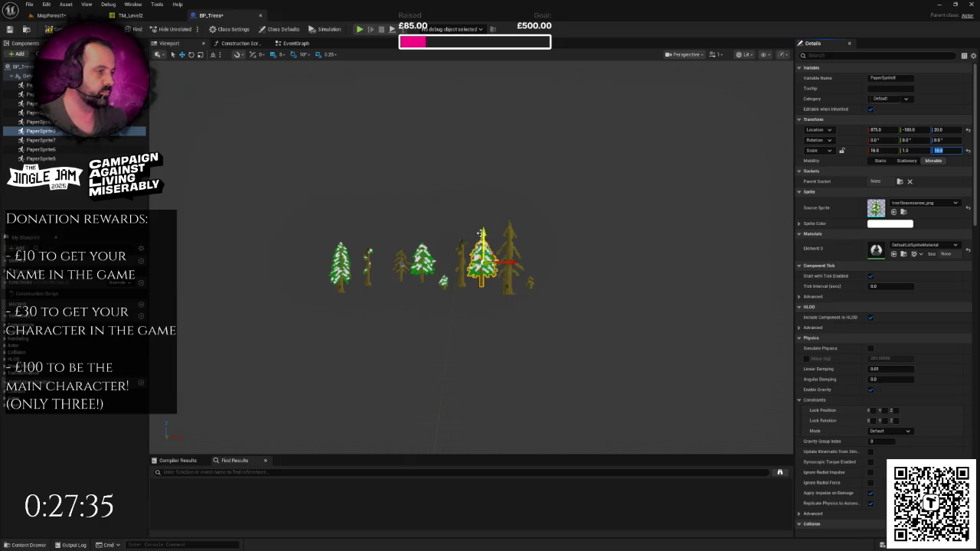
pyautogui.moveTo(484, 238)
pyautogui.mouseDown()
pyautogui.moveTo(487, 264)
pyautogui.moveTo(452, 280)
pyautogui.moveTo(458, 287)
pyautogui.mouseUp()
pyautogui.hotkey('ctrl', 's')
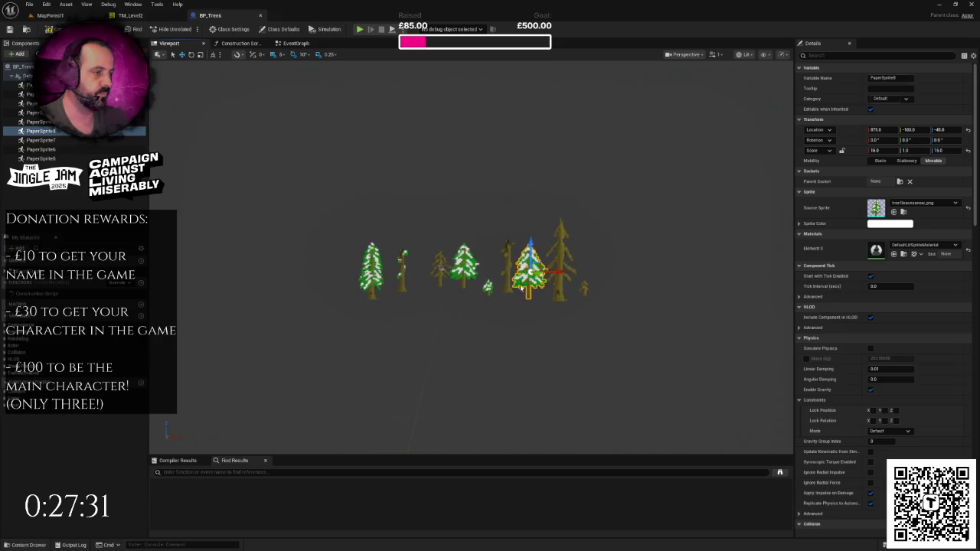
# Add another snowy tree copy far right at X 1675 with depth -20 and scale 12.
pyautogui.moveTo(521, 287); pyautogui.dragTo(596, 278)
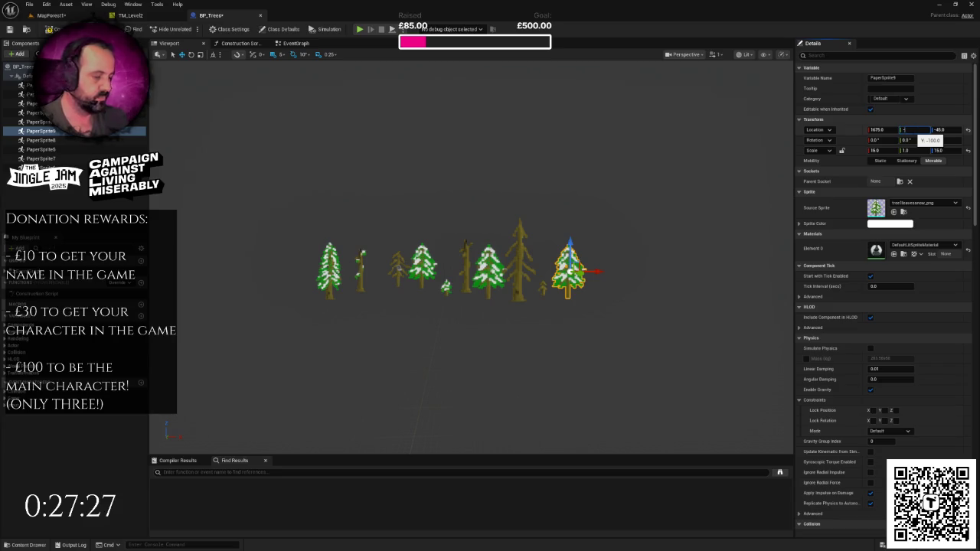
pyautogui.write('50')
pyautogui.press('Return')
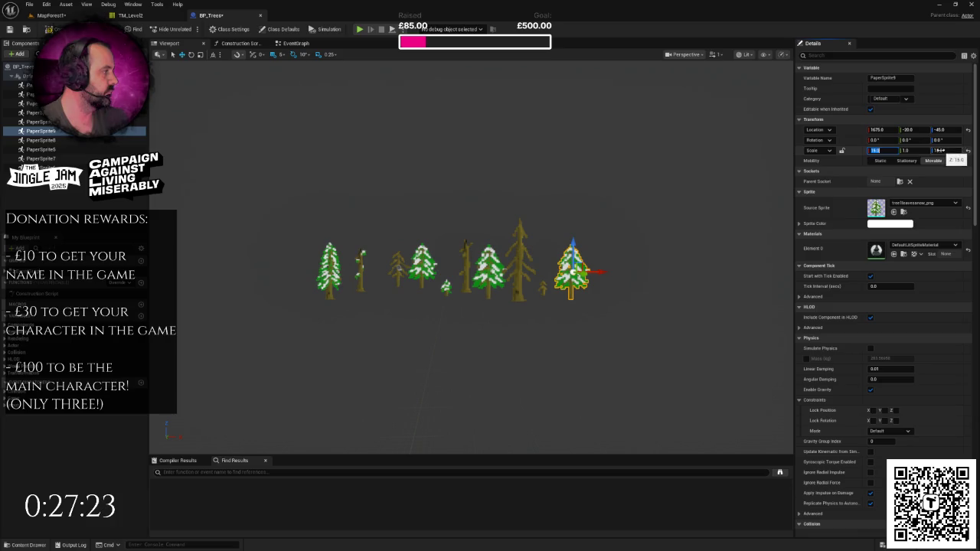
pyautogui.write('12')
pyautogui.press('Return')
pyautogui.press('Return')
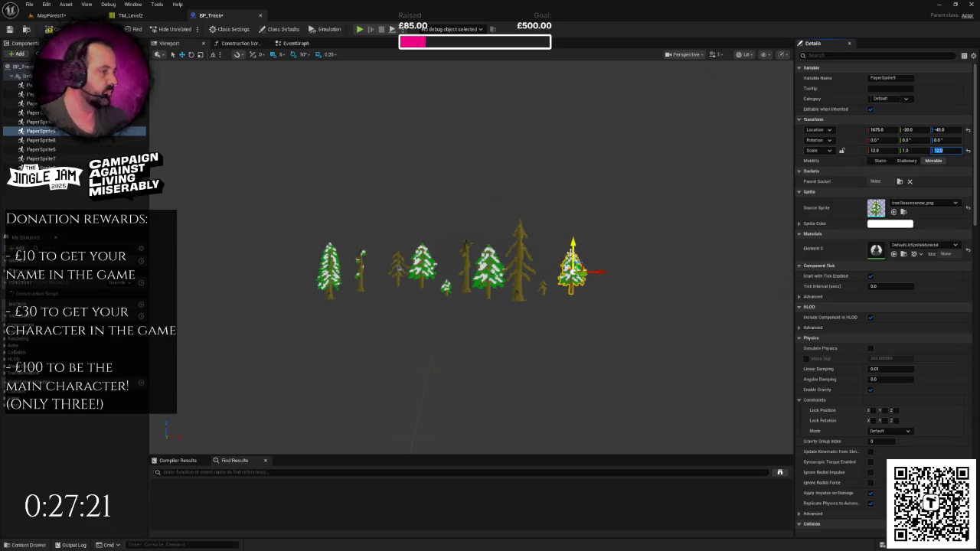
pyautogui.scroll(-1, 572, 248)
pyautogui.moveTo(570, 253); pyautogui.dragTo(570, 248)
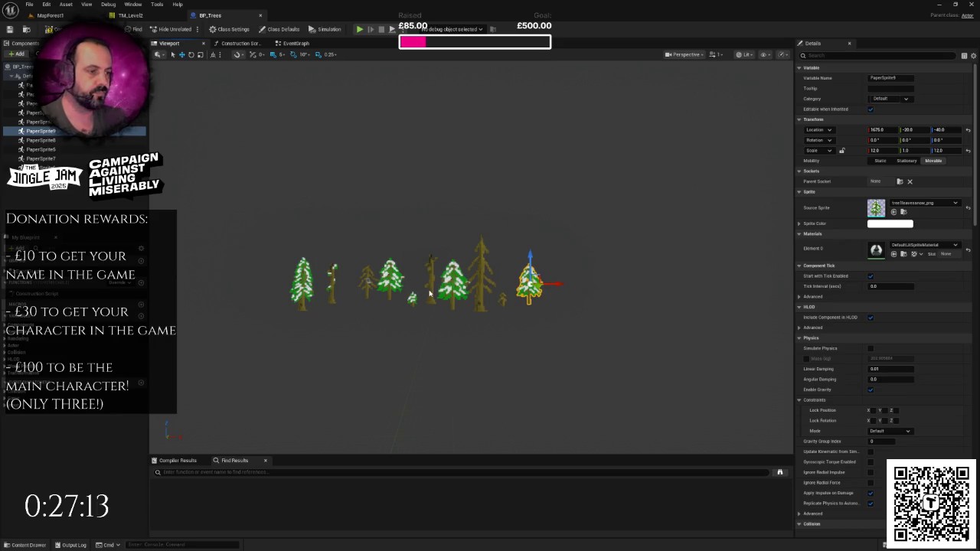
# Set the left snowy tree's Location Y to -50 and frame PaperSprite10 in view.
pyautogui.moveTo(430, 293)
pyautogui.mouseDown()
pyautogui.moveTo(370, 293)
pyautogui.moveTo(420, 295)
pyautogui.mouseUp()
pyautogui.click(330, 283)
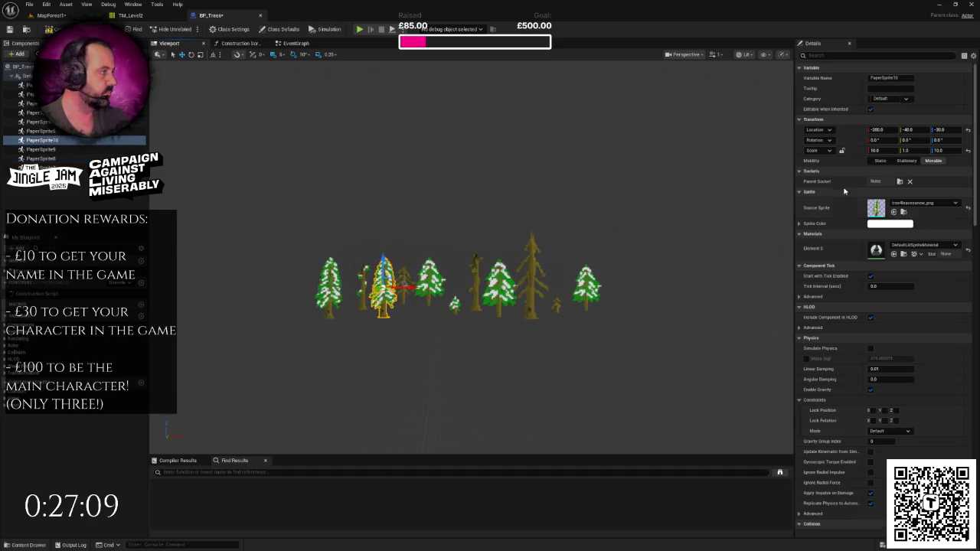
pyautogui.click(908, 130)
pyautogui.write('-60')
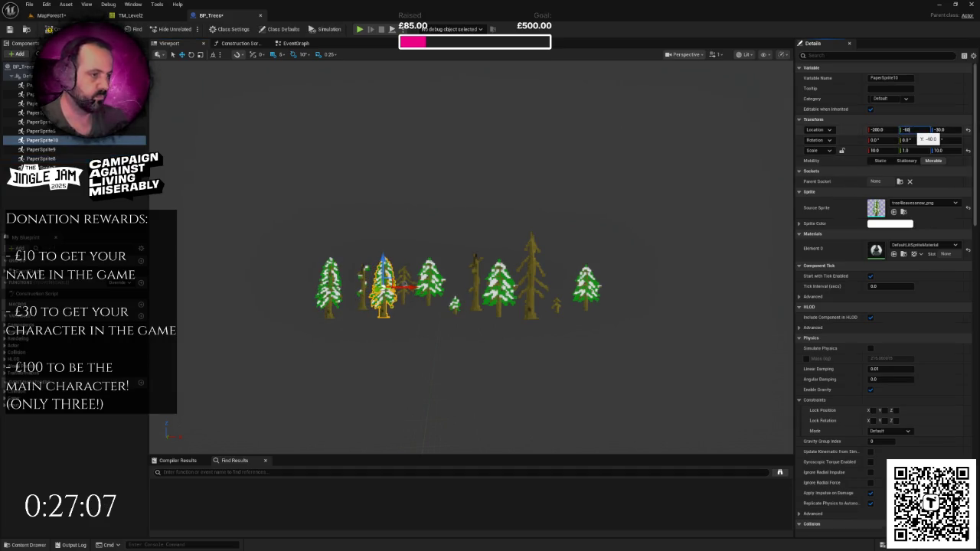
pyautogui.press('Return')
pyautogui.scroll(5, 472, 288)
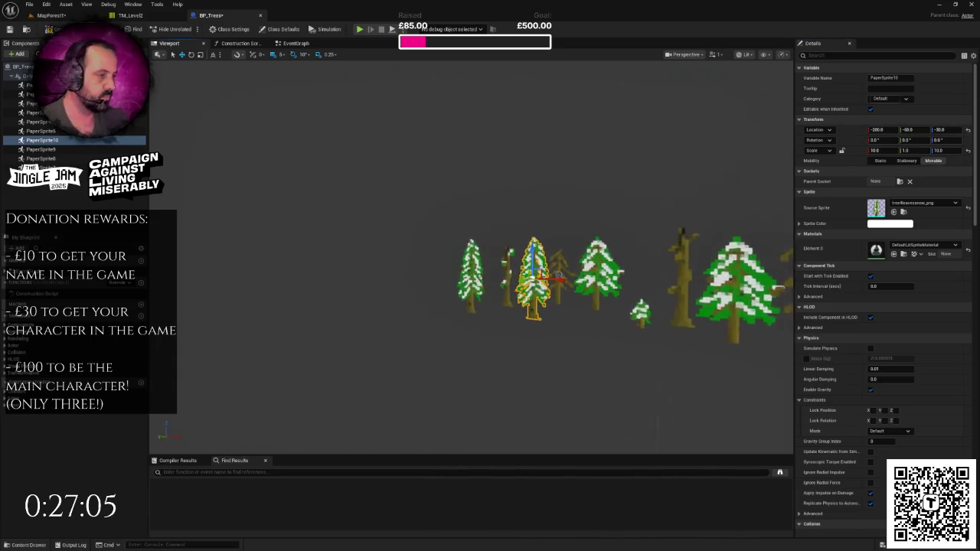
pyautogui.click(471, 262)
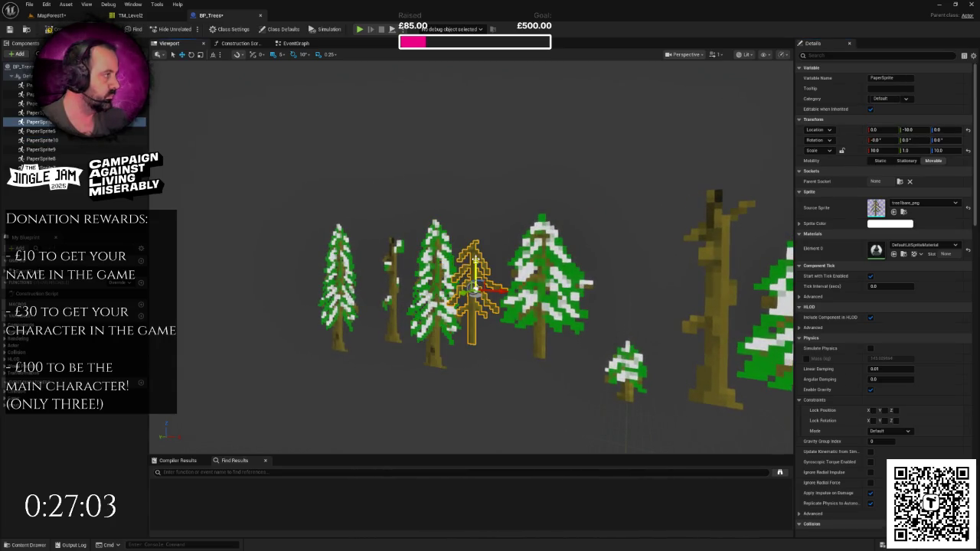
pyautogui.moveTo(471, 262)
pyautogui.mouseDown()
pyautogui.moveTo(490, 207)
pyautogui.moveTo(471, 276)
pyautogui.moveTo(463, 268)
pyautogui.mouseUp()
pyautogui.scroll(-3, 490, 245)
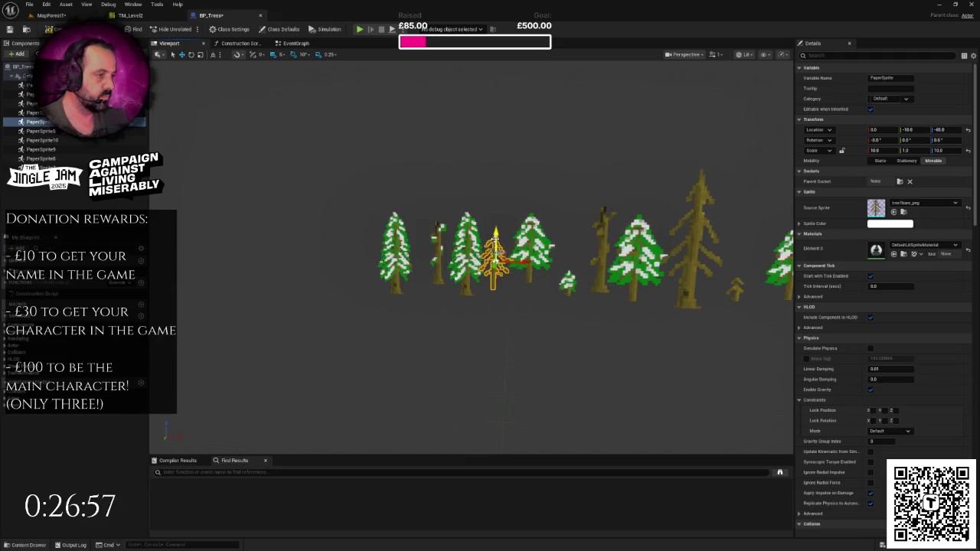
pyautogui.click(42, 140)
pyautogui.moveTo(459, 229)
pyautogui.mouseDown()
pyautogui.moveTo(458, 215)
pyautogui.moveTo(441, 216)
pyautogui.moveTo(436, 230)
pyautogui.mouseUp()
pyautogui.press('f')
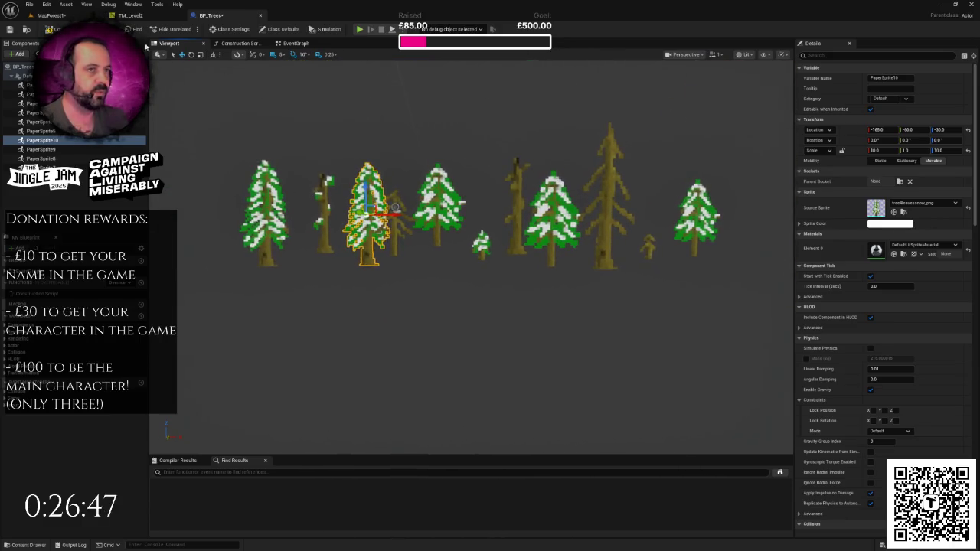
# In MapForest1, lift the tree actors slightly above the floor edge and check the row.
pyautogui.click(78, 17)
pyautogui.moveTo(490, 345); pyautogui.dragTo(490, 284)
pyautogui.scroll(-8, 445, 193)
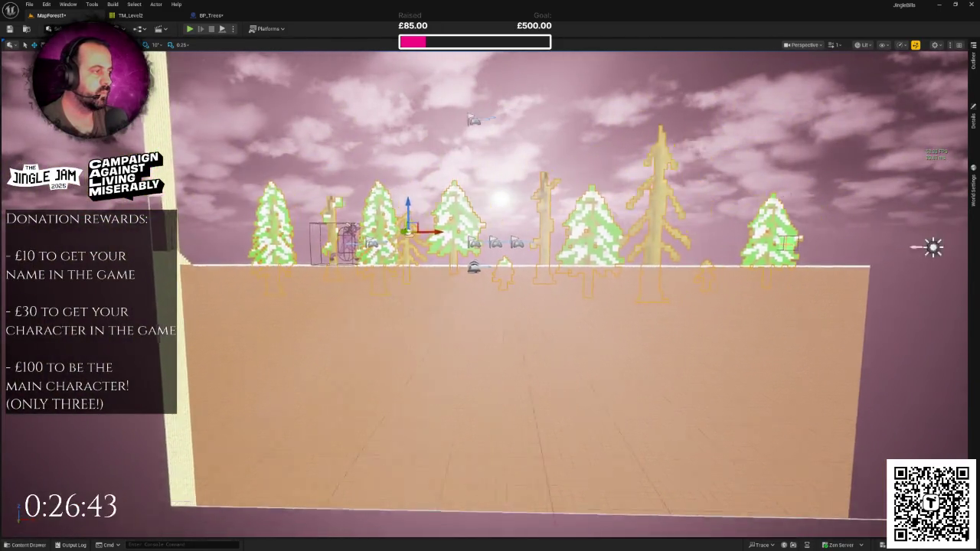
pyautogui.moveTo(375, 219); pyautogui.dragTo(377, 207)
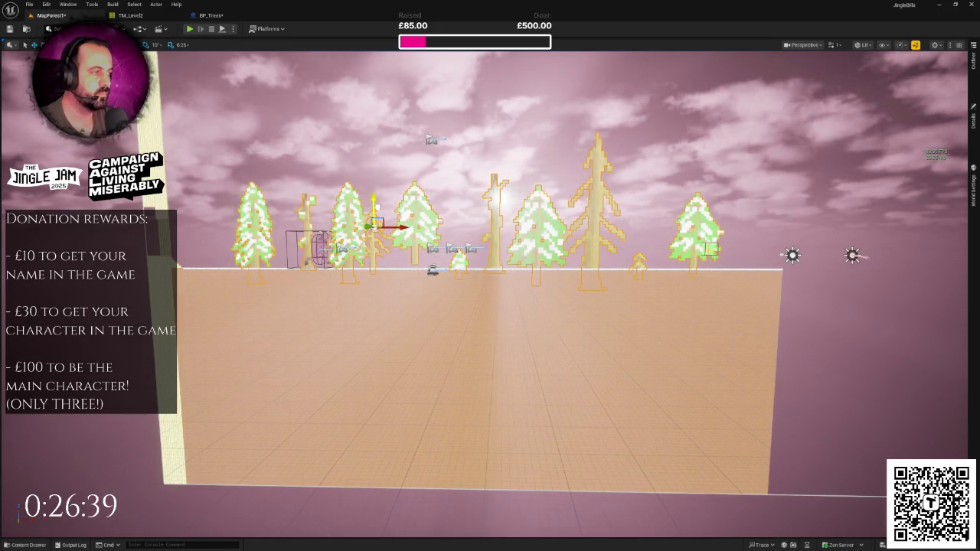
pyautogui.press('a')
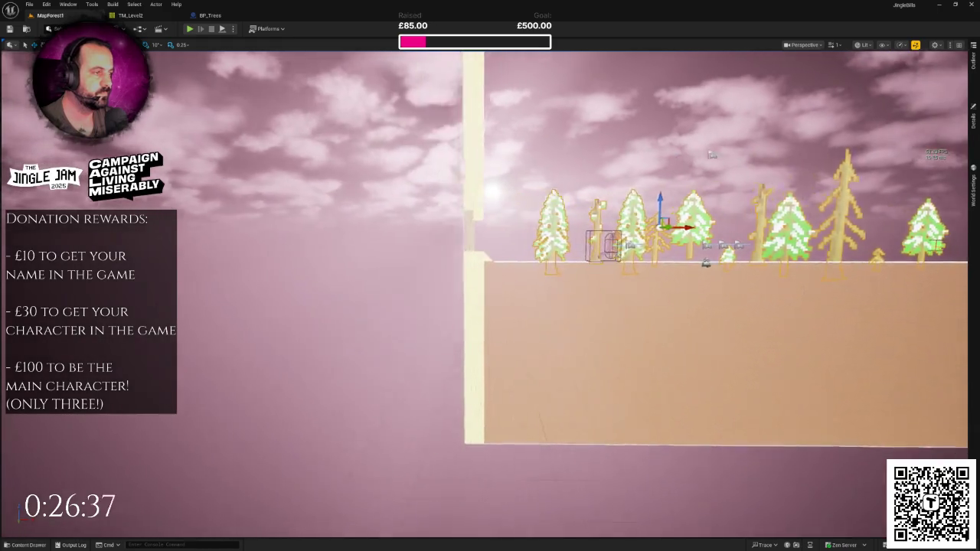
pyautogui.press('d')
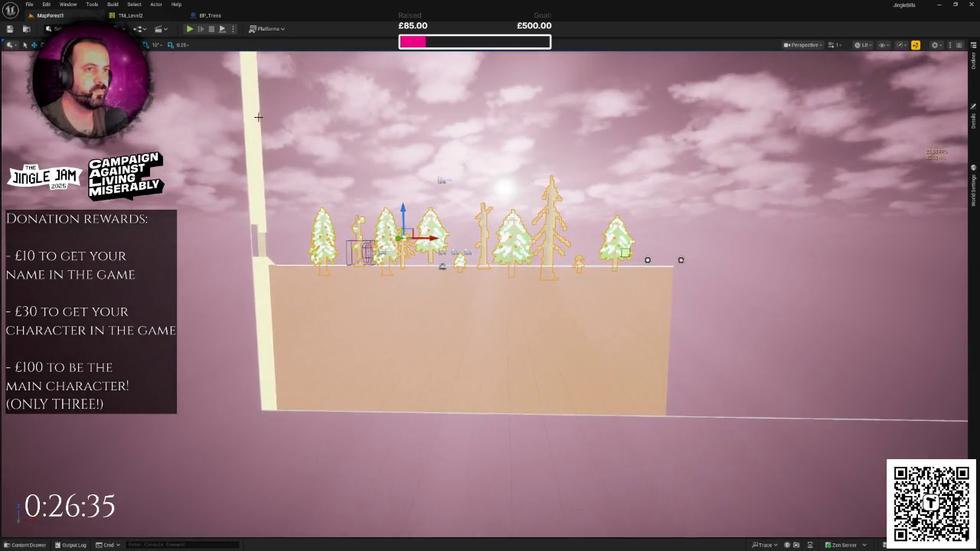
pyautogui.click(212, 15)
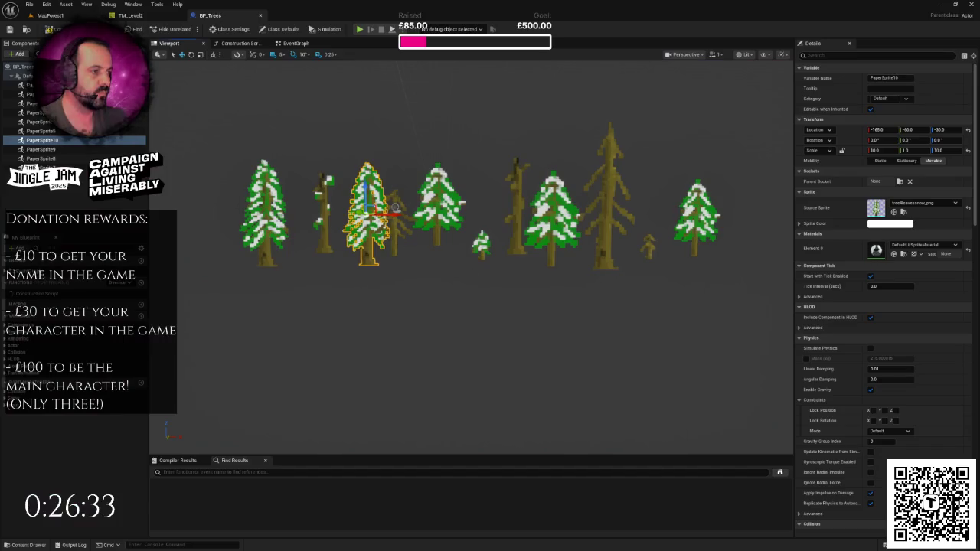
# Move the bare tree PaperSprite11 farther right along the row and lower it to the ground.
pyautogui.scroll(-8, 395, 207)
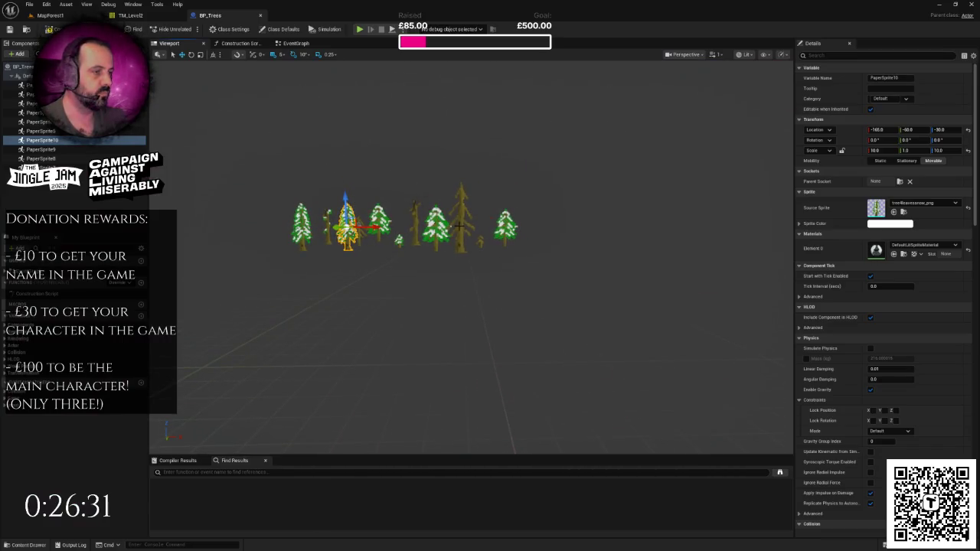
pyautogui.click(460, 223)
pyautogui.moveTo(490, 224); pyautogui.dragTo(634, 235)
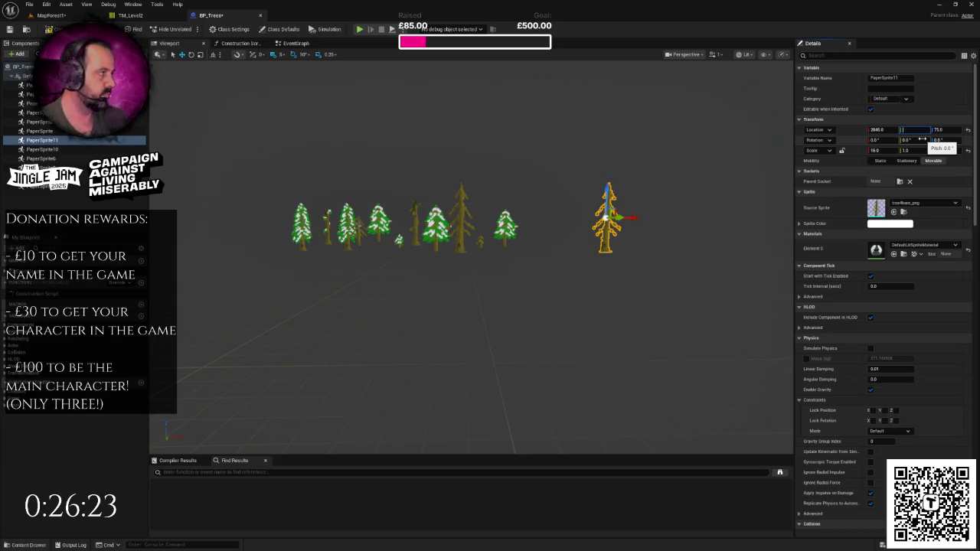
pyautogui.write('-120')
pyautogui.press('Return')
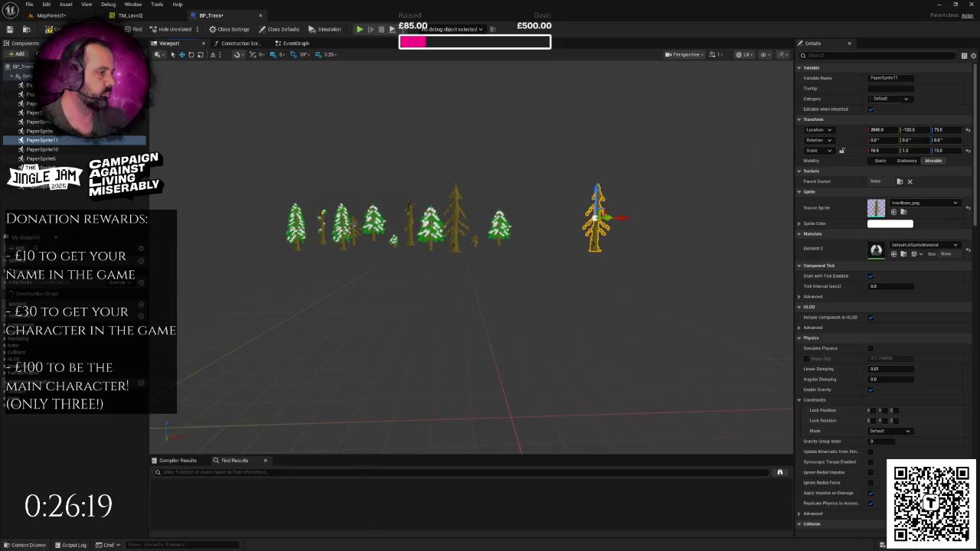
pyautogui.moveTo(605, 196); pyautogui.dragTo(599, 201)
pyautogui.moveTo(525, 251); pyautogui.dragTo(508, 250)
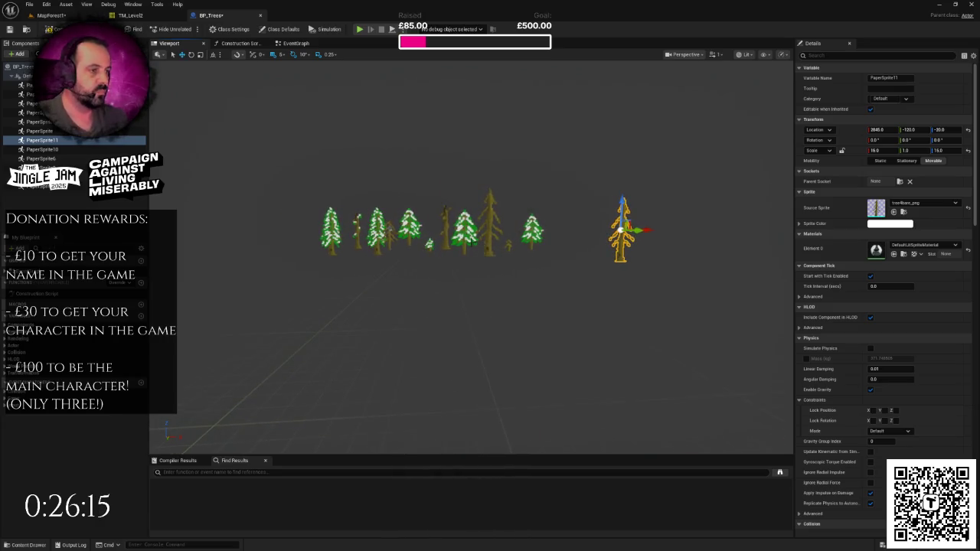
# Duplicate the central snowy pine to the right, save BP_Trees, and inspect other sprites.
pyautogui.click(330, 230)
pyautogui.click(482, 247)
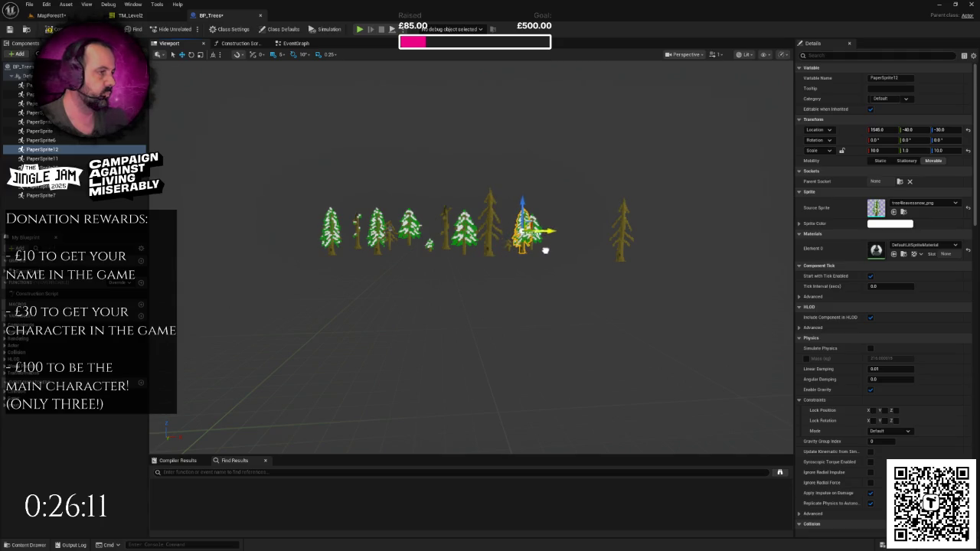
pyautogui.keyDown('alt'); pyautogui.moveTo(546, 230); pyautogui.dragTo(595, 231); pyautogui.keyUp('alt')
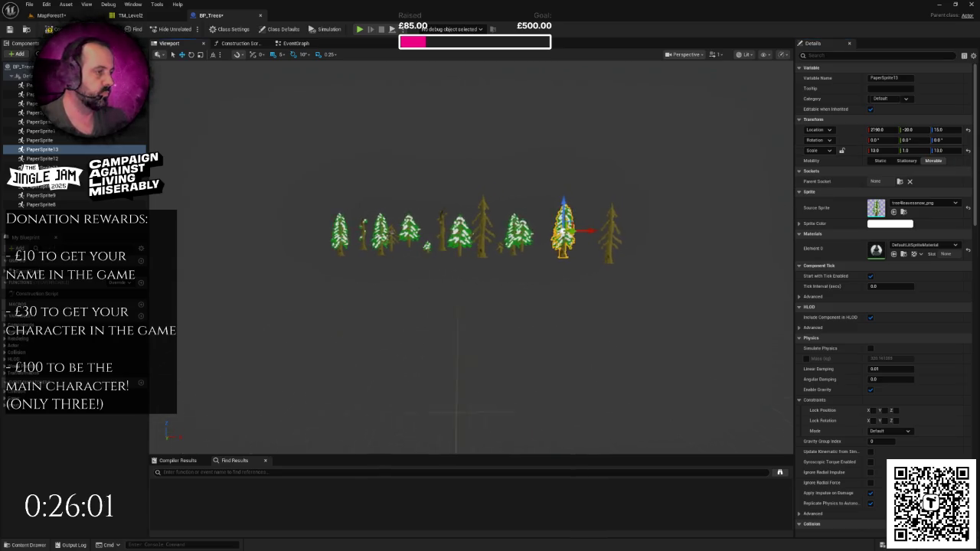
pyautogui.hotkey('ctrl', 's')
pyautogui.click(408, 247)
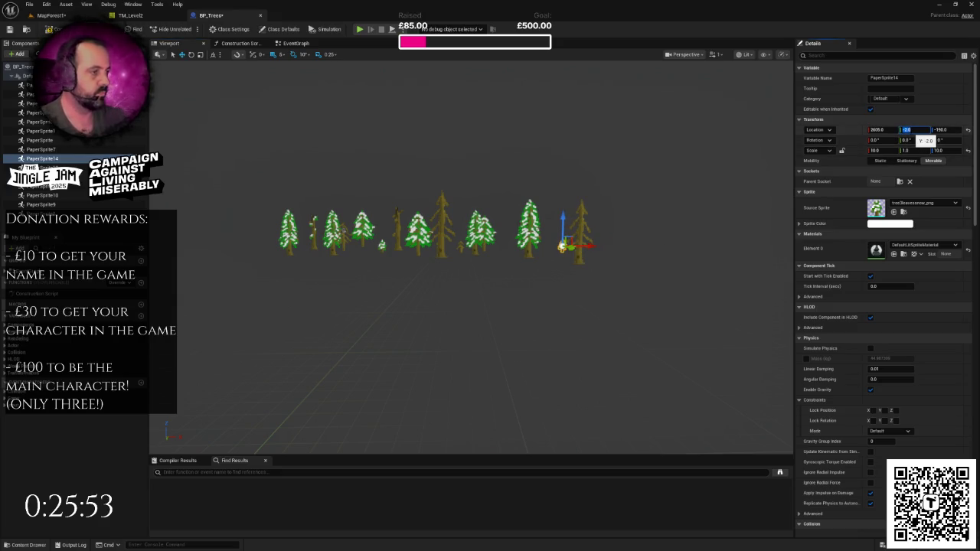
pyautogui.scroll(5, 663, 213)
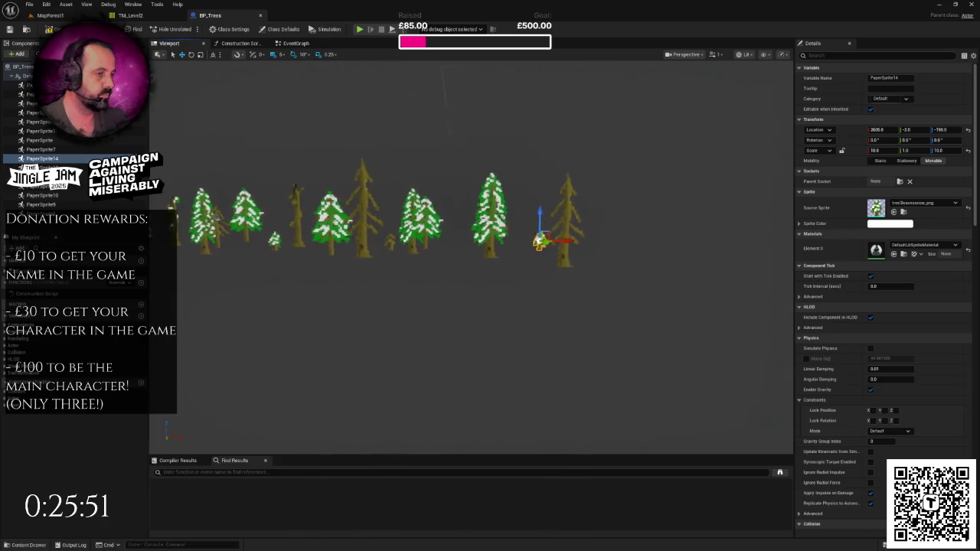
pyautogui.scroll(5, 475, 222)
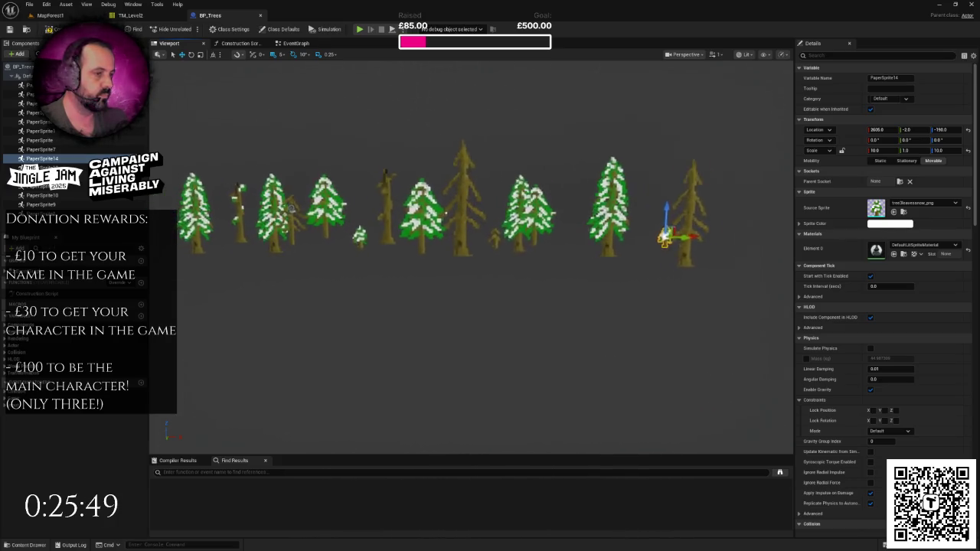
pyautogui.scroll(-5, 567, 243)
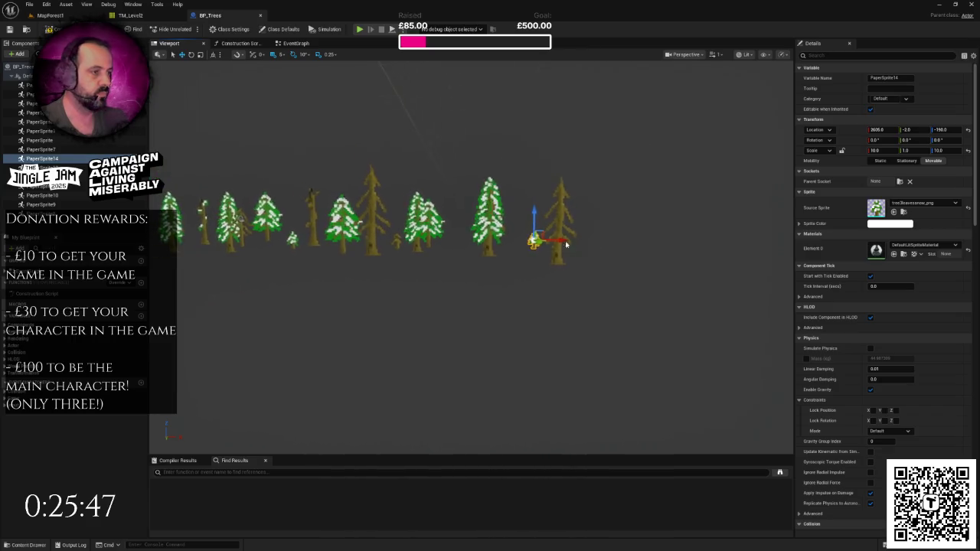
pyautogui.scroll(-2, 567, 244)
pyautogui.click(352, 219)
# Duplicate snowy pine PaperSprite9 as PaperSprite16 near the right end of the row.
pyautogui.scroll(2, 381, 217)
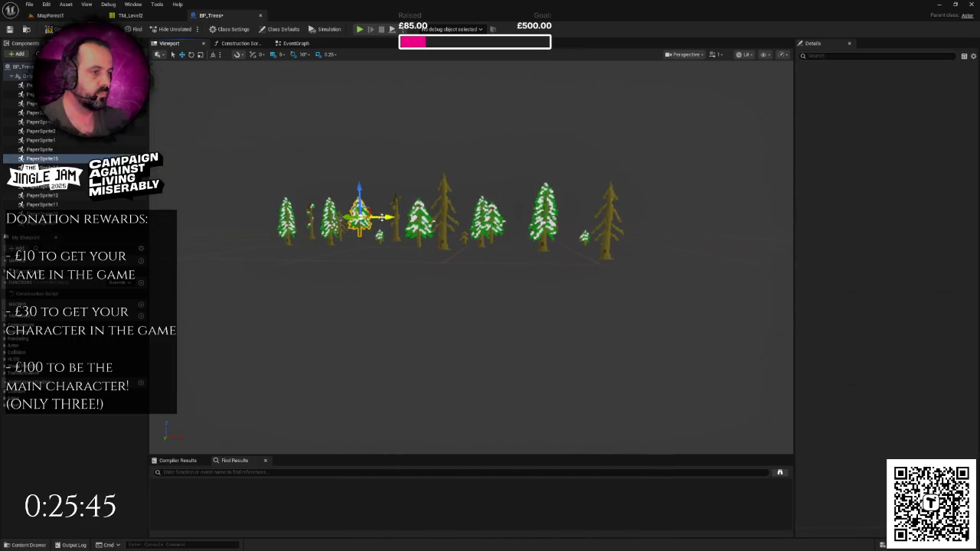
pyautogui.click(547, 223)
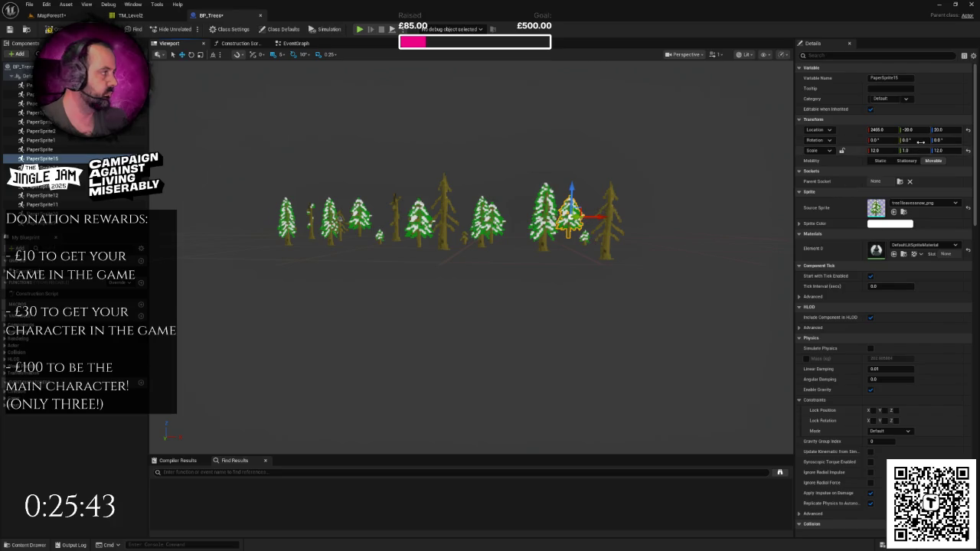
pyautogui.click(494, 221)
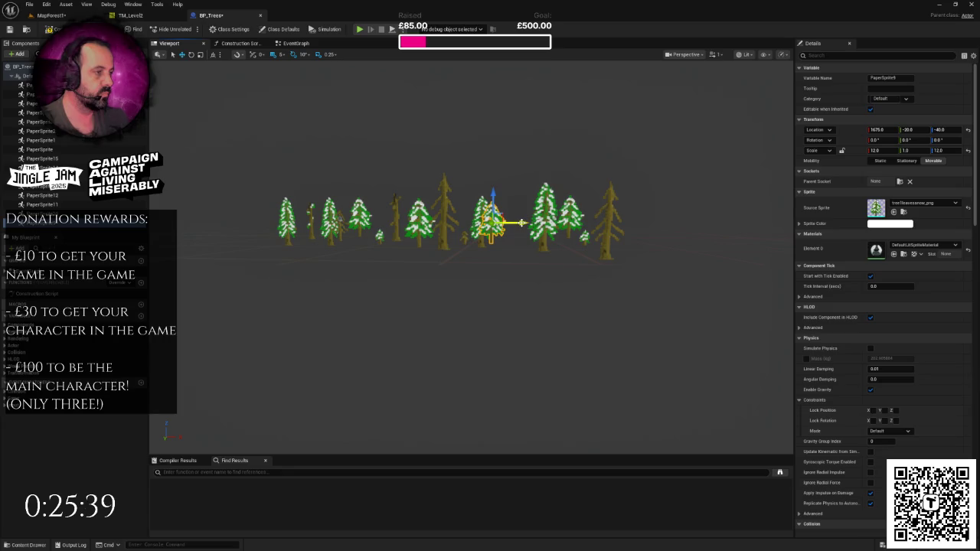
pyautogui.keyDown('alt'); pyautogui.moveTo(521, 223); pyautogui.dragTo(629, 237); pyautogui.keyUp('alt')
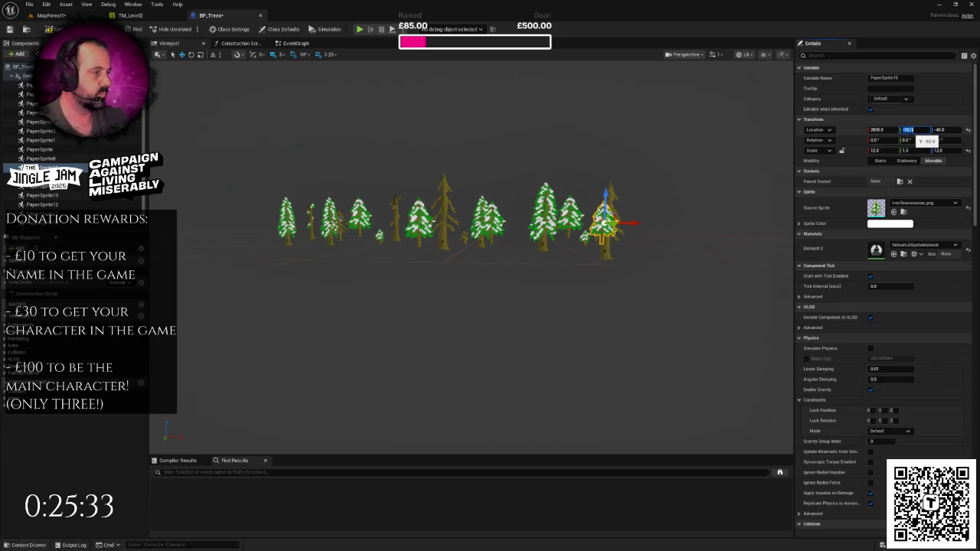
pyautogui.press('Return')
pyautogui.press('f')
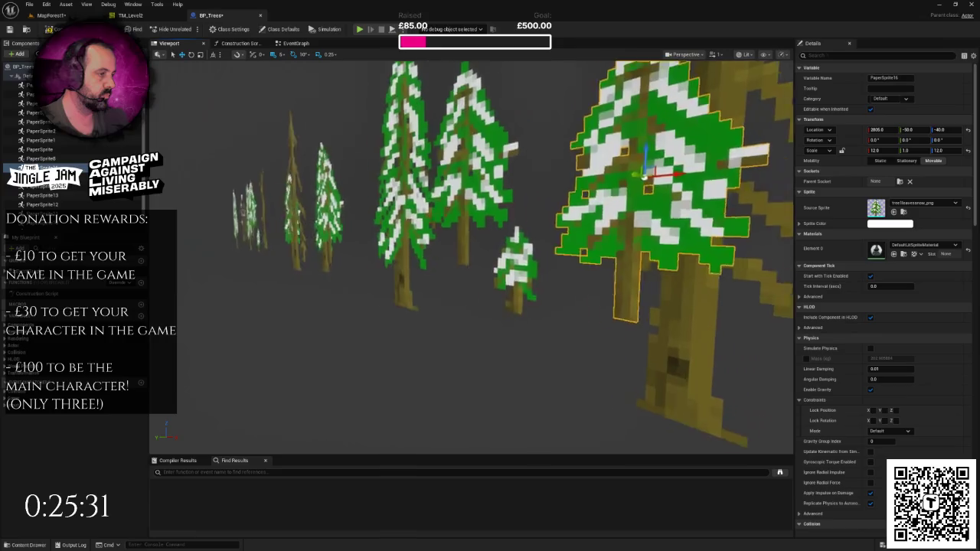
# Set PaperSprite16's depth to Y -50, orbiting to check it and undoing a stray move.
pyautogui.moveTo(582, 184)
pyautogui.keyDown('alt'); pyautogui.mouseDown()
pyautogui.moveTo(418, 176)
pyautogui.moveTo(461, 164)
pyautogui.moveTo(717, 204)
pyautogui.mouseUp(); pyautogui.keyUp('alt')
pyautogui.write('0')
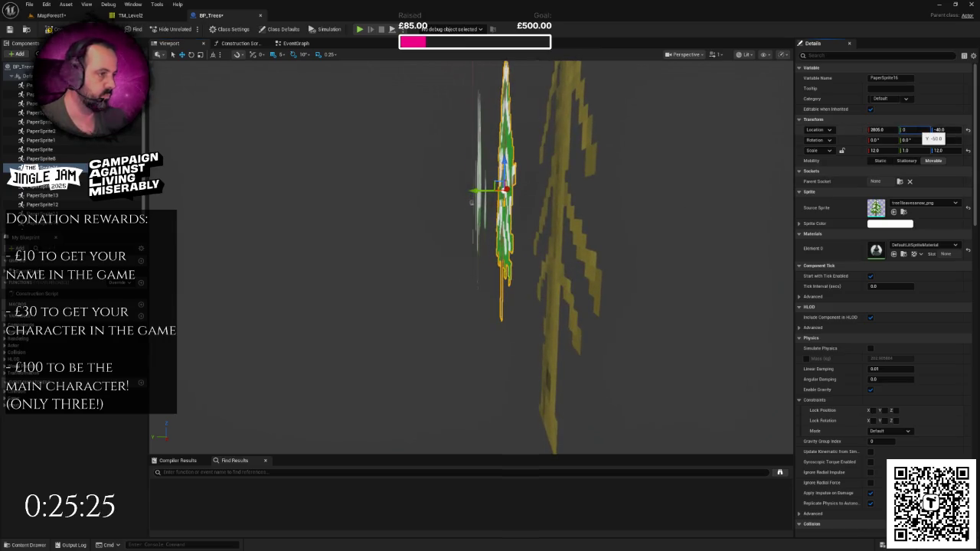
pyautogui.press('Return')
pyautogui.keyDown('alt'); pyautogui.moveTo(459, 230); pyautogui.dragTo(693, 235); pyautogui.keyUp('alt')
pyautogui.write('-50')
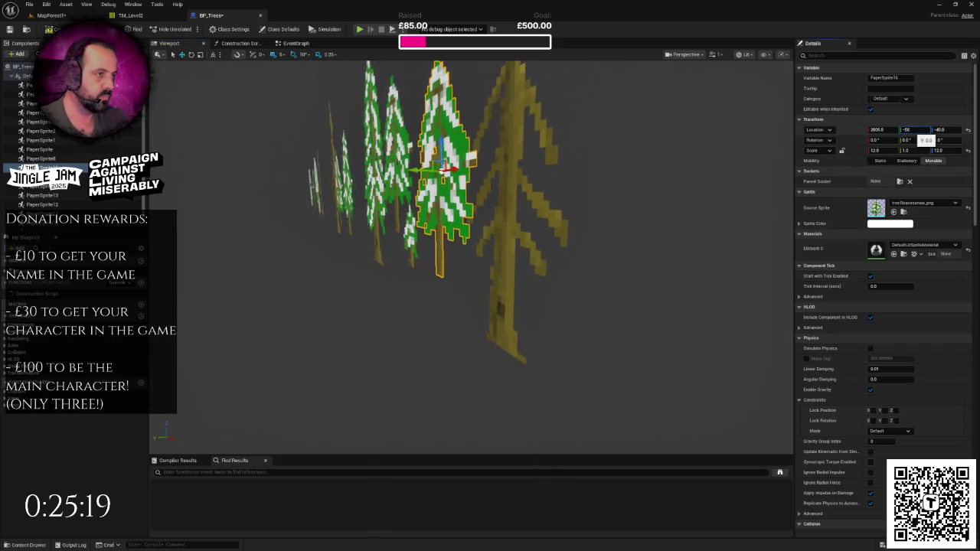
pyautogui.press('Return')
pyautogui.moveTo(490, 230)
pyautogui.keyDown('alt'); pyautogui.mouseDown()
pyautogui.moveTo(582, 230)
pyautogui.moveTo(520, 230)
pyautogui.moveTo(630, 179)
pyautogui.moveTo(429, 172)
pyautogui.mouseUp(); pyautogui.keyUp('alt')
pyautogui.hotkey('ctrl', 'z')
pyautogui.moveTo(510, 194)
pyautogui.keyDown('alt'); pyautogui.mouseDown()
pyautogui.moveTo(543, 199)
pyautogui.moveTo(352, 159)
pyautogui.moveTo(245, 289)
pyautogui.moveTo(459, 199)
pyautogui.moveTo(490, 229)
pyautogui.mouseUp(); pyautogui.keyUp('alt')
pyautogui.press('Escape')
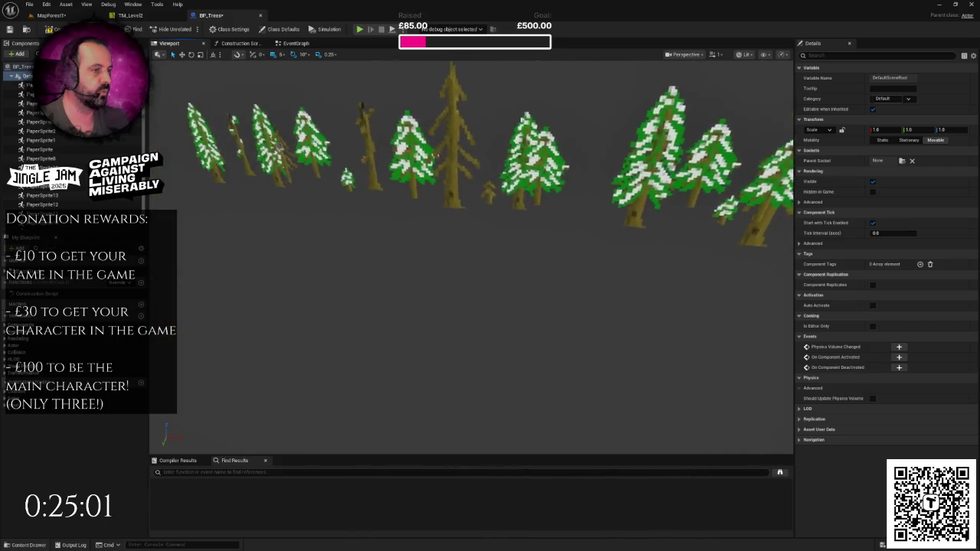
# Zoom out and select the rightmost and leftmost trees to review the row.
pyautogui.scroll(-3, 420, 214)
pyautogui.scroll(-5, 381, 212)
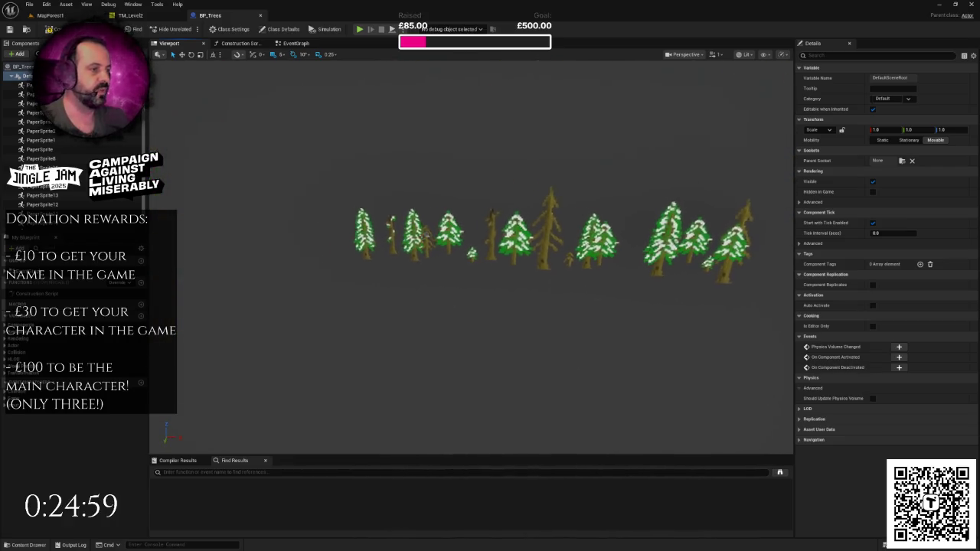
pyautogui.scroll(-2, 625, 245)
pyautogui.scroll(-2, 625, 245)
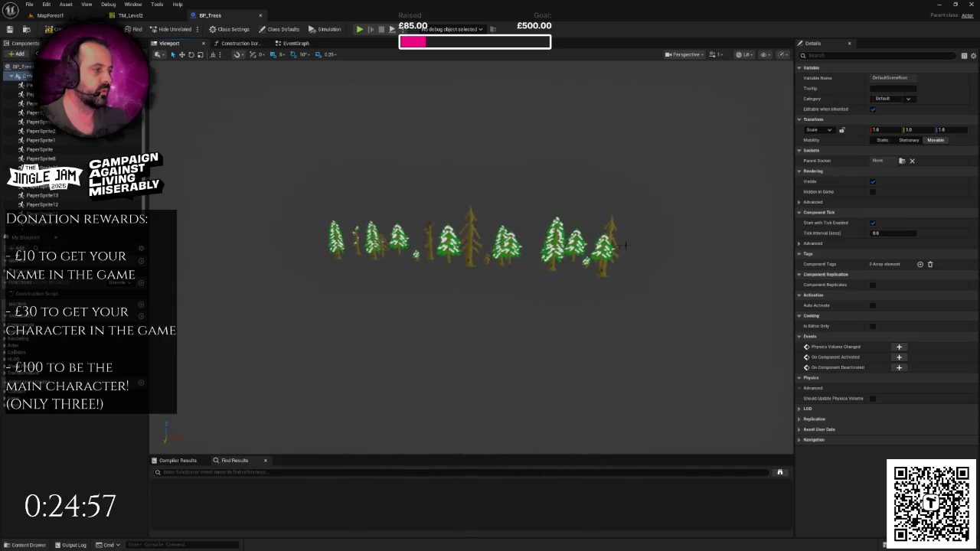
pyautogui.click(613, 227)
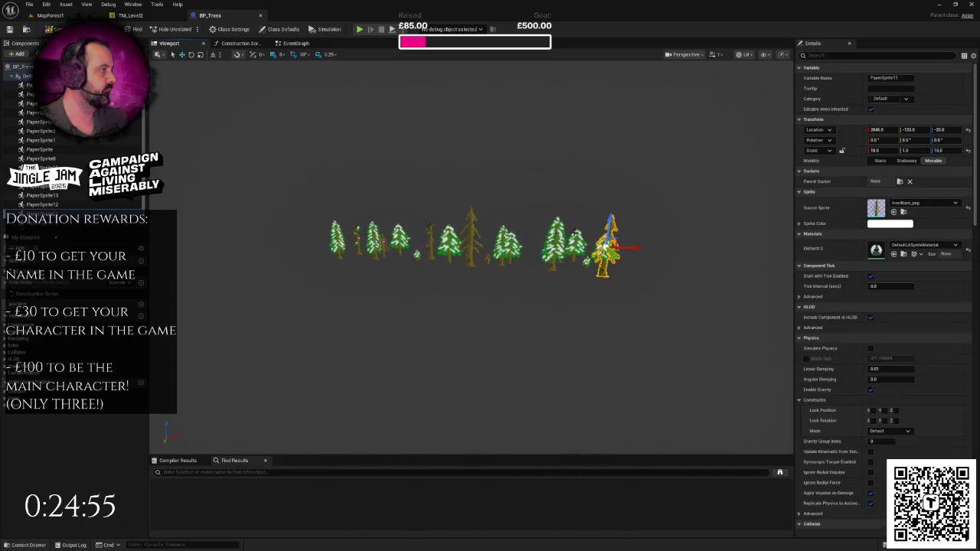
pyautogui.click(337, 239)
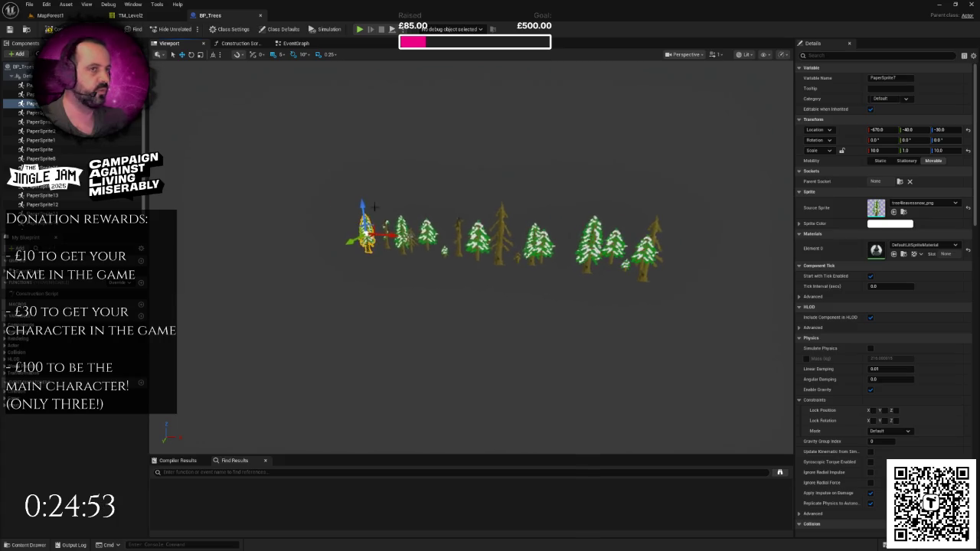
# Fly along the lengthened tree row in MapForest1 to inspect it.
pyautogui.click(51, 15)
pyautogui.scroll(5, 660, 113)
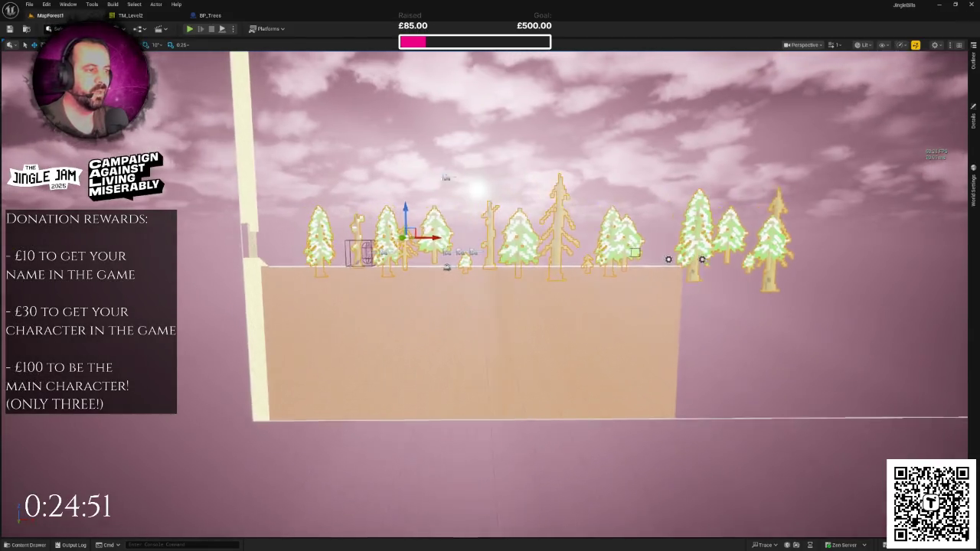
pyautogui.press('d')
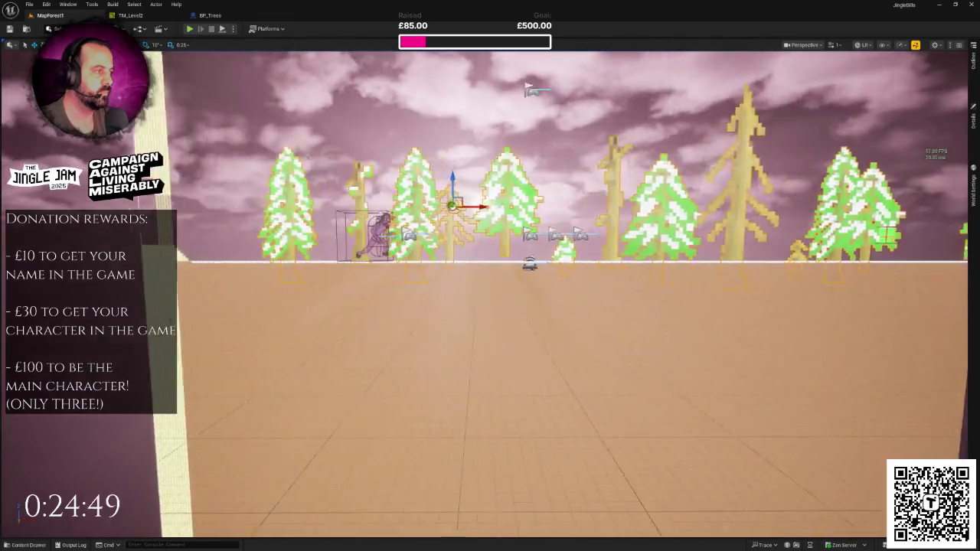
pyautogui.press('w')
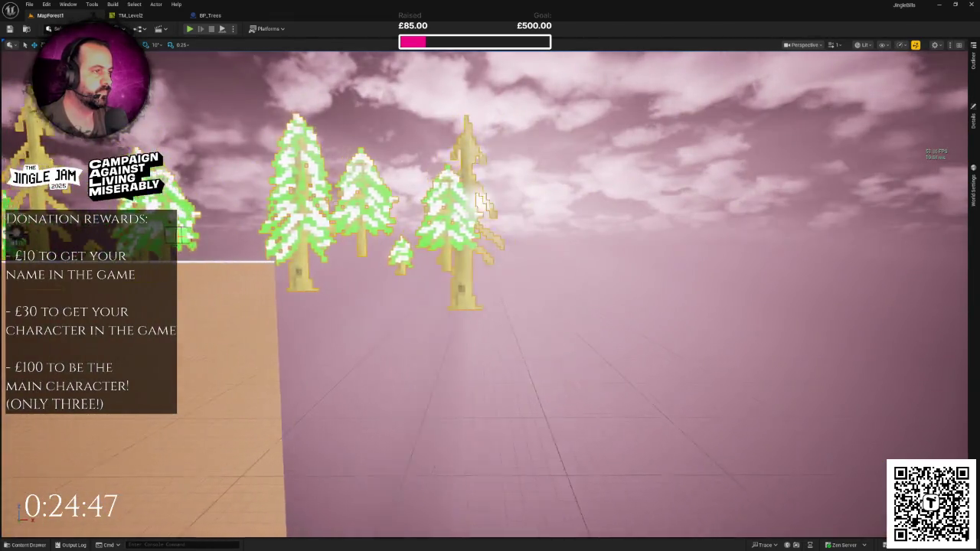
pyautogui.press('w')
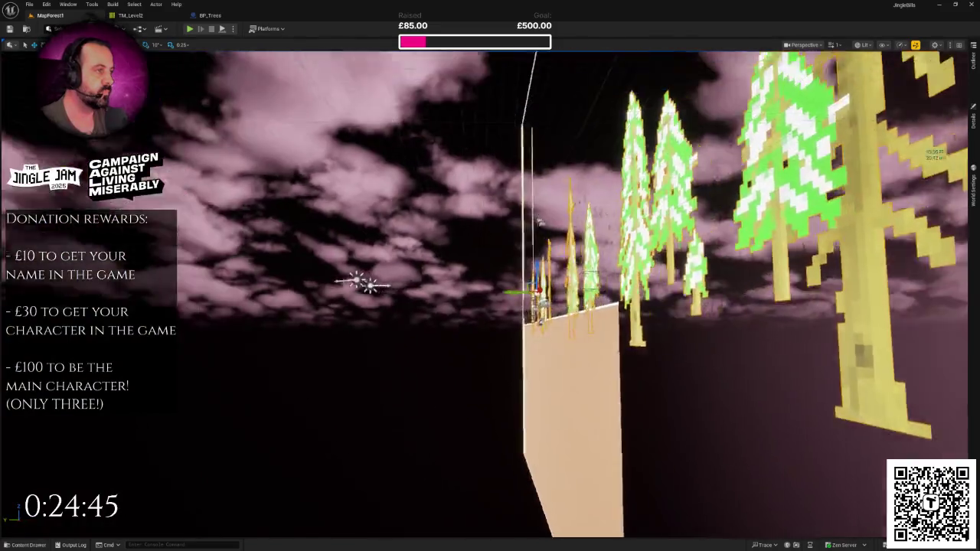
pyautogui.press('s')
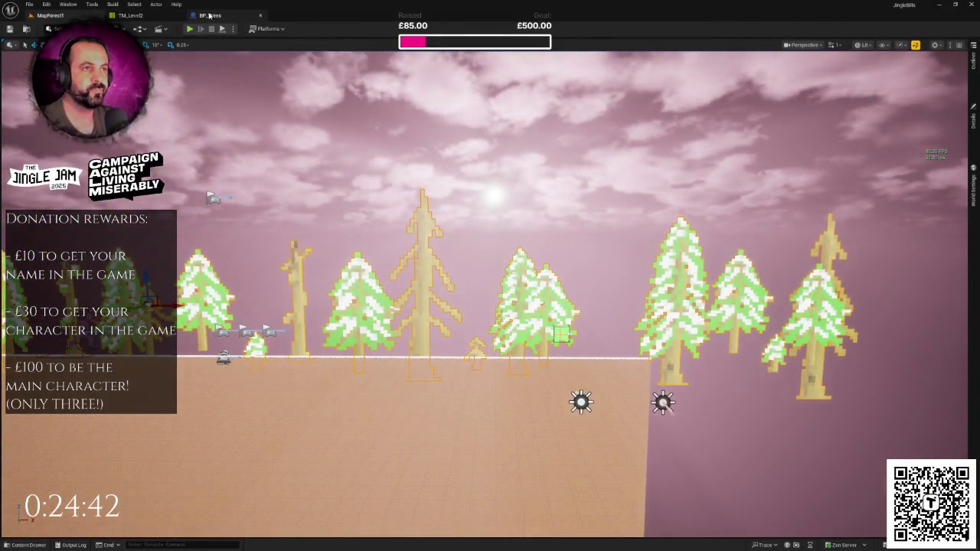
# Push bare tree PaperSprite6 farther right and shift snowy tree PaperSprite18 slightly right.
pyautogui.click(209, 15)
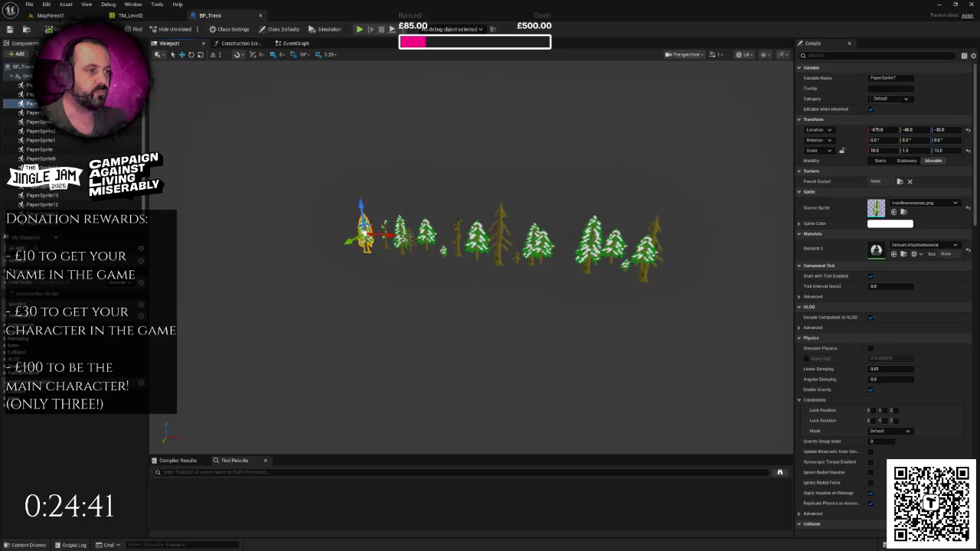
pyautogui.scroll(5, 503, 270)
pyautogui.click(502, 269)
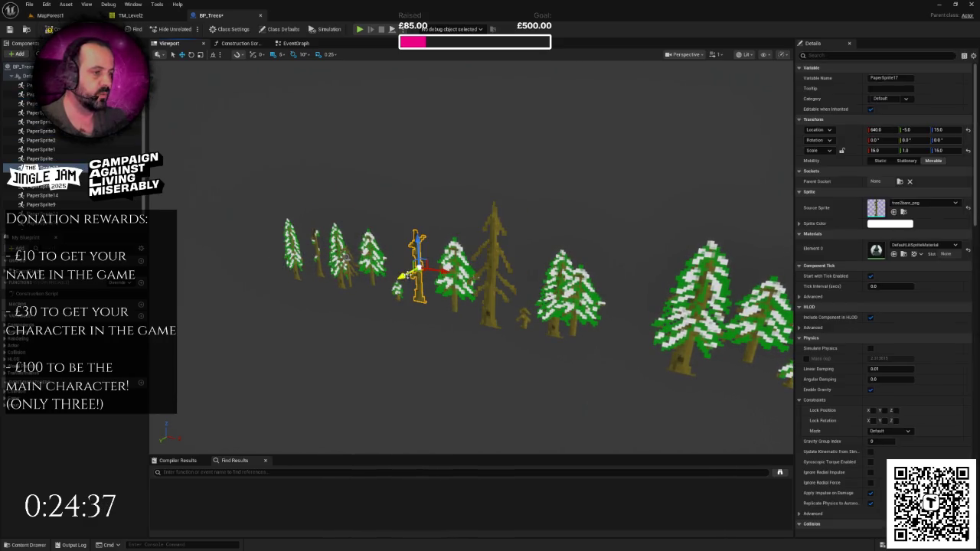
pyautogui.moveTo(458, 251)
pyautogui.mouseDown()
pyautogui.moveTo(635, 268)
pyautogui.moveTo(655, 259)
pyautogui.mouseUp()
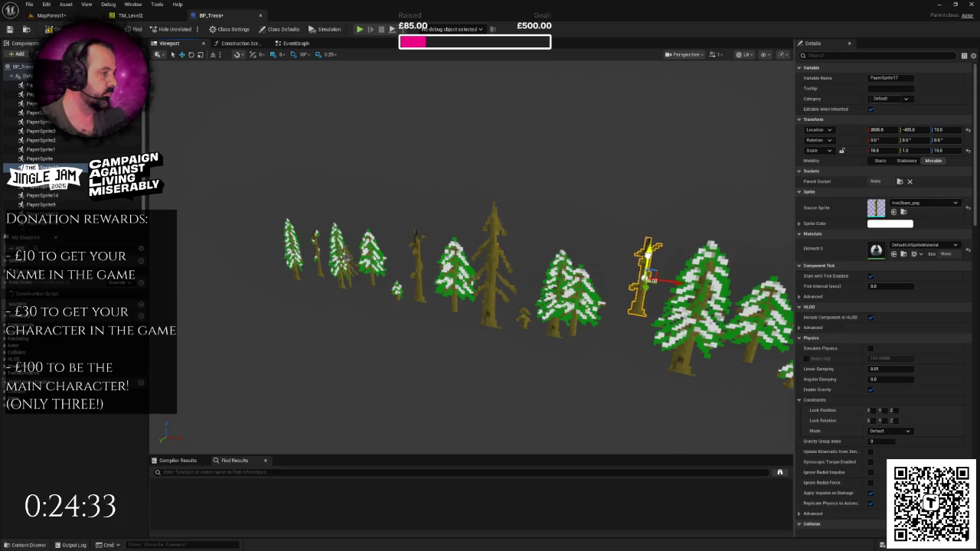
pyautogui.press('a')
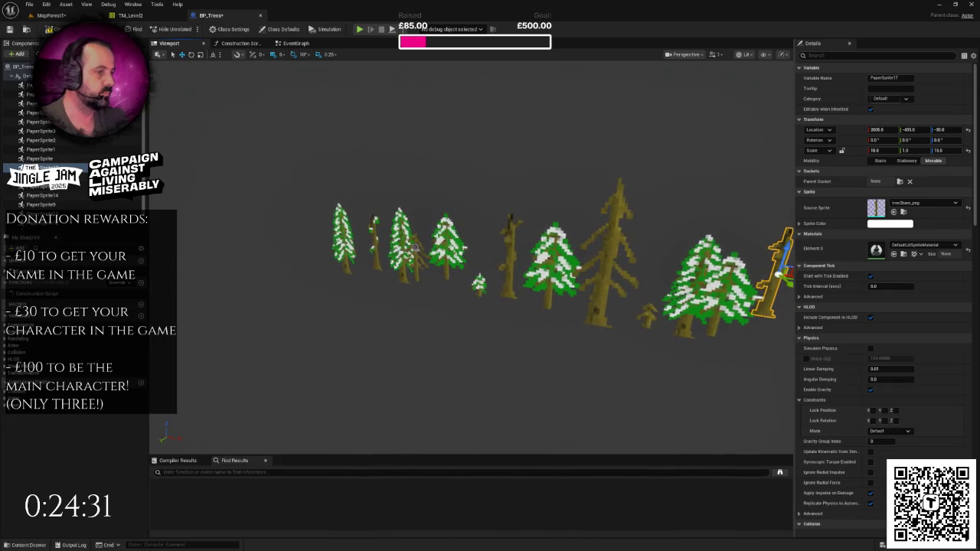
pyautogui.click(412, 247)
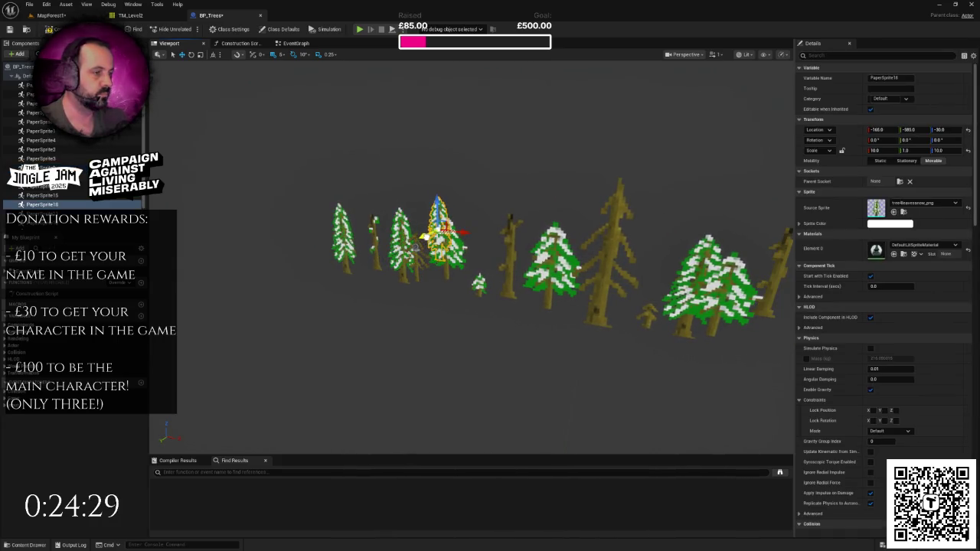
pyautogui.moveTo(457, 232); pyautogui.dragTo(489, 240)
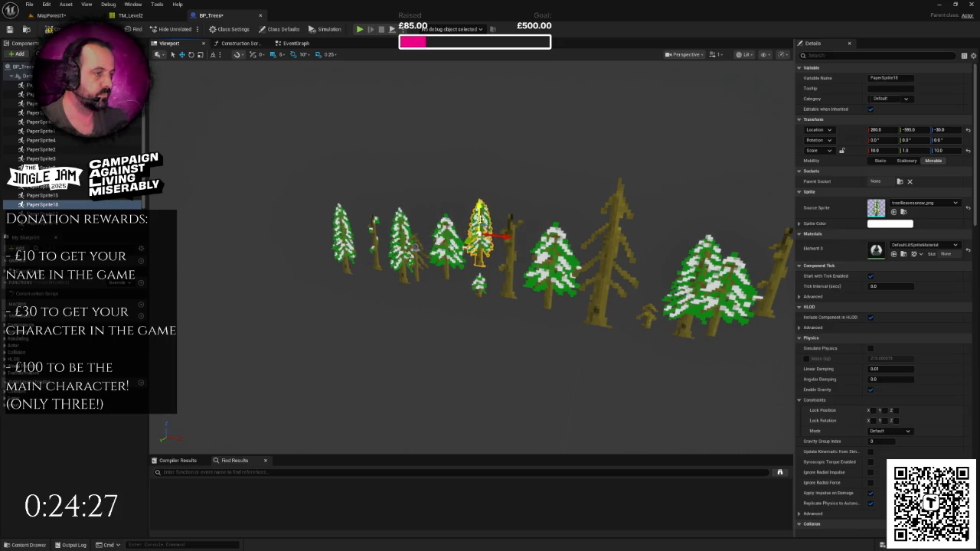
# Duplicate snowy tree PaperSprite8 further right along the row and select small tree PaperSprite20.
pyautogui.press('d')
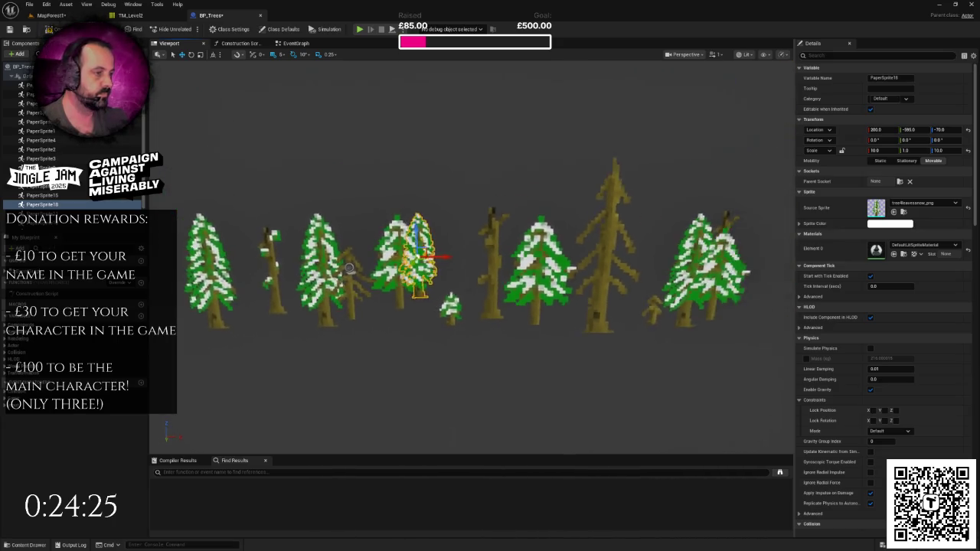
pyautogui.press('s')
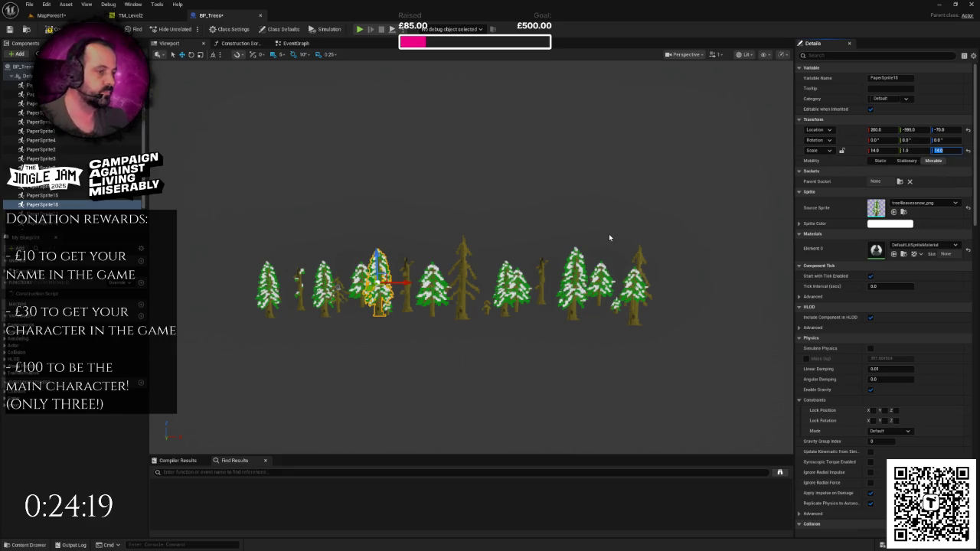
pyautogui.moveTo(601, 241); pyautogui.dragTo(571, 196)
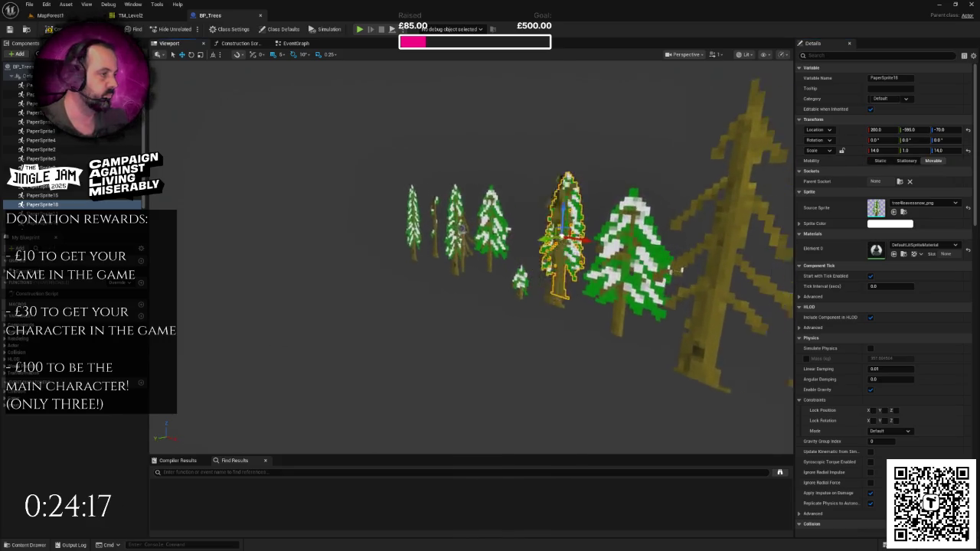
pyautogui.press('s')
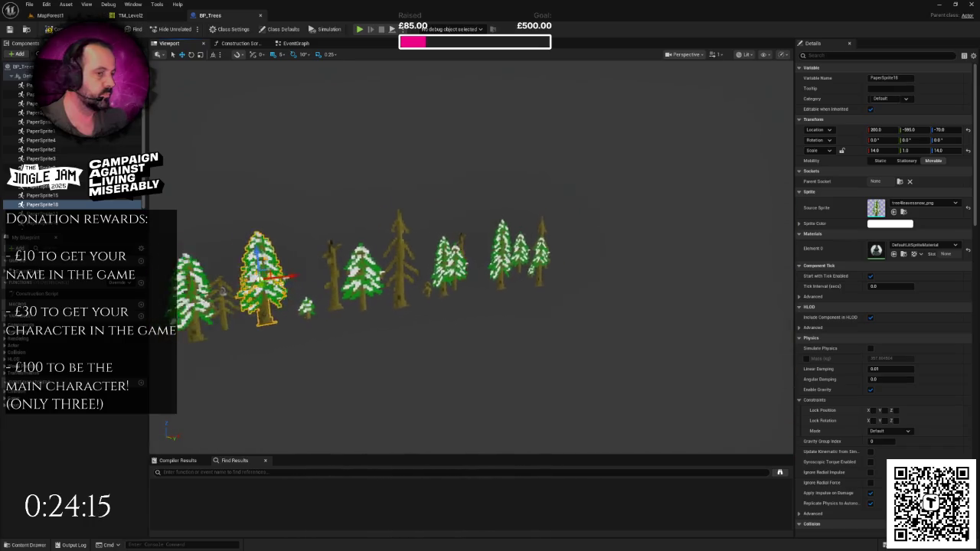
pyautogui.press('a')
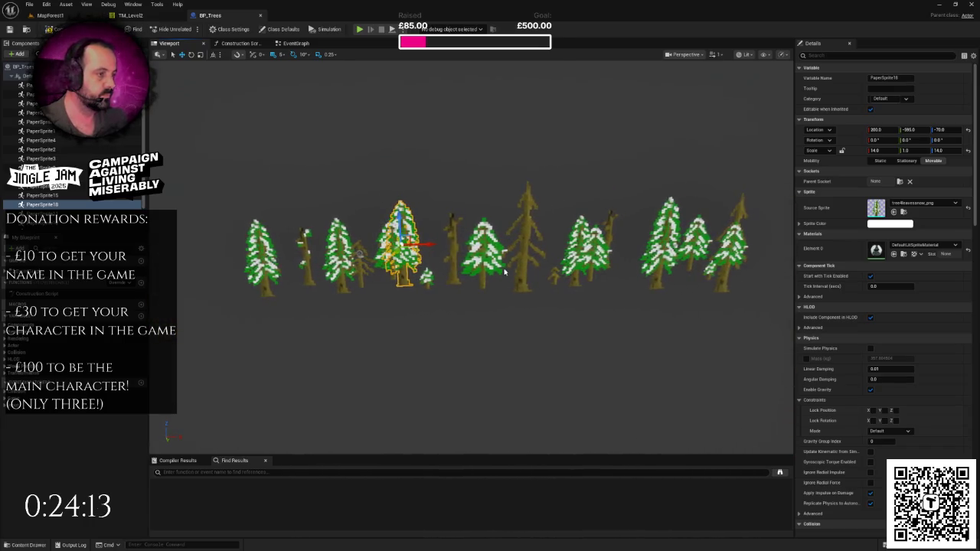
pyautogui.click(501, 268)
pyautogui.press('f')
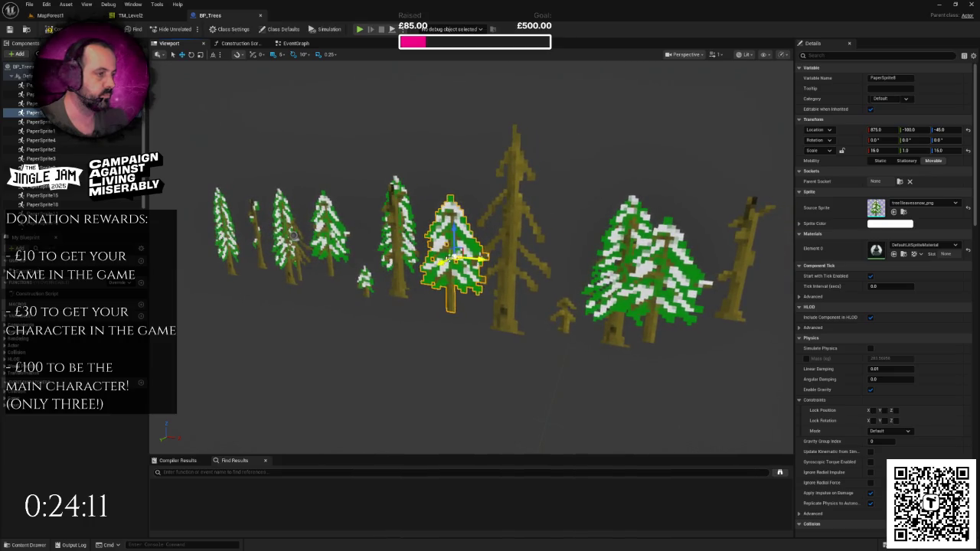
pyautogui.moveTo(459, 258)
pyautogui.mouseDown()
pyautogui.moveTo(742, 291)
pyautogui.moveTo(582, 238)
pyautogui.moveTo(559, 265)
pyautogui.moveTo(540, 264)
pyautogui.mouseUp()
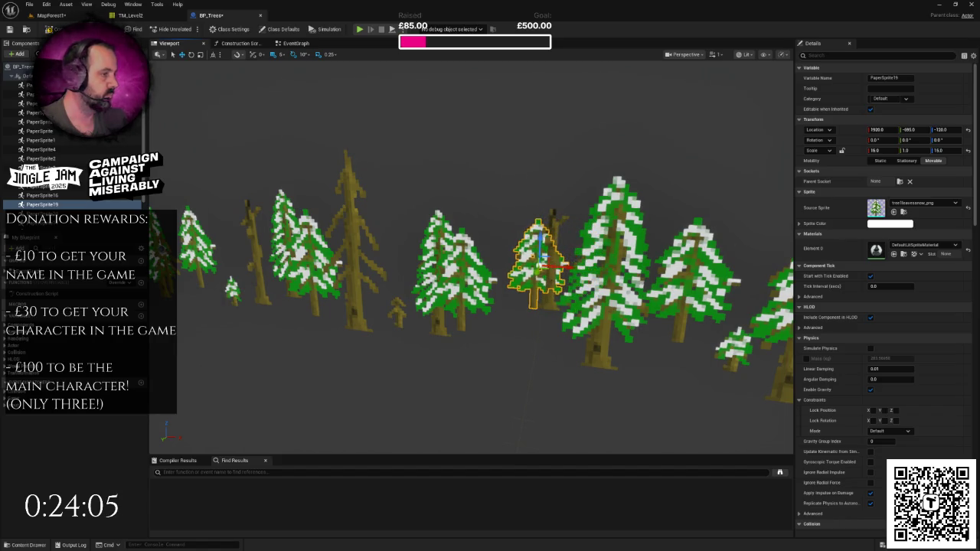
pyautogui.scroll(-4, 440, 324)
pyautogui.click(454, 319)
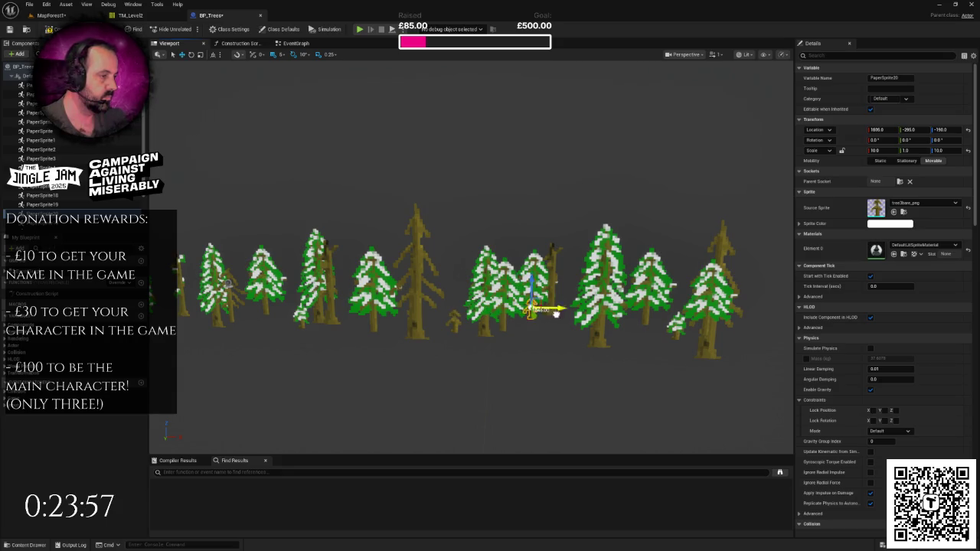
# Duplicate tree PaperSprite13, move the copy left down the row and give it a new scale.
pyautogui.click(590, 321)
pyautogui.scroll(-3, 591, 321)
pyautogui.moveTo(590, 321); pyautogui.dragTo(590, 228)
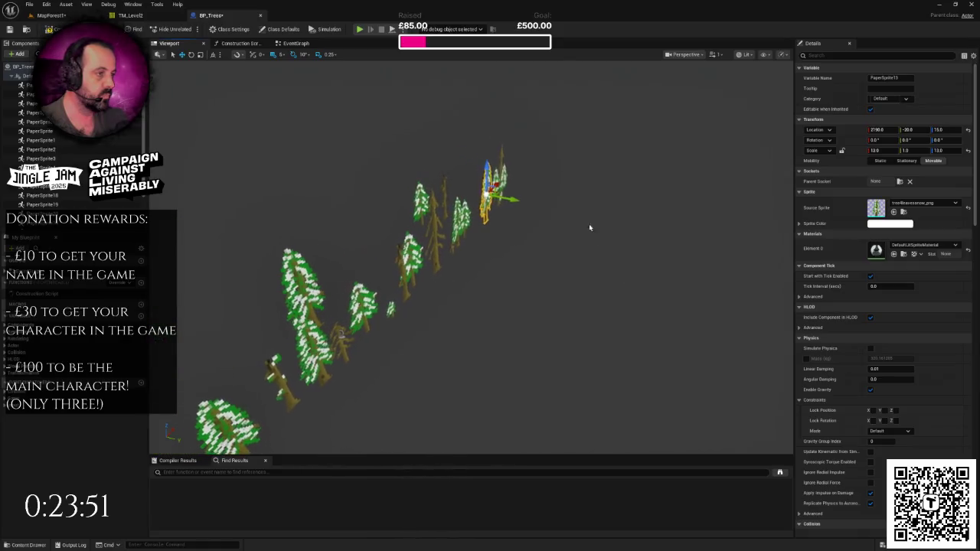
pyautogui.hotkey('ctrl', 'd')
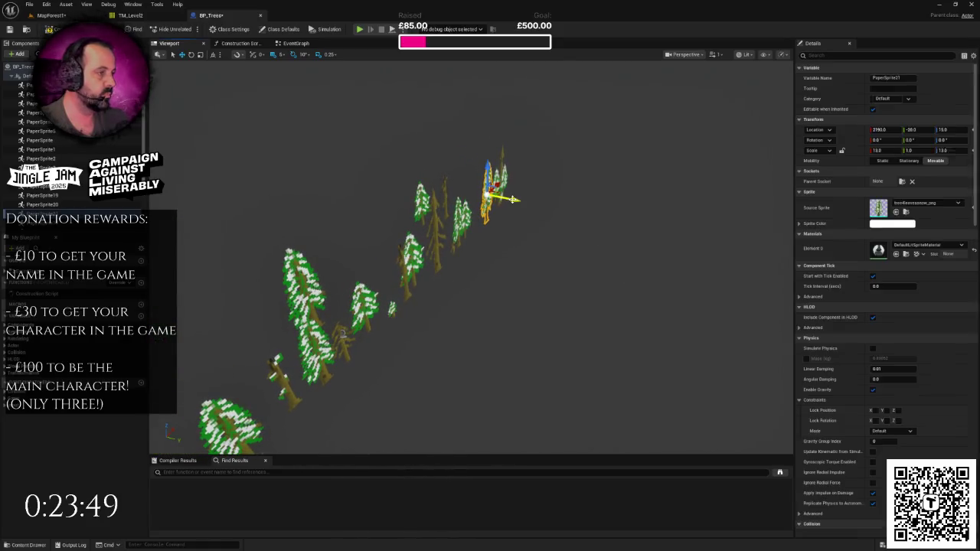
pyautogui.moveTo(465, 178); pyautogui.dragTo(375, 241)
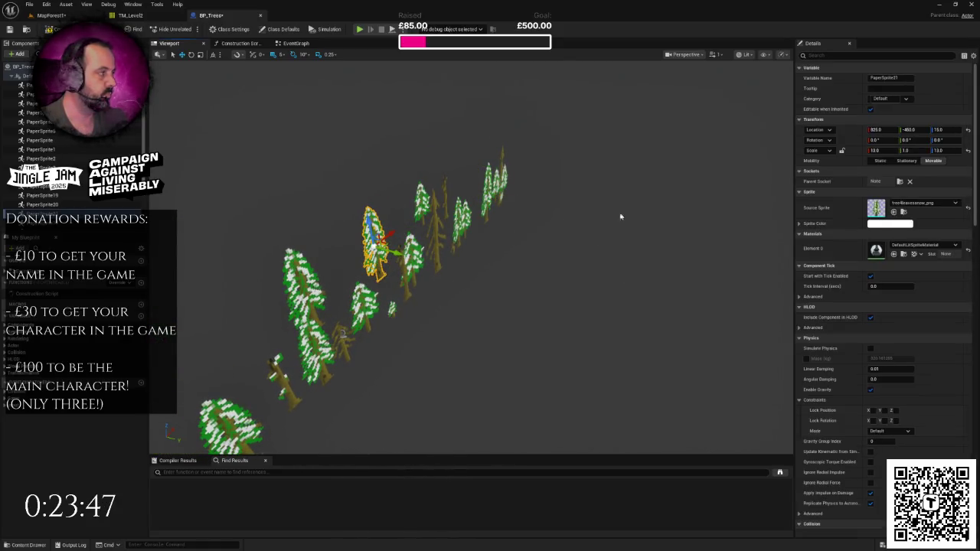
pyautogui.write('16')
pyautogui.press('Return')
pyautogui.moveTo(641, 230)
pyautogui.mouseDown()
pyautogui.moveTo(282, 264)
pyautogui.moveTo(452, 199)
pyautogui.moveTo(544, 187)
pyautogui.moveTo(511, 219)
pyautogui.moveTo(536, 249)
pyautogui.mouseUp()
# Set tree PaperSprite10's scale to 11 after checking PaperSprite18 and PaperSprite6.
pyautogui.click(451, 199)
pyautogui.click(536, 252)
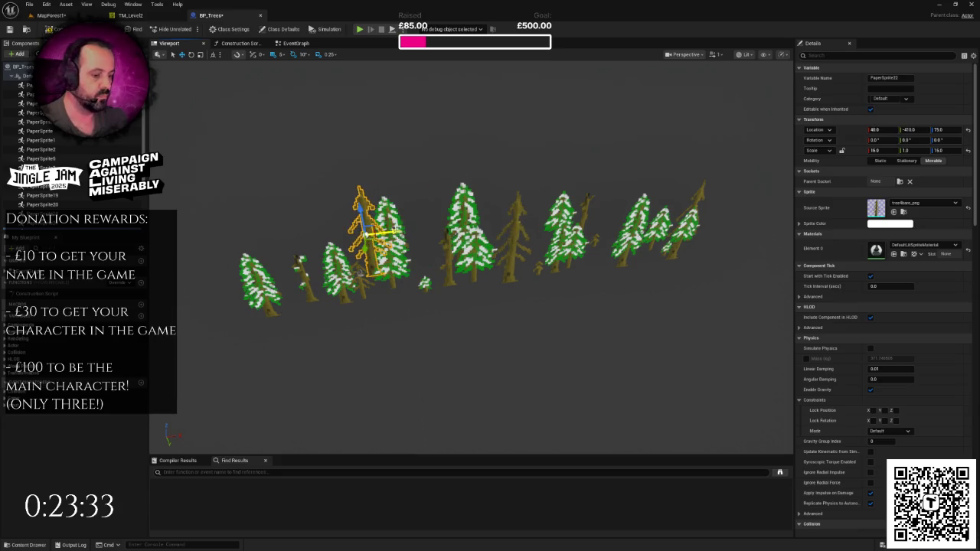
pyautogui.moveTo(541, 232); pyautogui.dragTo(498, 192)
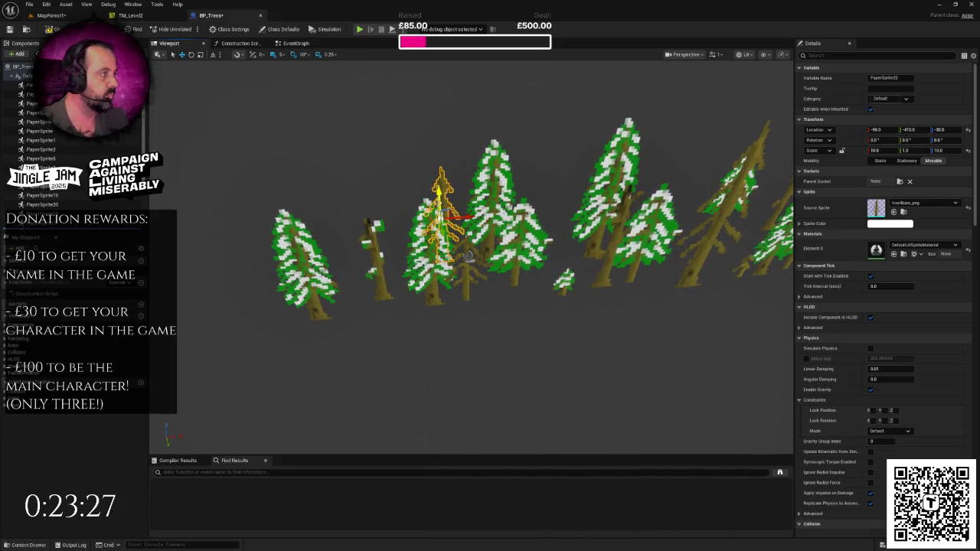
pyautogui.moveTo(469, 255); pyautogui.dragTo(537, 194)
pyautogui.click(454, 219)
pyautogui.moveTo(455, 219); pyautogui.dragTo(544, 221)
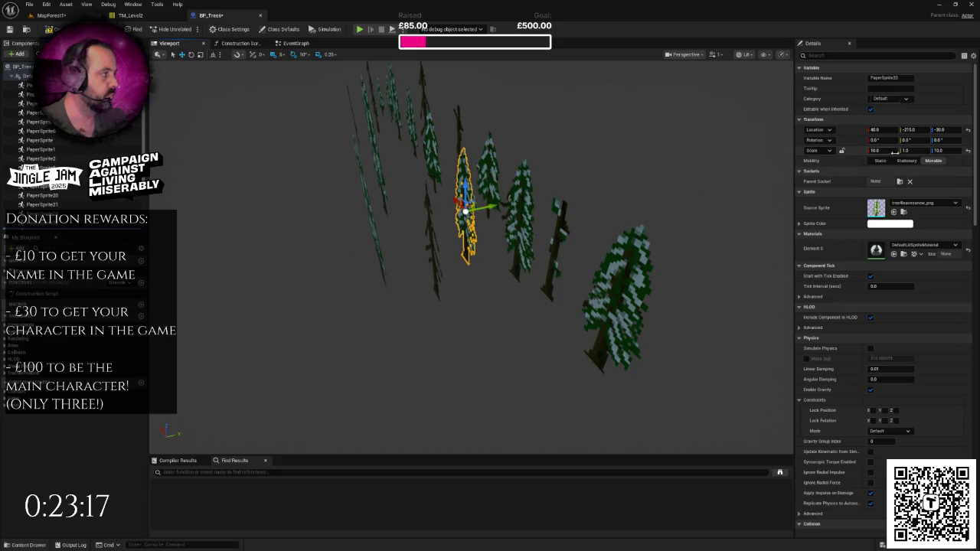
pyautogui.write('11')
pyautogui.press('Return')
# Give the overlapping tree PaperSprite24 near the large snowy tree a new scale.
pyautogui.moveTo(460, 214); pyautogui.dragTo(337, 239)
pyautogui.moveTo(471, 253); pyautogui.dragTo(367, 268)
pyautogui.scroll(-10, 471, 252)
pyautogui.click(654, 206)
pyautogui.scroll(5, 654, 207)
pyautogui.scroll(10, 471, 257)
pyautogui.scroll(-8, 471, 257)
pyautogui.click(463, 272)
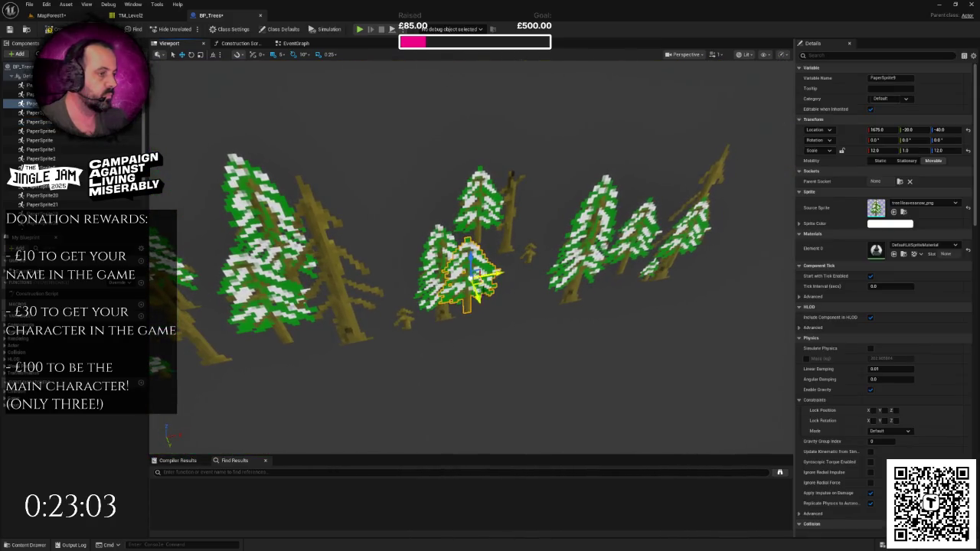
pyautogui.click(468, 274)
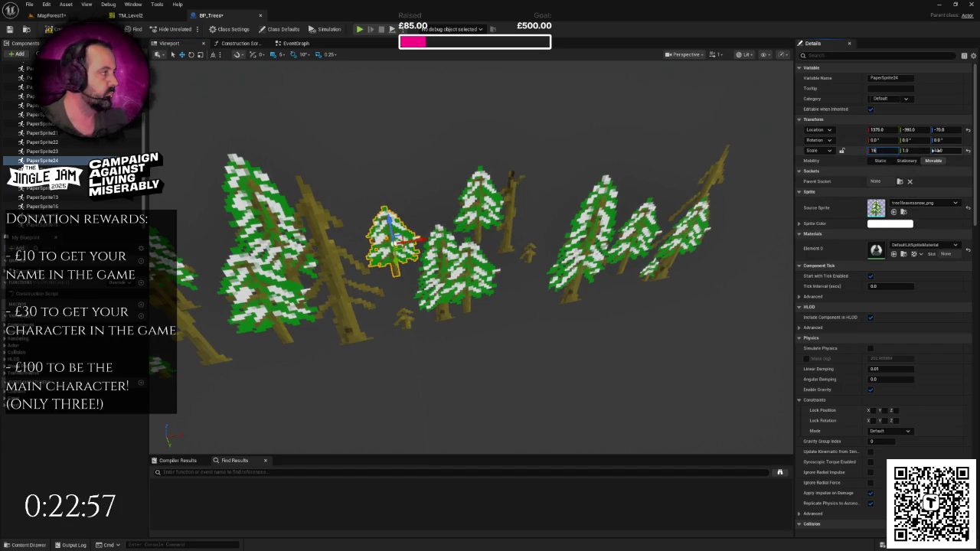
pyautogui.write('16')
pyautogui.press('Return')
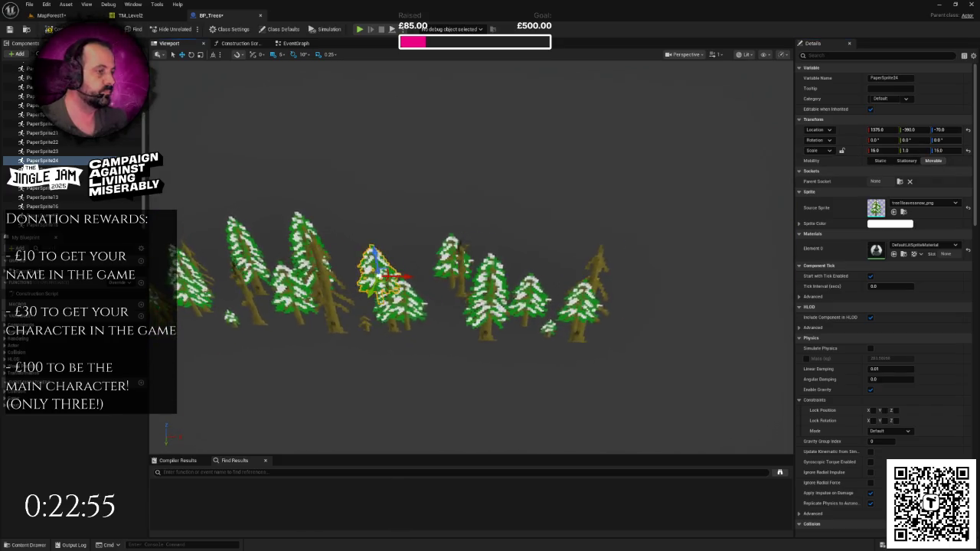
# Move tree PaperSprite16 further right along the row and place a copy up and left.
pyautogui.click(519, 246)
pyautogui.moveTo(518, 260)
pyautogui.mouseDown()
pyautogui.moveTo(627, 267)
pyautogui.moveTo(618, 267)
pyautogui.mouseUp()
pyautogui.moveTo(471, 253); pyautogui.dragTo(349, 230)
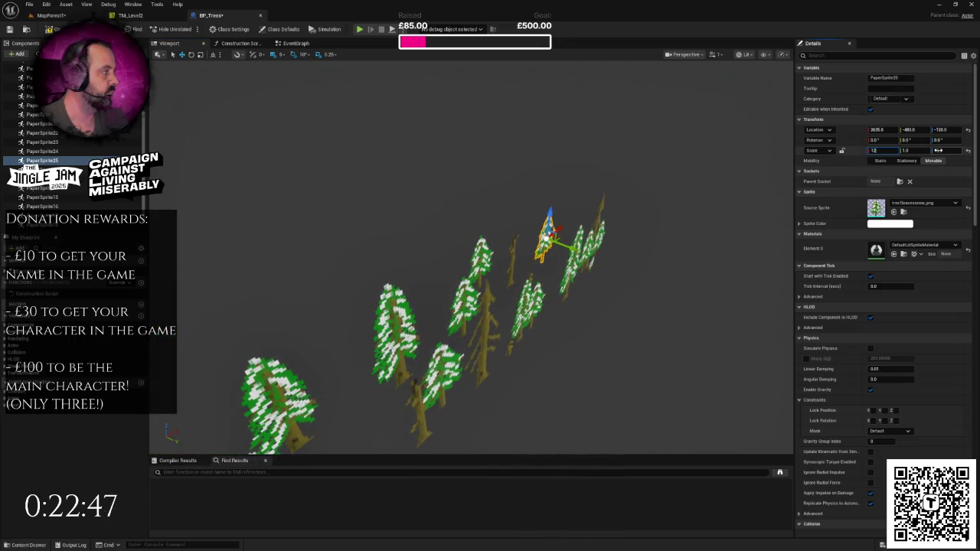
pyautogui.moveTo(348, 230); pyautogui.dragTo(343, 298)
pyautogui.moveTo(533, 310)
pyautogui.mouseDown()
pyautogui.moveTo(533, 268)
pyautogui.moveTo(464, 277)
pyautogui.mouseUp()
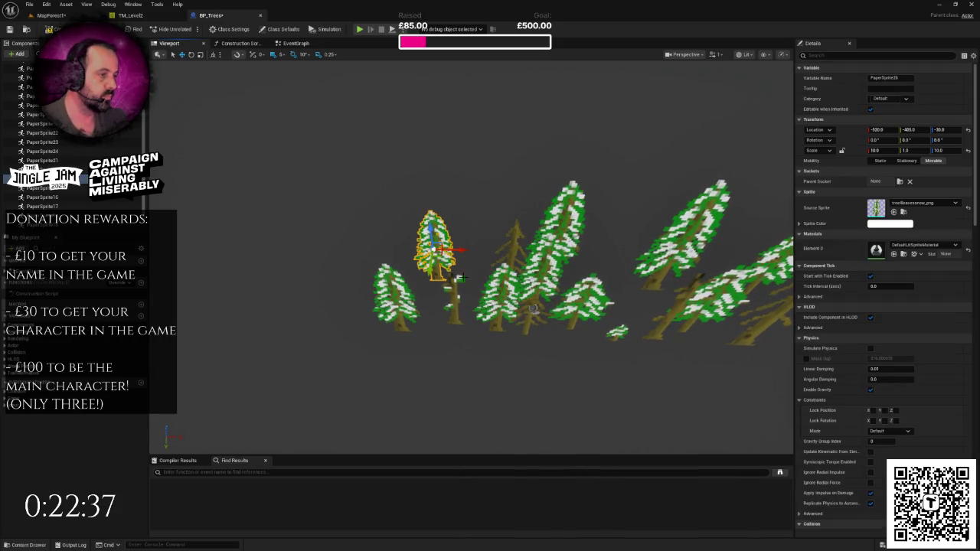
pyautogui.click(31, 96)
pyautogui.moveTo(343, 298)
pyautogui.mouseDown()
pyautogui.moveTo(328, 299)
pyautogui.moveTo(408, 287)
pyautogui.moveTo(613, 293)
pyautogui.moveTo(588, 299)
pyautogui.moveTo(582, 279)
pyautogui.moveTo(383, 284)
pyautogui.mouseUp()
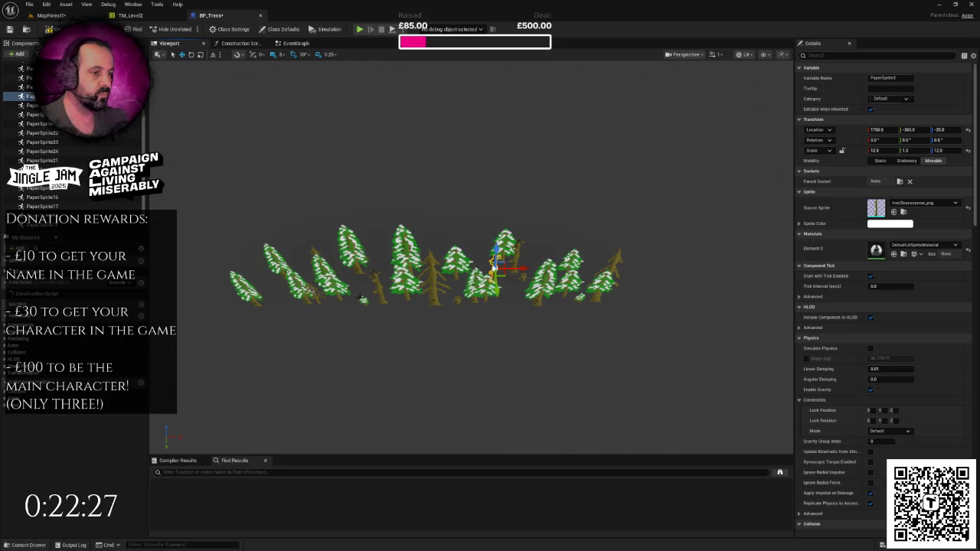
# Shift two more trees, including PaperSprite28, left into the row and save BP_Trees.
pyautogui.click(364, 300)
pyautogui.moveTo(397, 301); pyautogui.dragTo(312, 303)
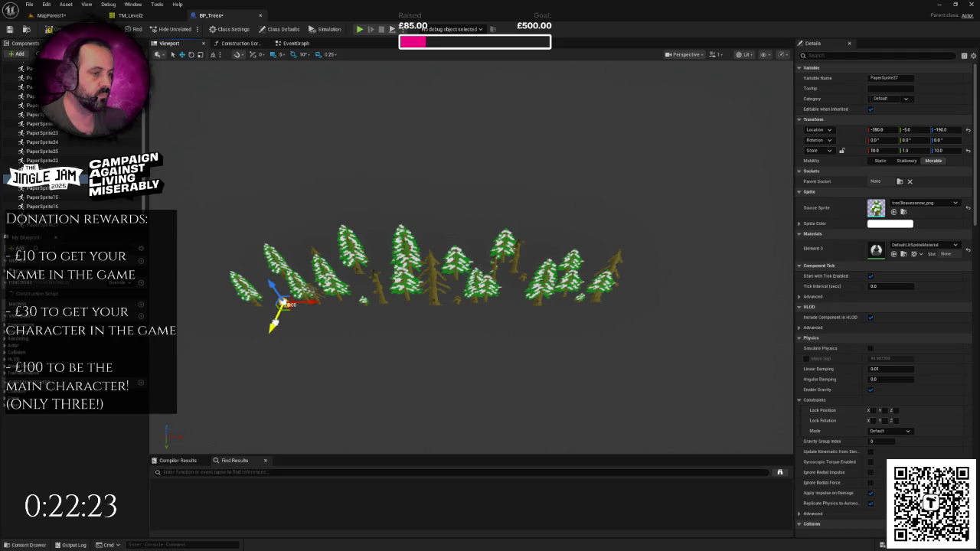
pyautogui.click(490, 282)
pyautogui.click(591, 285)
pyautogui.moveTo(678, 297)
pyautogui.mouseDown()
pyautogui.moveTo(564, 300)
pyautogui.moveTo(551, 272)
pyautogui.moveTo(475, 274)
pyautogui.moveTo(490, 273)
pyautogui.mouseUp()
pyautogui.hotkey('ctrl', 's')
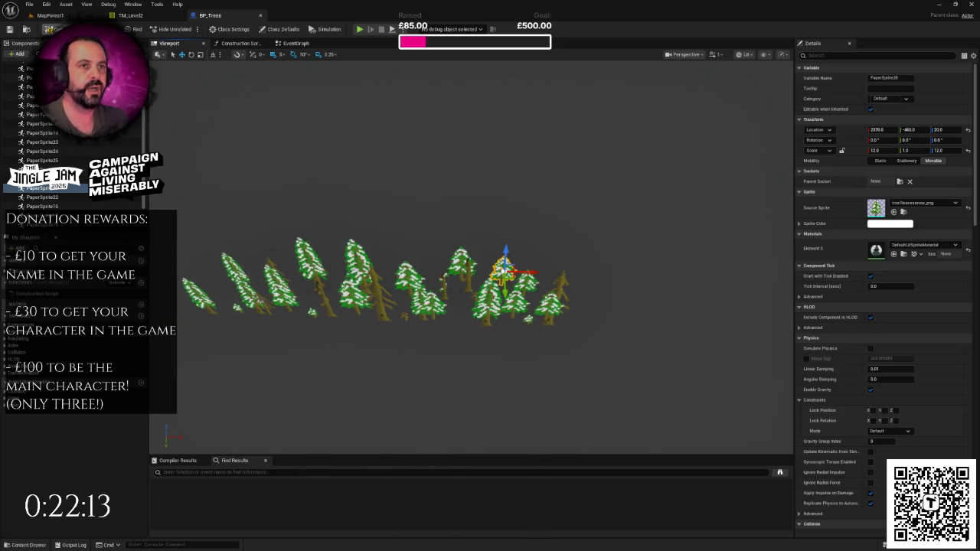
pyautogui.click(72, 17)
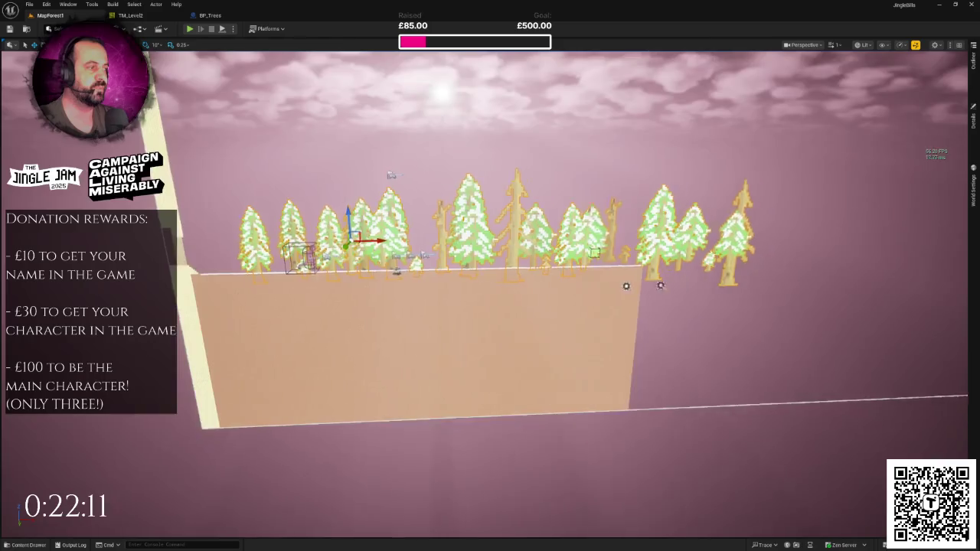
# Open TM_Level2 and paint a four-tile slope rising right from the ground.
pyautogui.moveTo(412, 252); pyautogui.dragTo(412, 252)
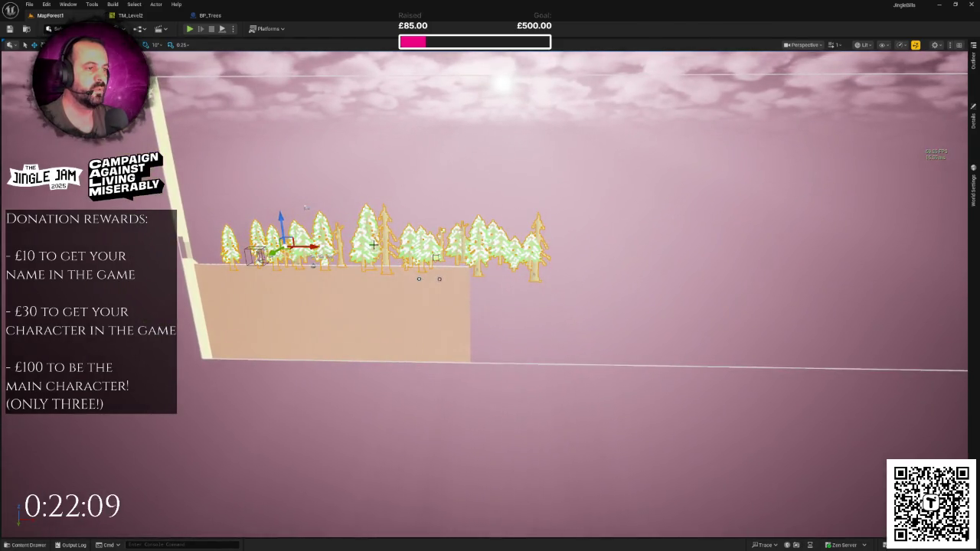
pyautogui.click(375, 280)
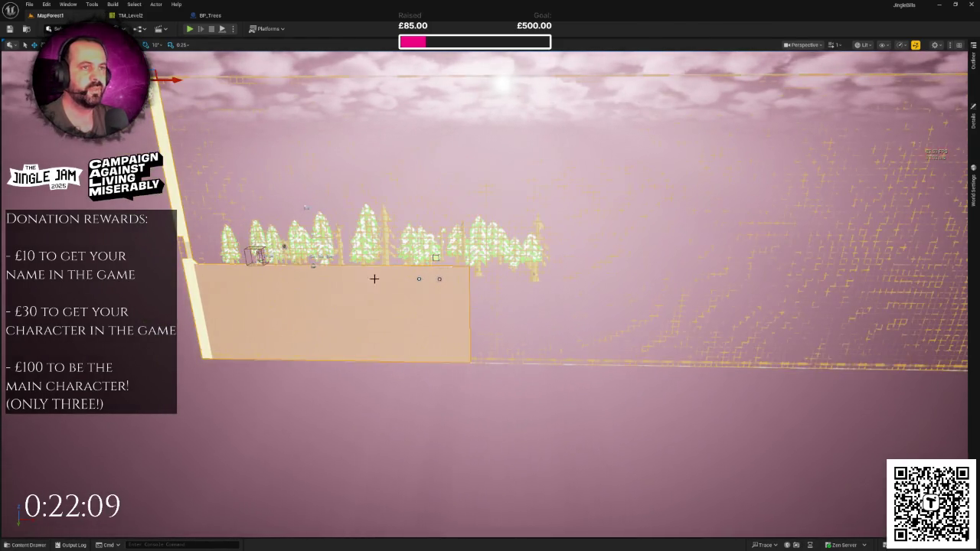
pyautogui.click(148, 17)
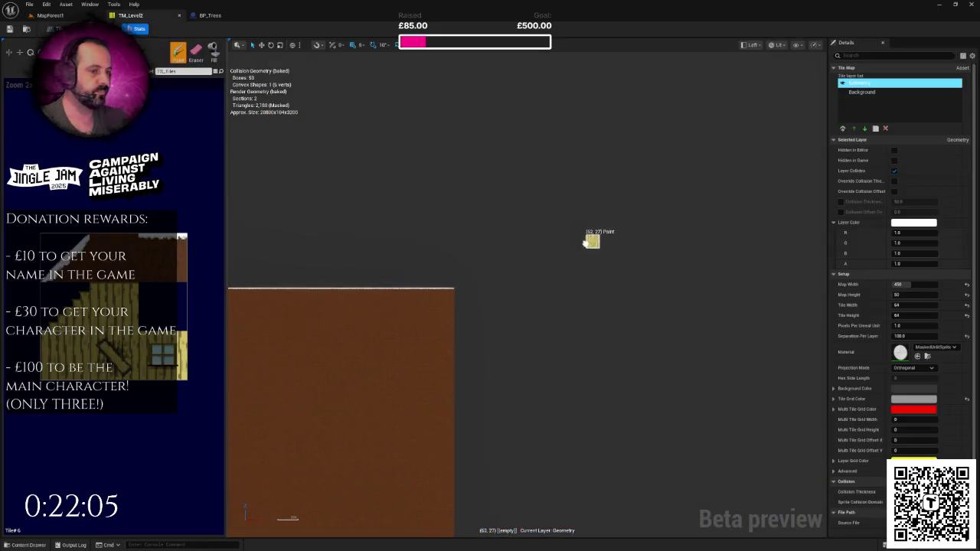
pyautogui.scroll(1, 474, 253)
pyautogui.click(452, 293)
pyautogui.click(470, 273)
pyautogui.click(490, 255)
pyautogui.click(504, 243)
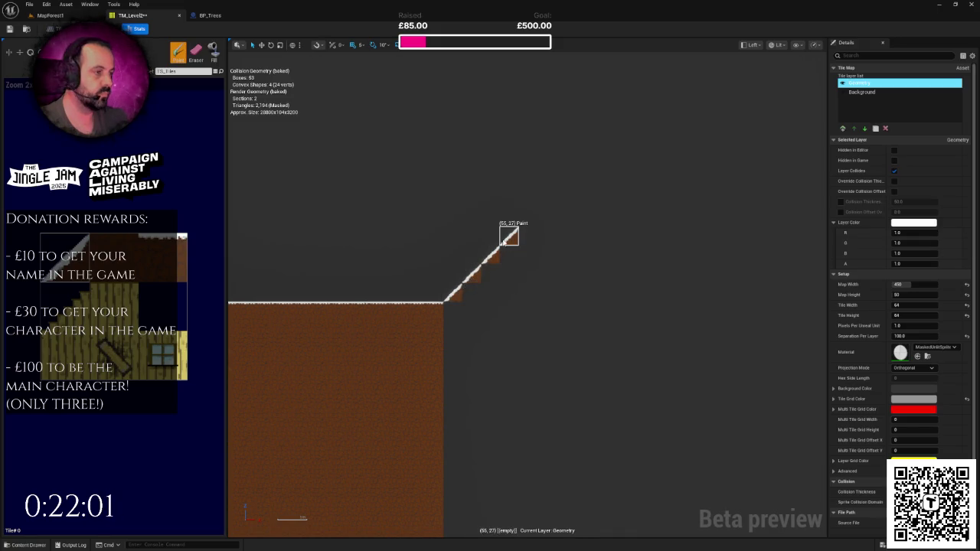
# Paint a flat snowy dirt ledge with plain dirt rows beneath, filling the inner gap.
pyautogui.click(162, 258)
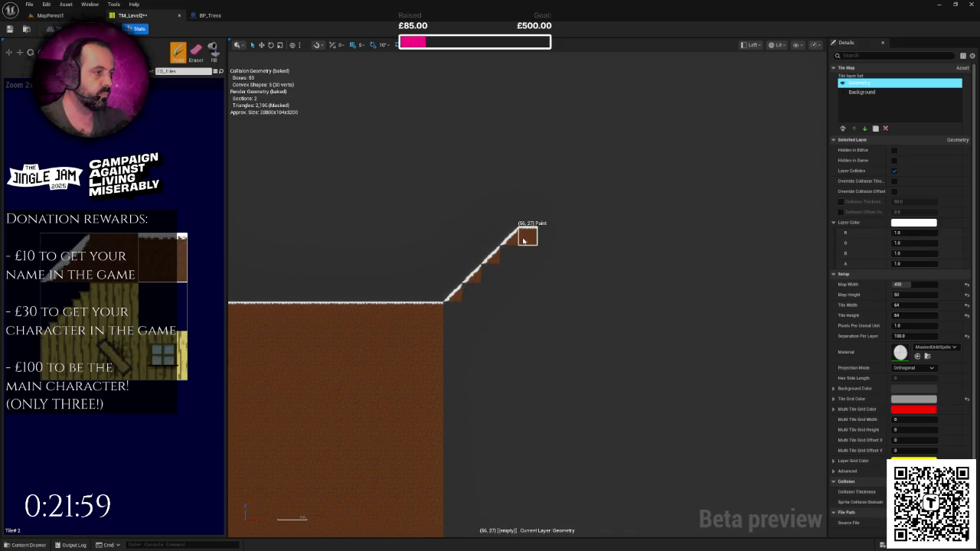
pyautogui.moveTo(526, 242); pyautogui.dragTo(630, 242)
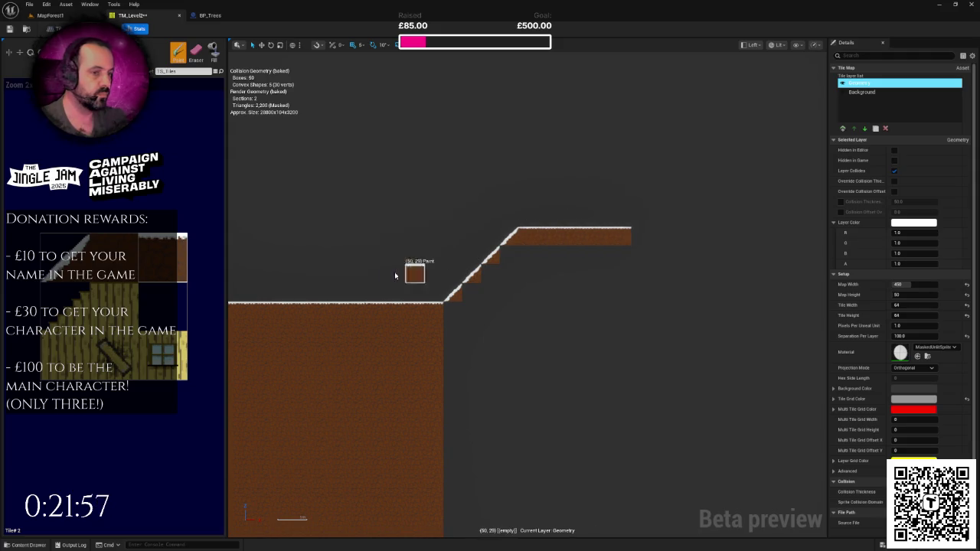
pyautogui.click(113, 257)
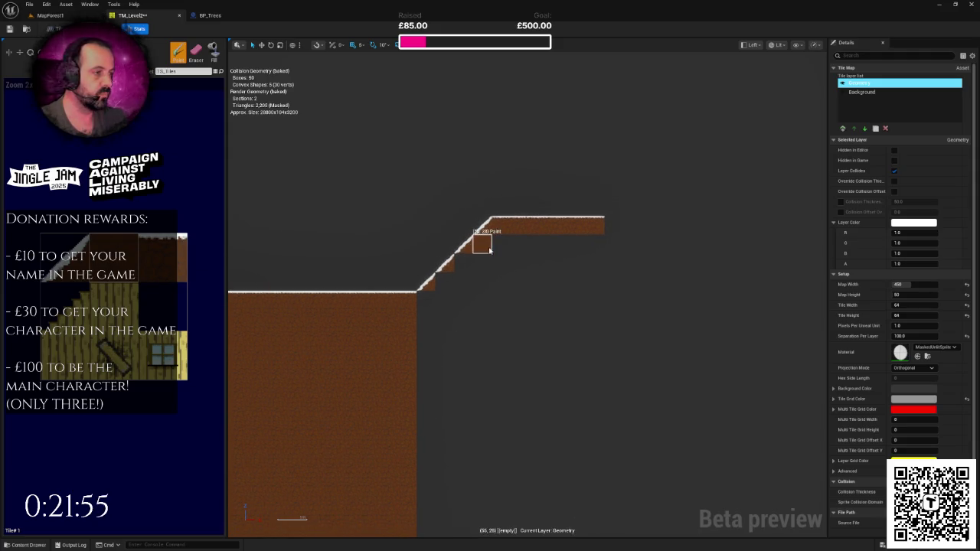
pyautogui.moveTo(593, 247)
pyautogui.mouseDown()
pyautogui.moveTo(544, 268)
pyautogui.moveTo(477, 267)
pyautogui.moveTo(450, 282)
pyautogui.moveTo(451, 299)
pyautogui.moveTo(586, 286)
pyautogui.moveTo(595, 325)
pyautogui.moveTo(564, 219)
pyautogui.moveTo(568, 400)
pyautogui.mouseUp()
pyautogui.scroll(-2, 594, 325)
pyautogui.click(213, 53)
pyautogui.click(489, 248)
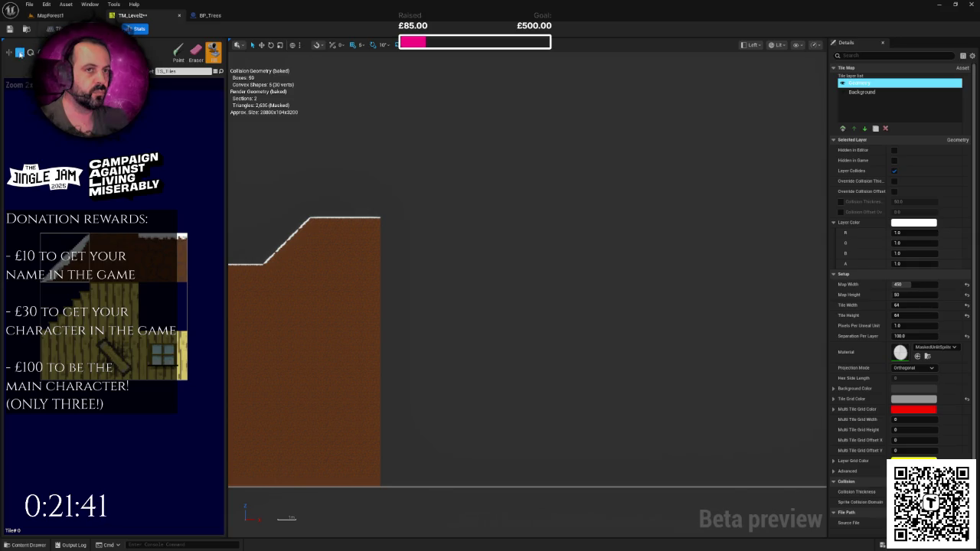
# Paint a downward slope, a dirt column, and extend the top dirt row rightward.
pyautogui.scroll(2, 398, 199)
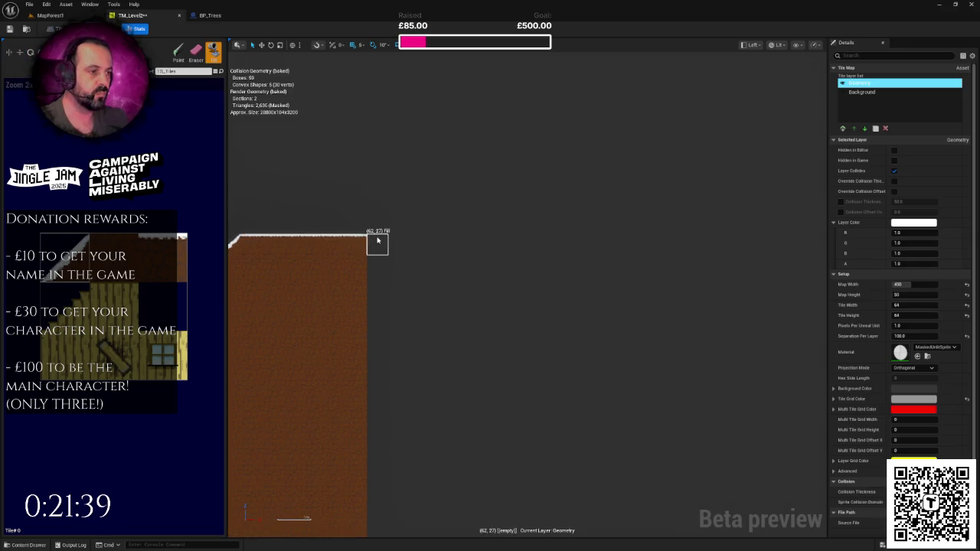
pyautogui.click(178, 52)
pyautogui.moveTo(377, 243)
pyautogui.mouseDown()
pyautogui.moveTo(419, 288)
pyautogui.moveTo(482, 290)
pyautogui.moveTo(527, 245)
pyautogui.moveTo(630, 260)
pyautogui.mouseUp()
pyautogui.scroll(-1, 521, 243)
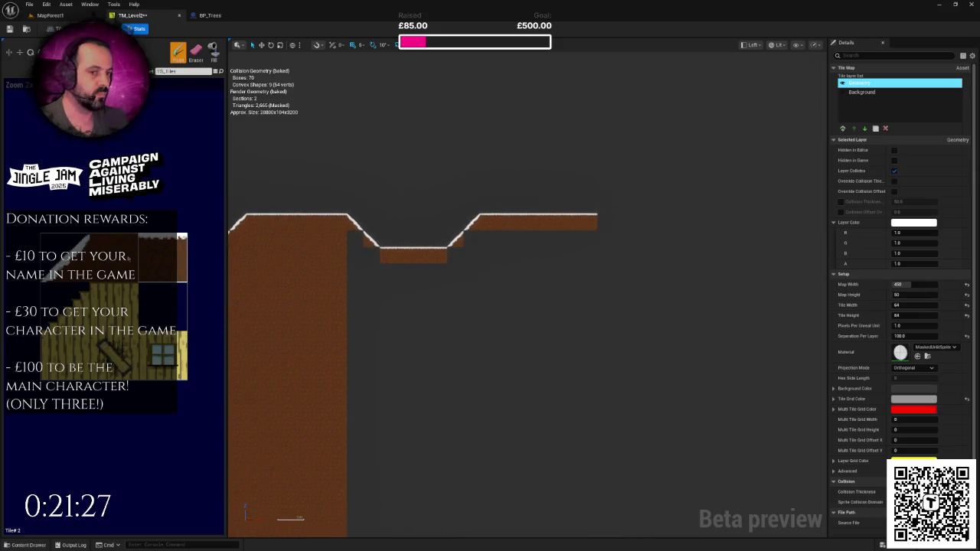
pyautogui.moveTo(587, 232); pyautogui.dragTo(587, 288)
pyautogui.click(500, 237)
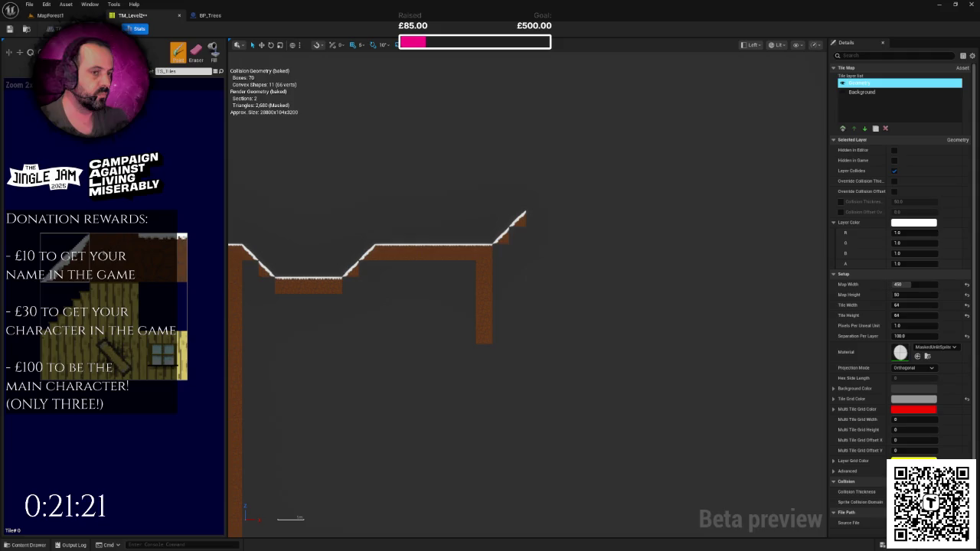
pyautogui.moveTo(536, 220); pyautogui.dragTo(653, 218)
# Add tiles at the terrain's far right edge and fill the hole underneath with dirt.
pyautogui.scroll(-2, 651, 217)
pyautogui.scroll(-2, 613, 205)
pyautogui.moveTo(570, 189); pyautogui.dragTo(574, 198)
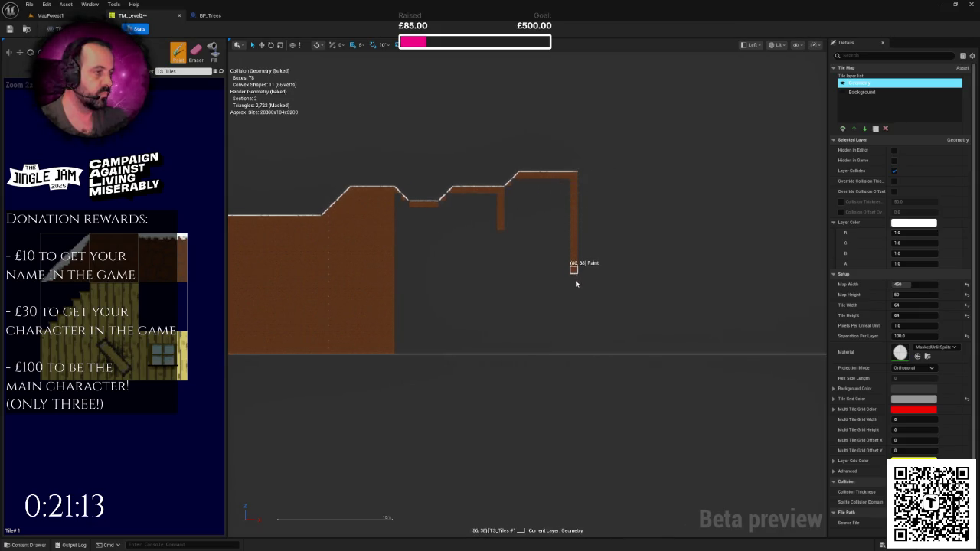
pyautogui.click(213, 52)
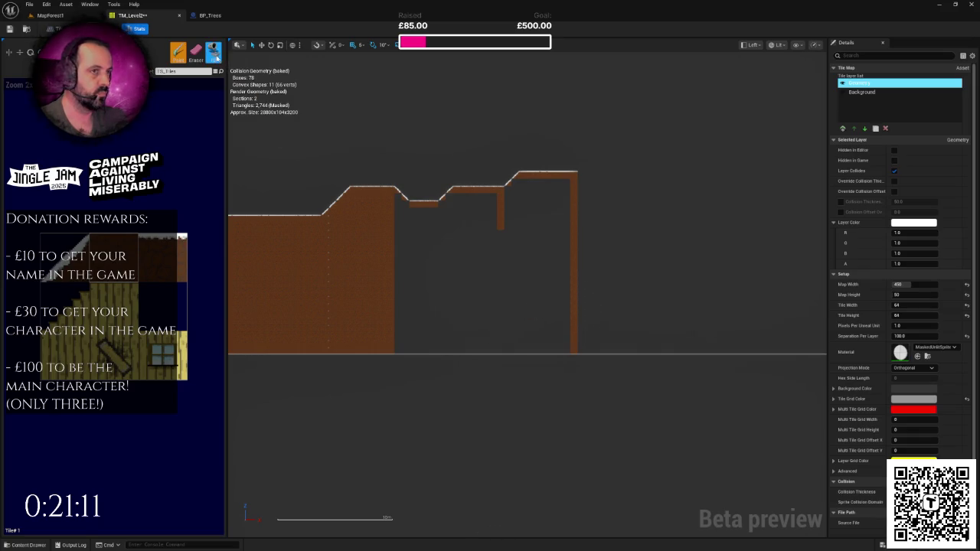
pyautogui.click(464, 260)
pyautogui.scroll(2, 465, 260)
# Save TM_Level2 and duplicate the tree group further right in MapForest1.
pyautogui.hotkey('ctrl', 's')
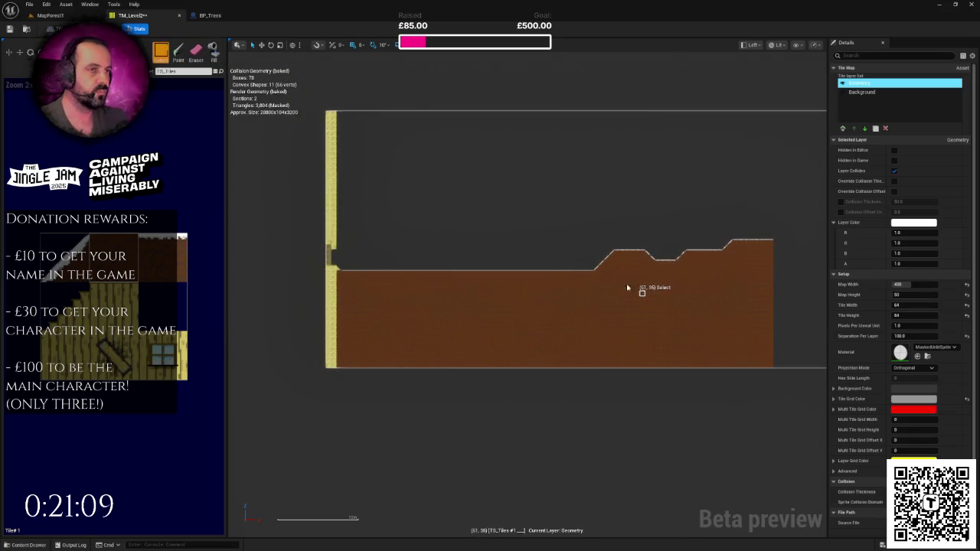
pyautogui.click(61, 16)
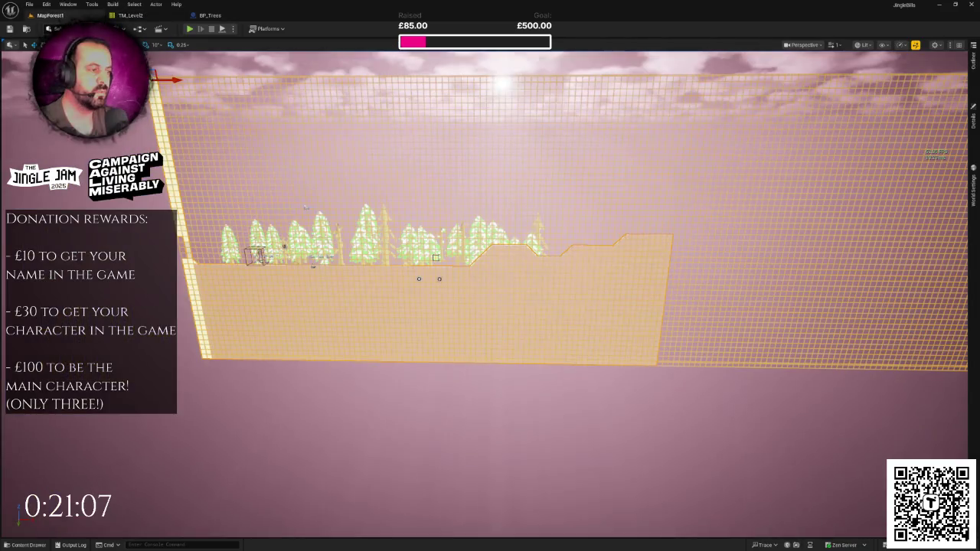
pyautogui.scroll(5, 463, 230)
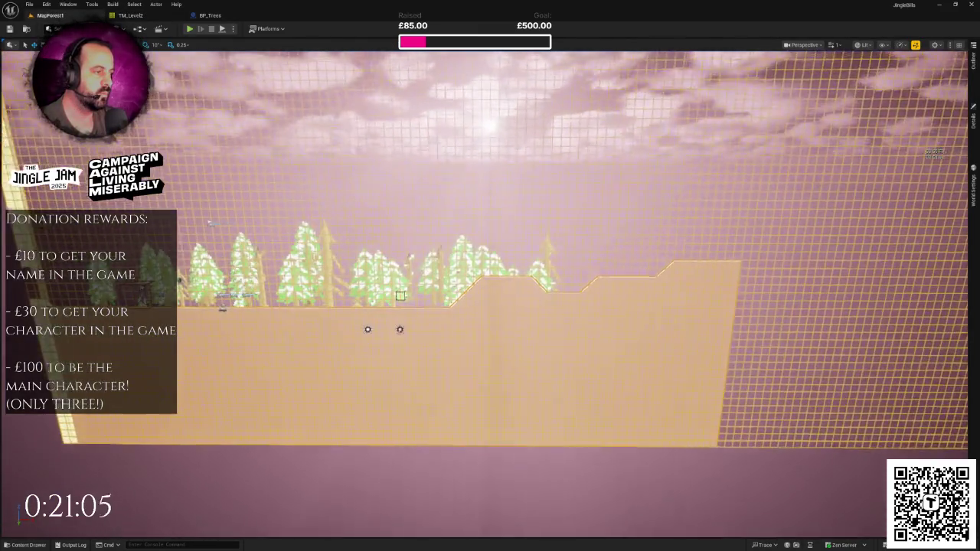
pyautogui.click(476, 263)
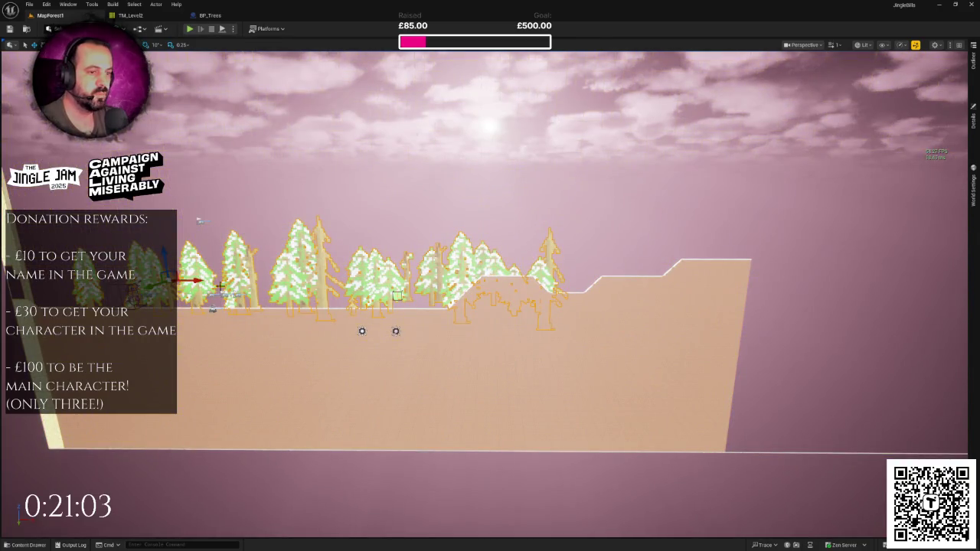
pyautogui.moveTo(198, 282); pyautogui.dragTo(631, 281)
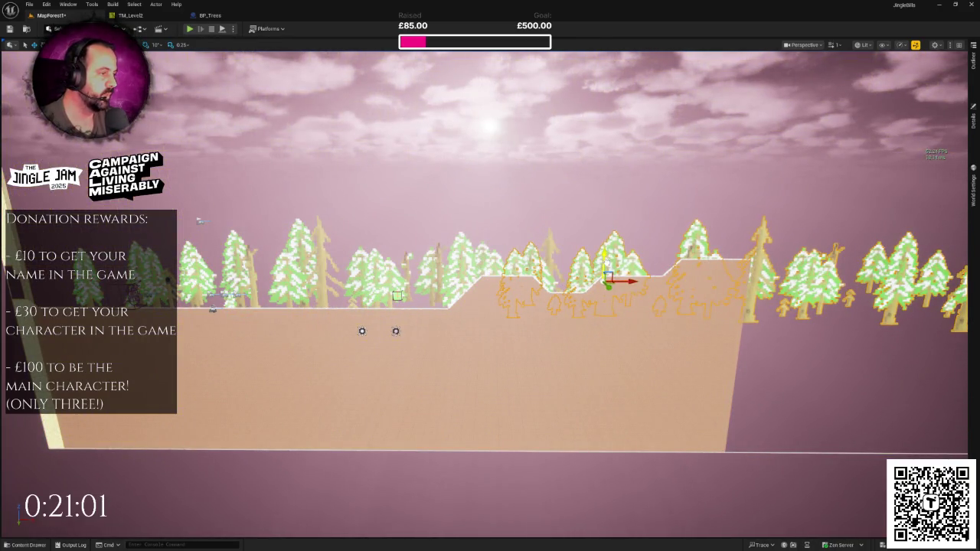
pyautogui.press('f')
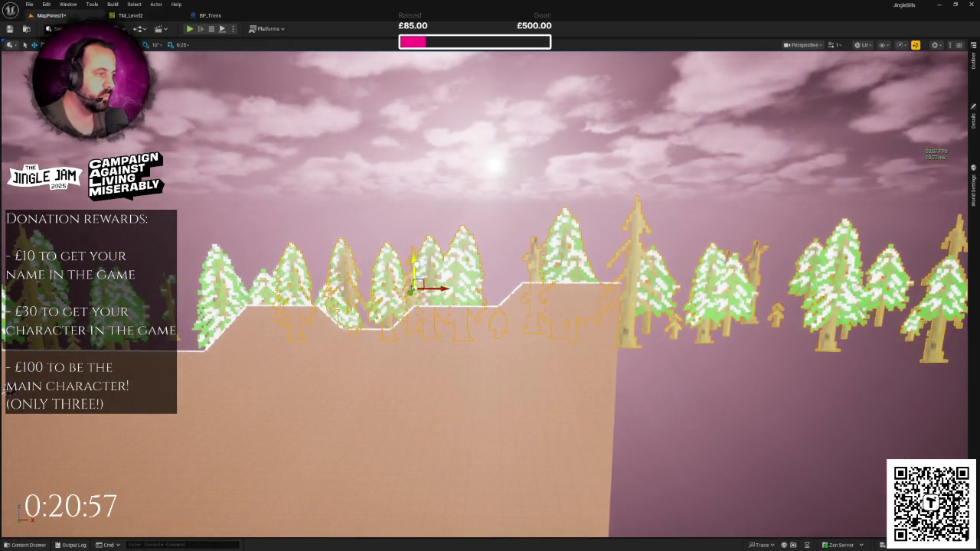
# Place a second copy of the trees further right and lower it slightly.
pyautogui.press('Right')
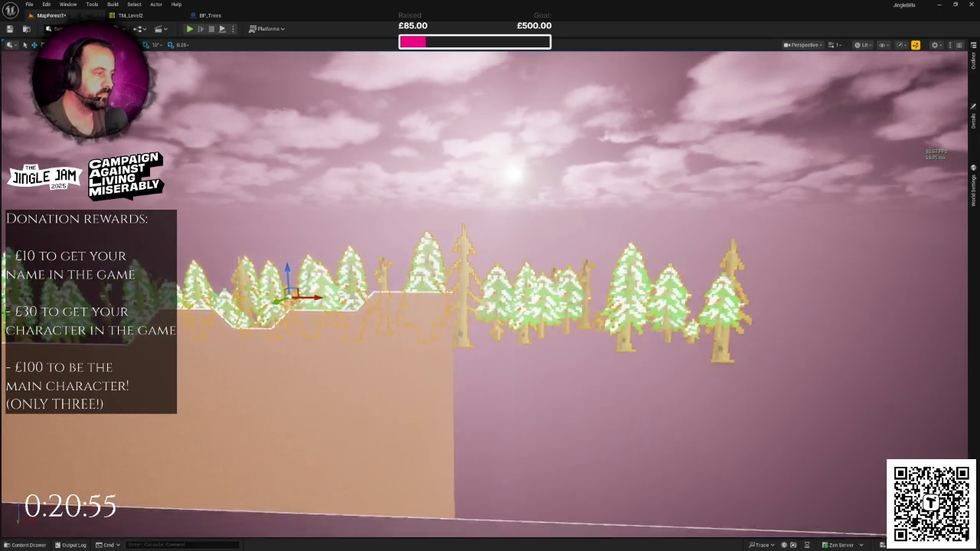
pyautogui.press('Down')
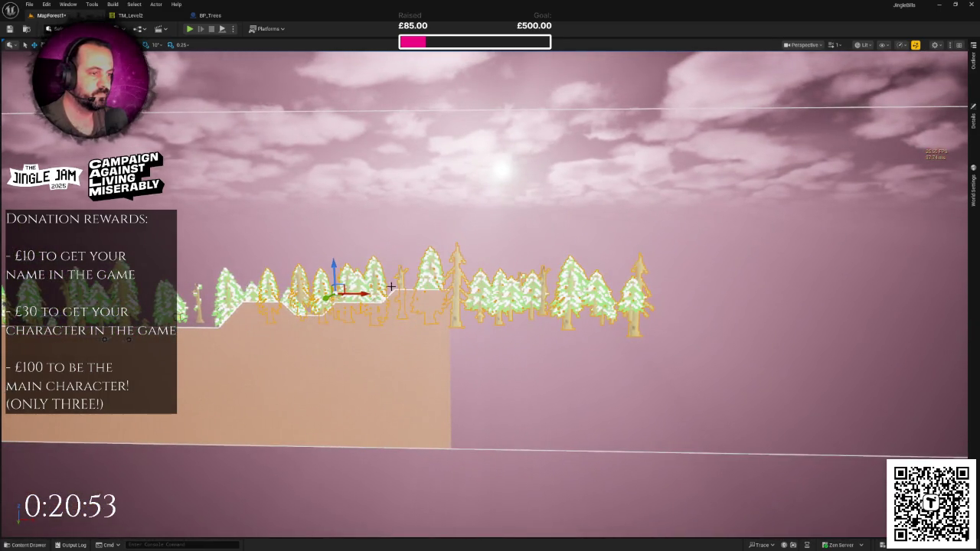
pyautogui.moveTo(354, 293); pyautogui.dragTo(629, 297)
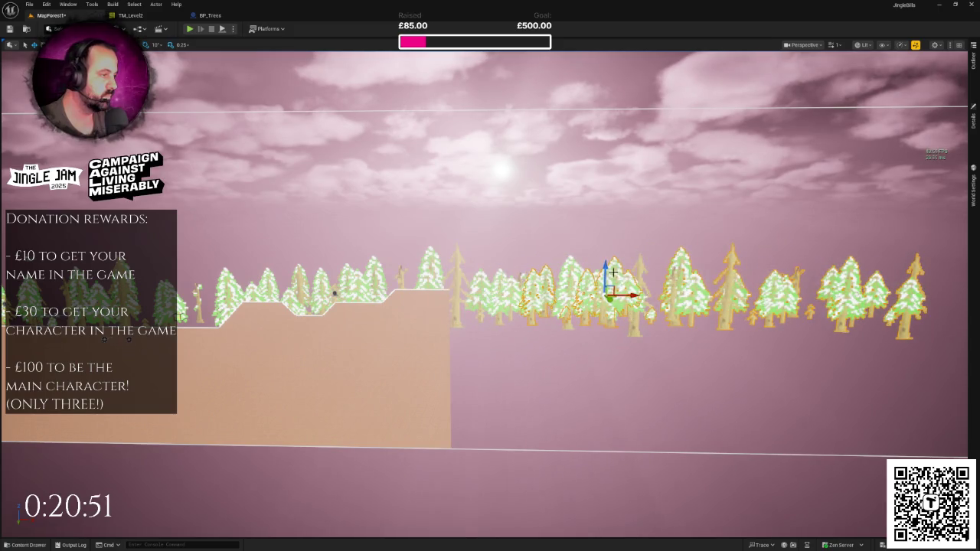
pyautogui.press('End')
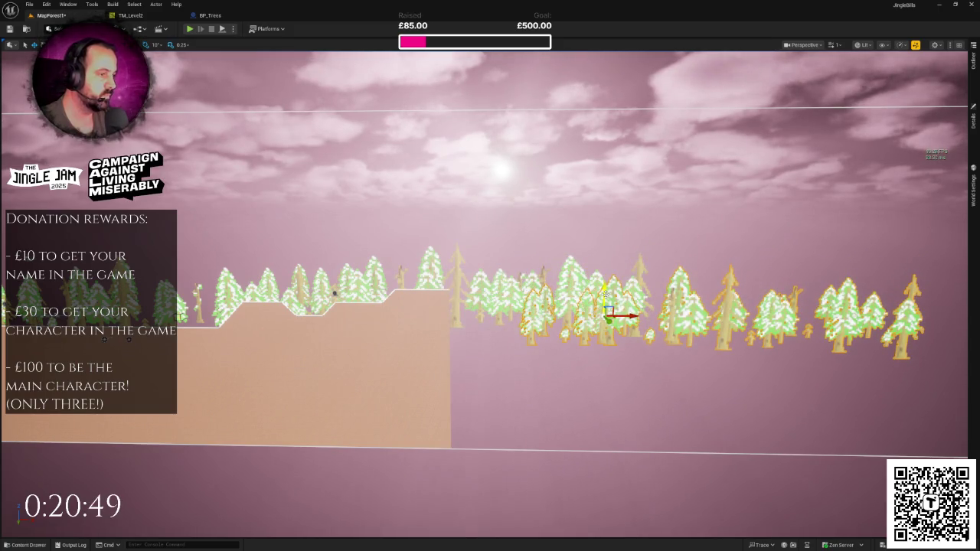
pyautogui.moveTo(581, 293); pyautogui.dragTo(580, 293)
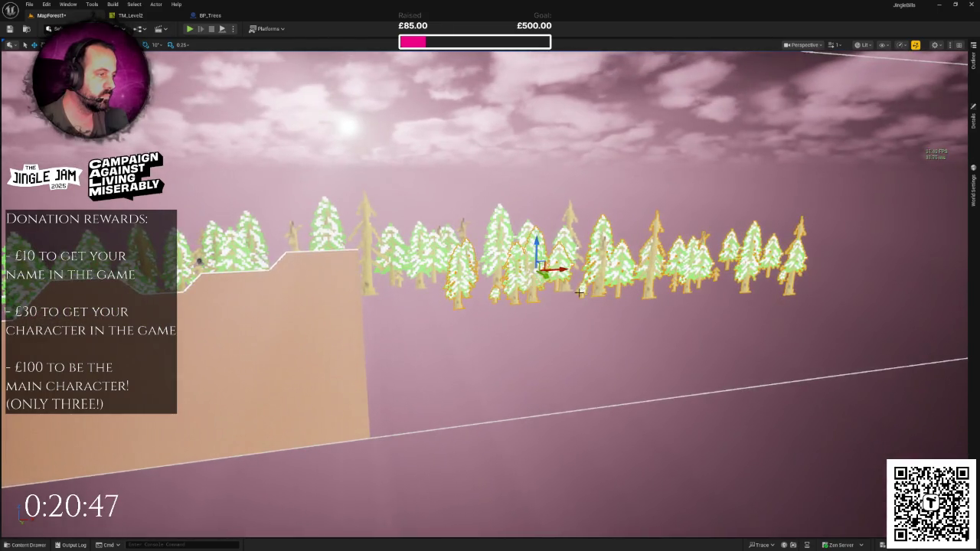
pyautogui.moveTo(538, 264); pyautogui.dragTo(509, 273)
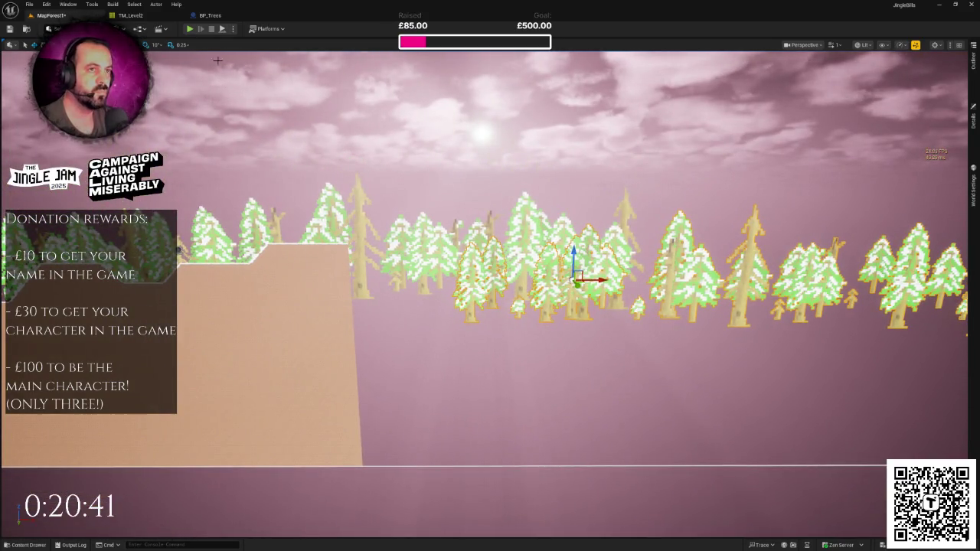
pyautogui.click(213, 15)
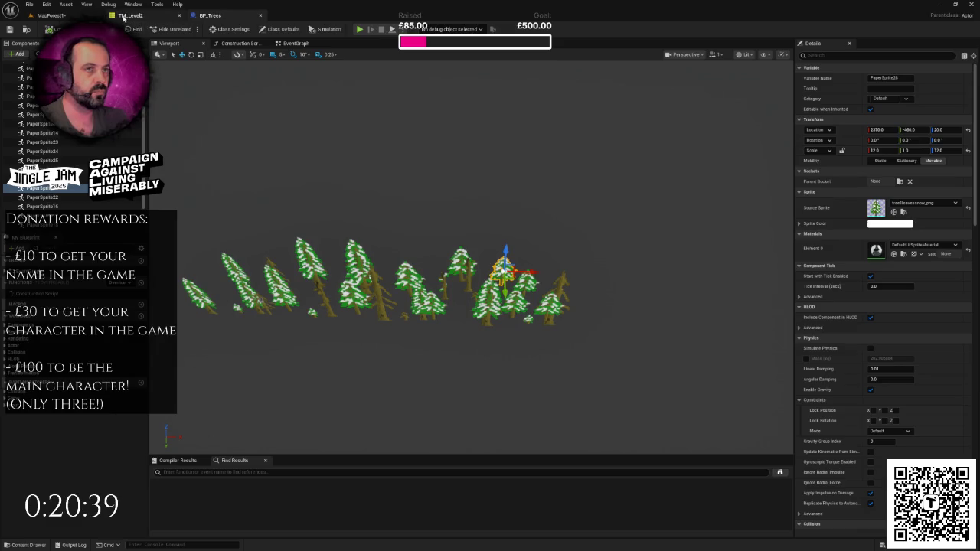
# Replace the top-right slope tile in TM_Level2 and add another slope tile along the edge.
pyautogui.click(124, 15)
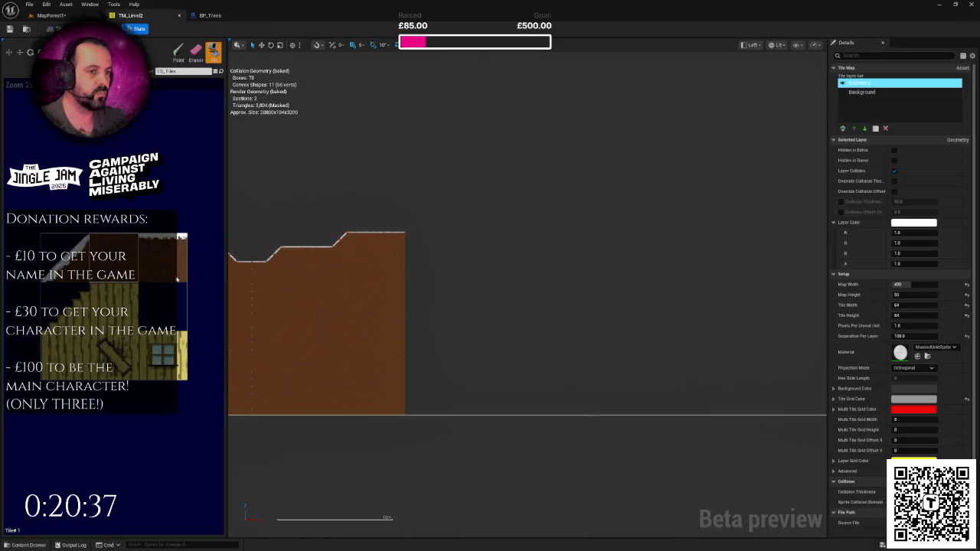
pyautogui.scroll(3, 143, 226)
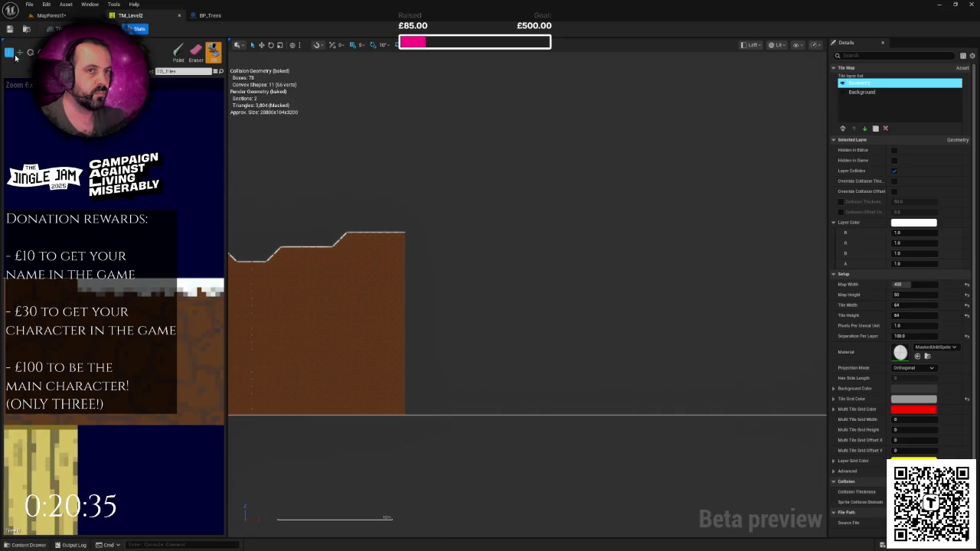
pyautogui.scroll(2, 340, 255)
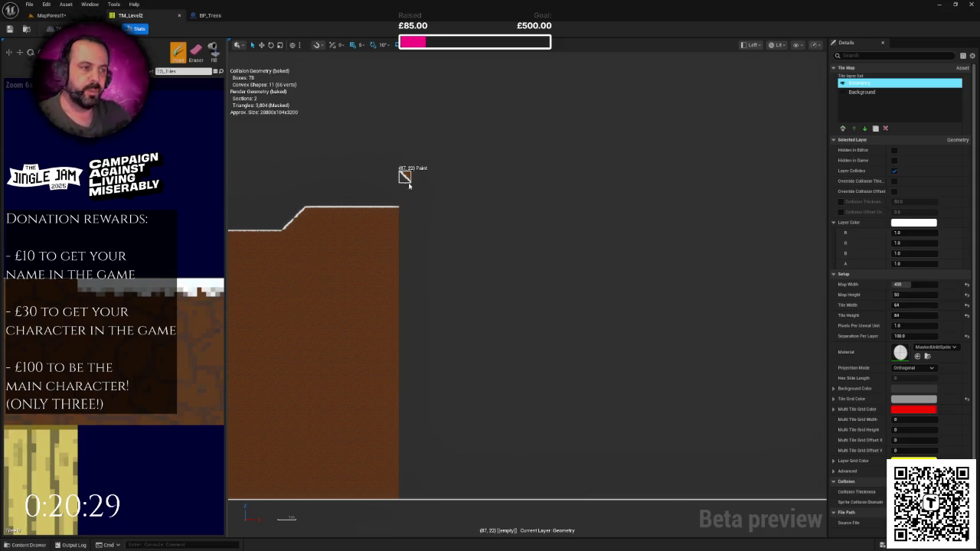
pyautogui.scroll(2, 456, 268)
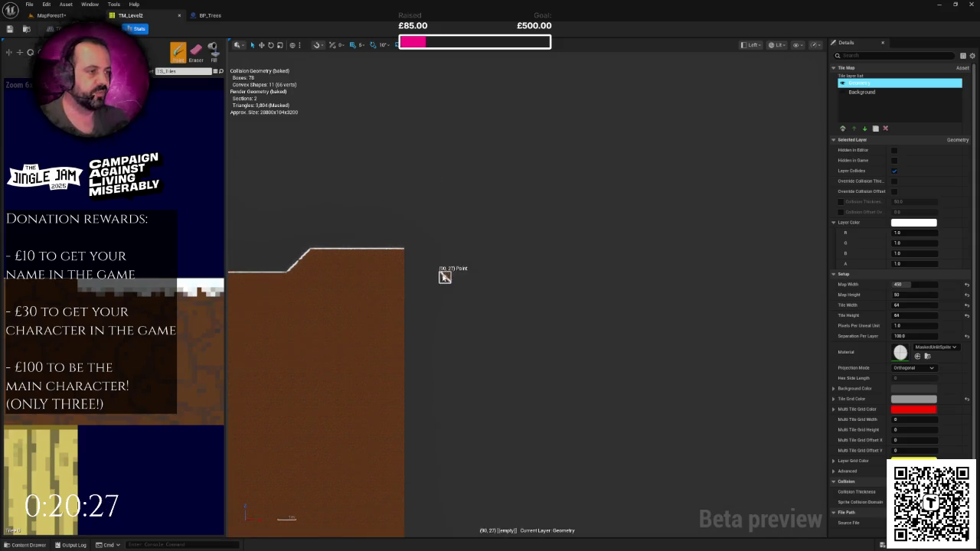
pyautogui.scroll(2, 418, 263)
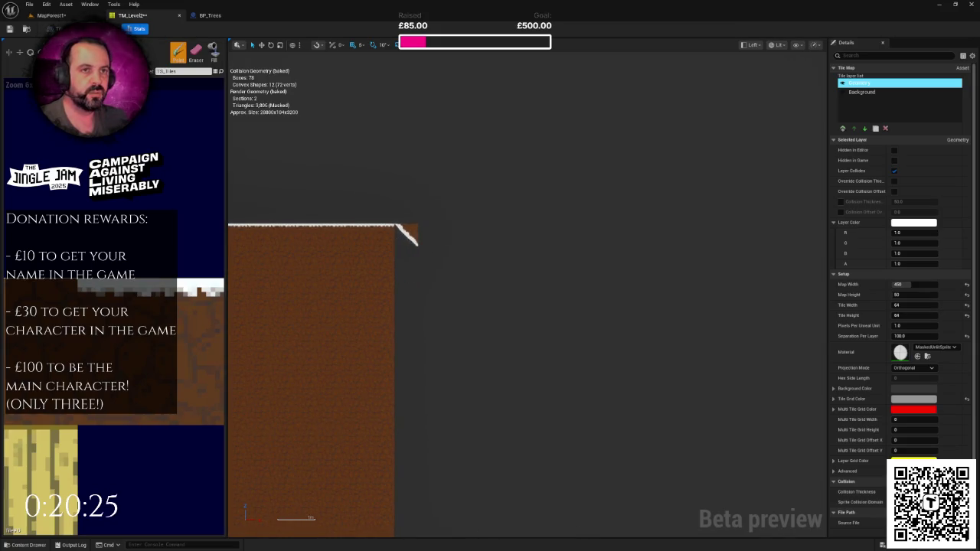
pyautogui.scroll(-3, 141, 303)
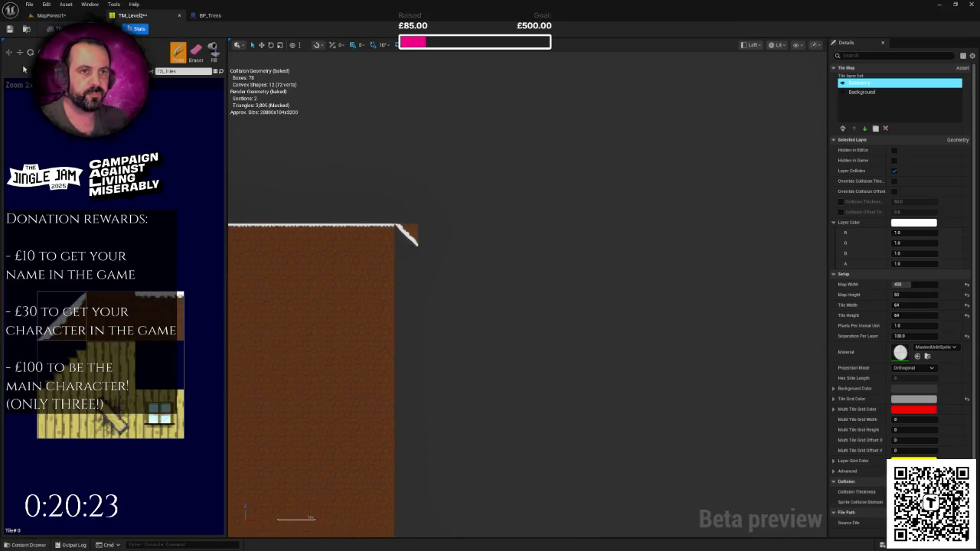
pyautogui.scroll(1, 414, 239)
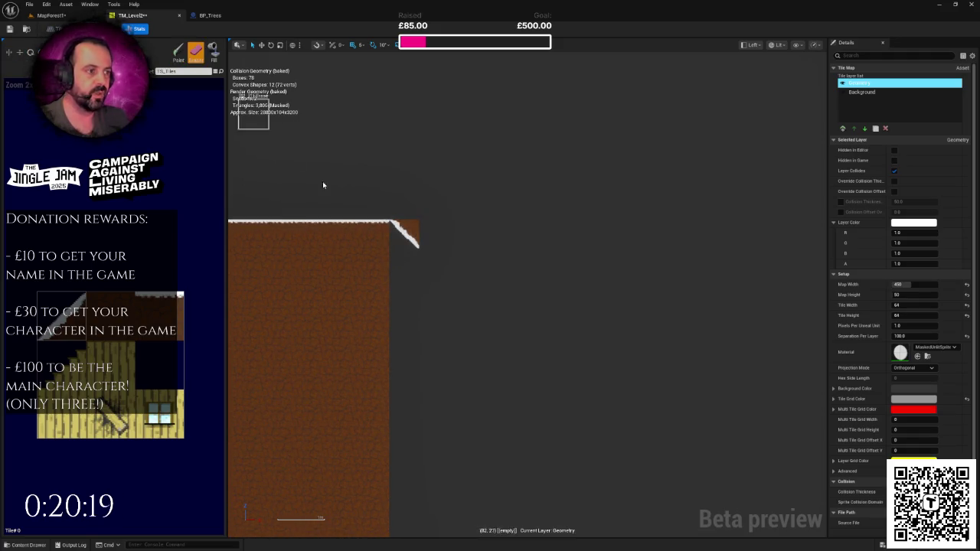
pyautogui.click(403, 235)
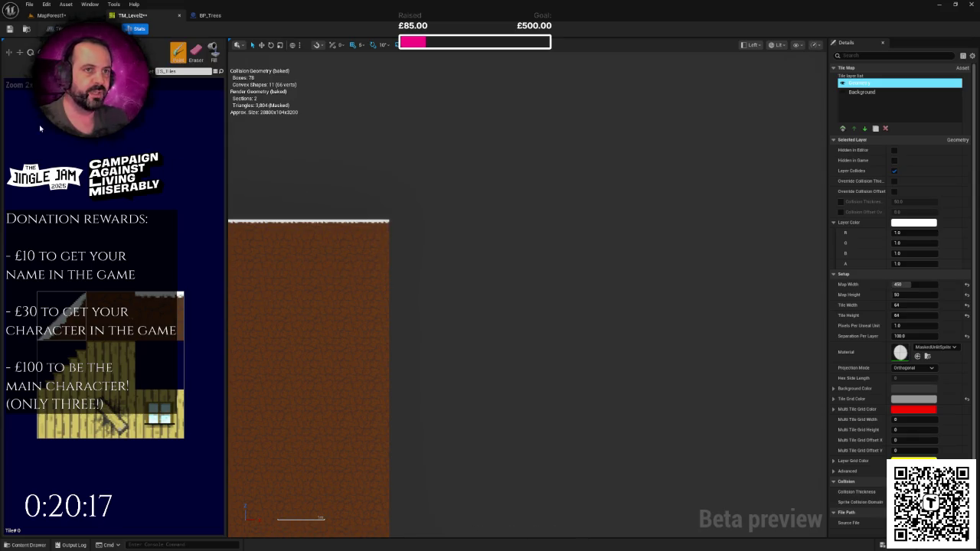
pyautogui.click(421, 237)
pyautogui.scroll(-1, 663, 230)
pyautogui.scroll(-2, 662, 230)
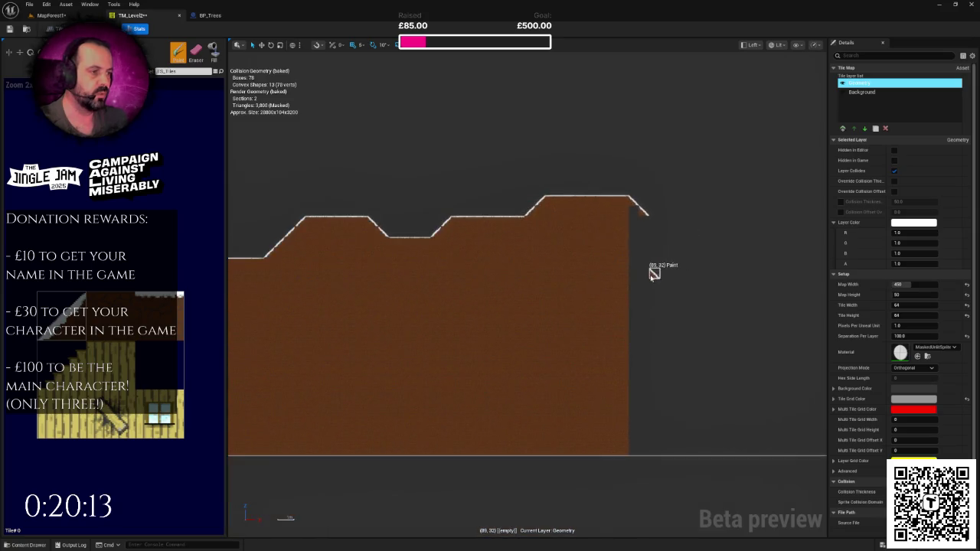
pyautogui.click(566, 218)
# Paint a ground strip and a column down to the floor, fill the interior, and save.
pyautogui.click(163, 304)
pyautogui.moveTo(642, 233)
pyautogui.mouseDown()
pyautogui.moveTo(798, 233)
pyautogui.moveTo(478, 235)
pyautogui.mouseUp()
pyautogui.moveTo(638, 223); pyautogui.dragTo(641, 261)
pyautogui.moveTo(644, 392); pyautogui.dragTo(644, 421)
pyautogui.click(196, 52)
pyautogui.click(398, 226)
pyautogui.scroll(-2, 416, 267)
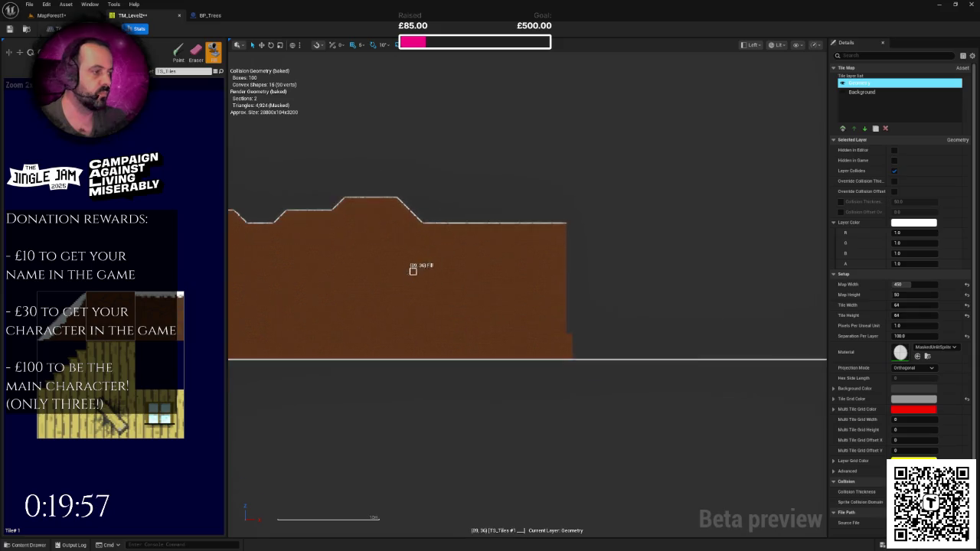
pyautogui.hotkey('ctrl', 's')
pyautogui.click(52, 16)
# Frame the selected trees and lift them slightly along the Z axis.
pyautogui.press('f')
pyautogui.scroll(-5, 490, 275)
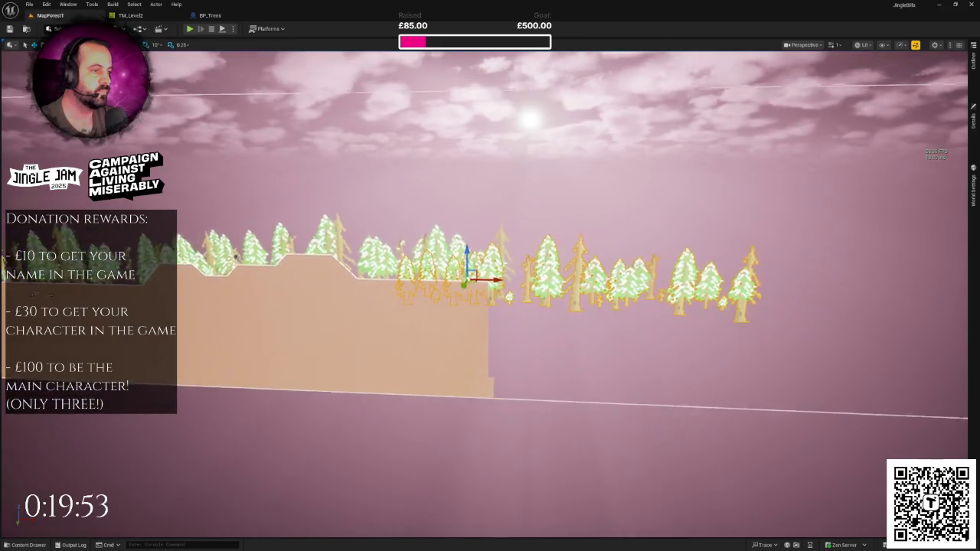
pyautogui.scroll(1, 565, 279)
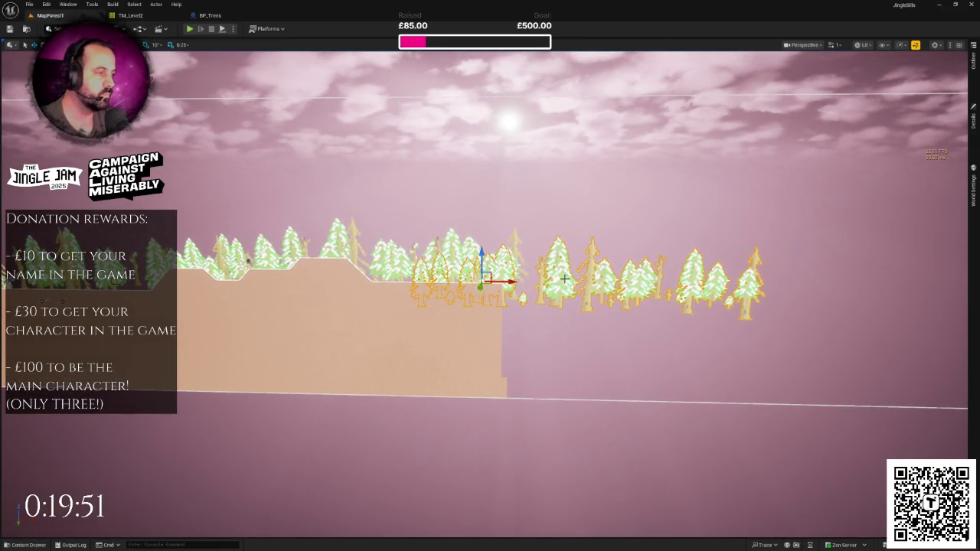
pyautogui.moveTo(480, 255); pyautogui.dragTo(481, 249)
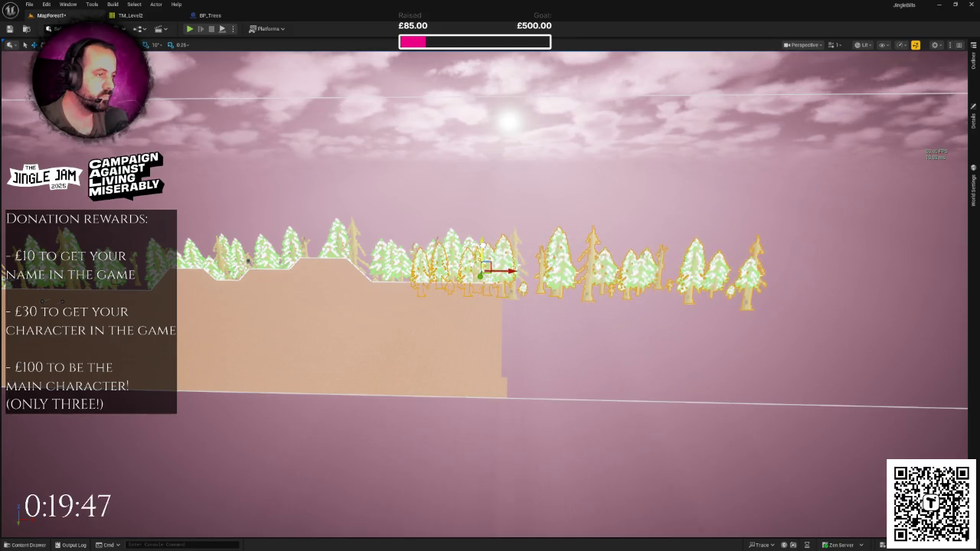
pyautogui.moveTo(482, 246); pyautogui.dragTo(484, 247)
# Fly the camera forward along the platform and start Play in Editor.
pyautogui.press('Left')
pyautogui.press('Up')
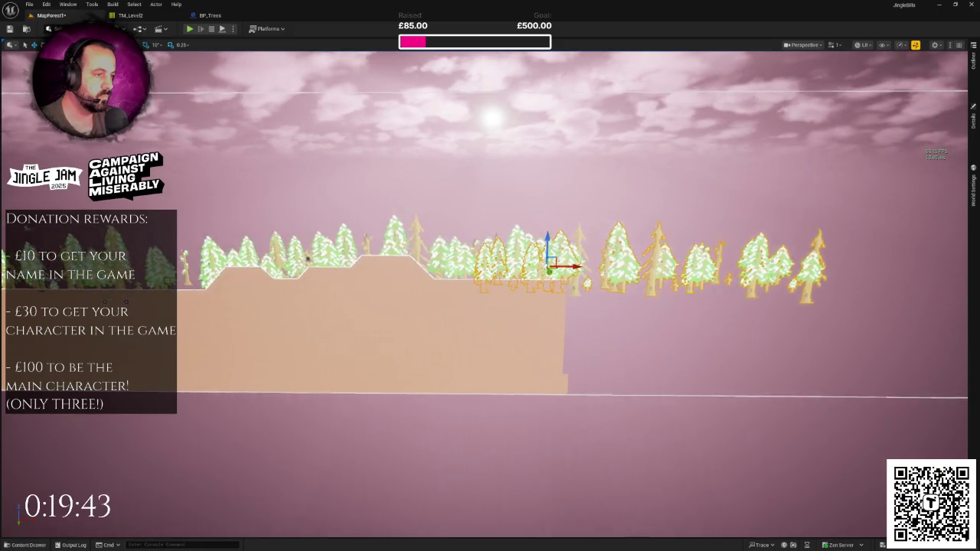
pyautogui.press('Left')
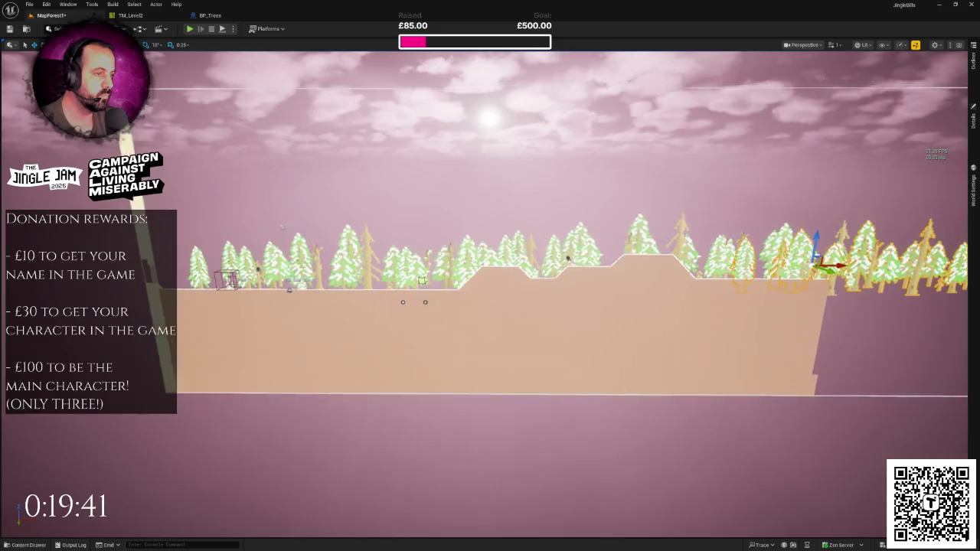
pyautogui.press('Up')
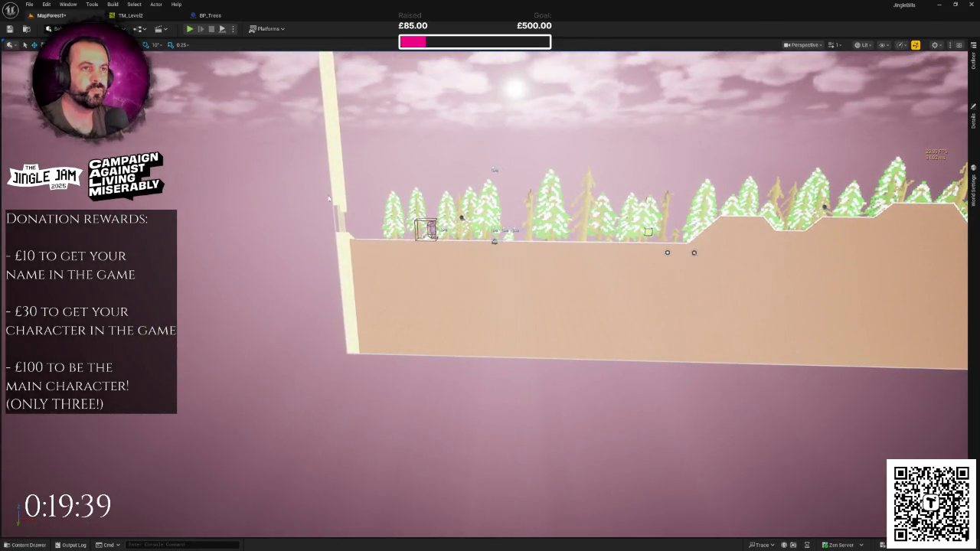
pyautogui.press('Up')
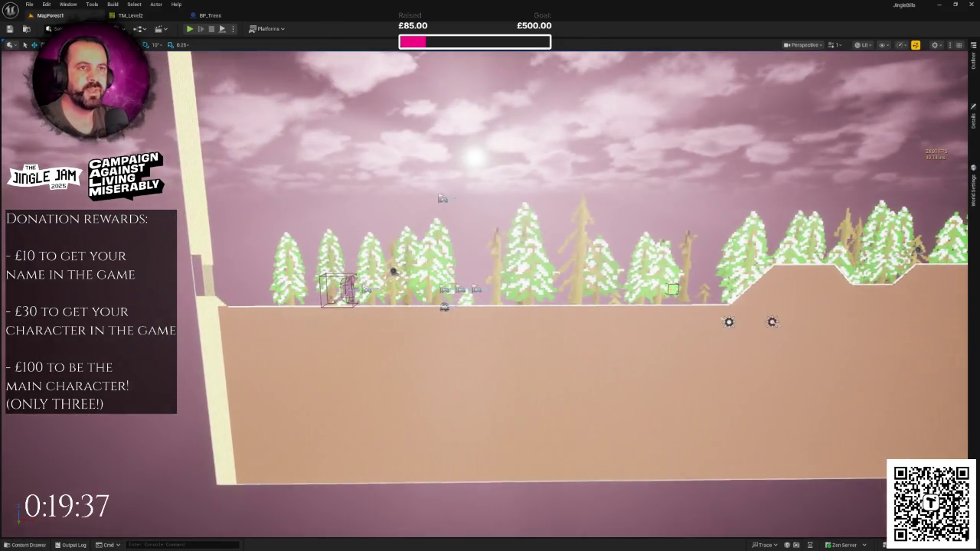
pyautogui.hotkey('alt', 'p')
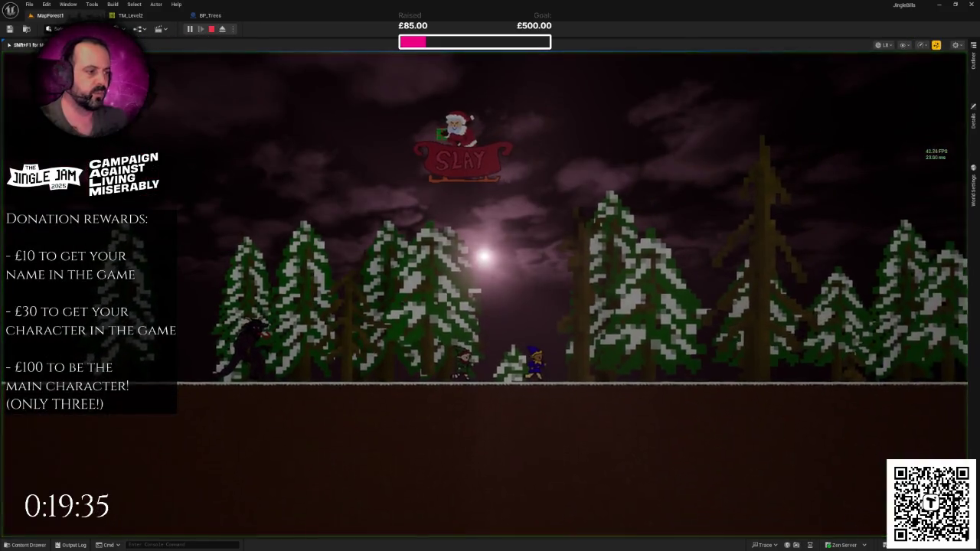
# Go fullscreen, advance Santa's dialogue, run the elf right, then stop the playtest.
pyautogui.press('F11')
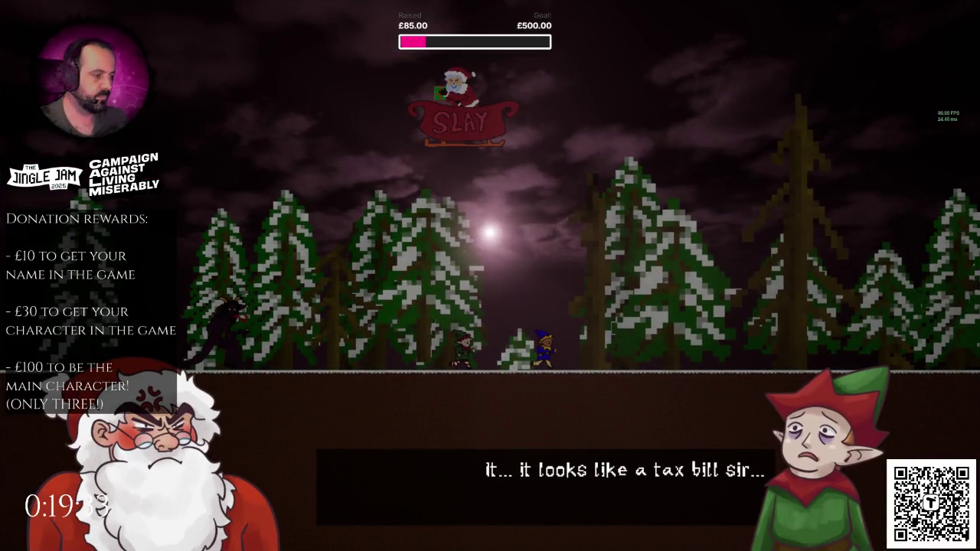
pyautogui.press('space')
pyautogui.press('space')
pyautogui.press('space')
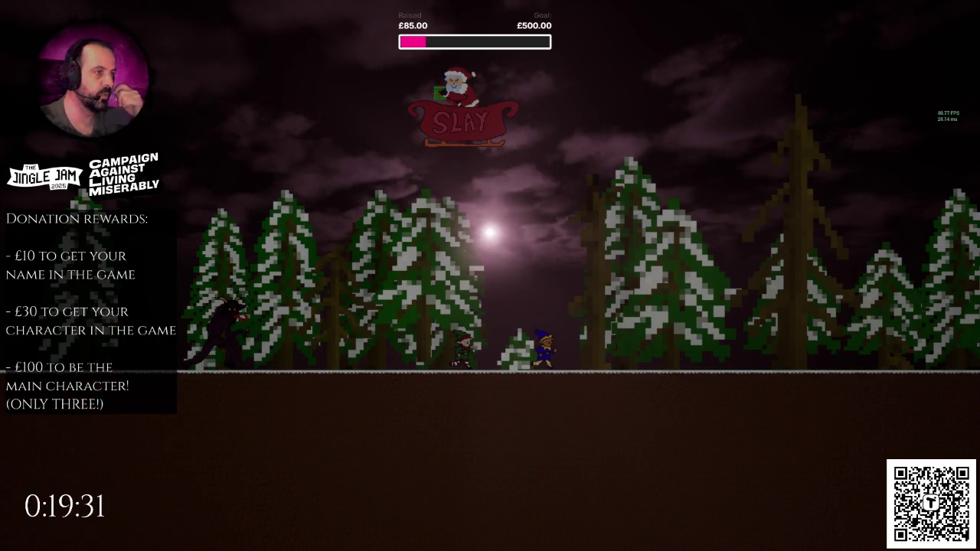
pyautogui.press('d')
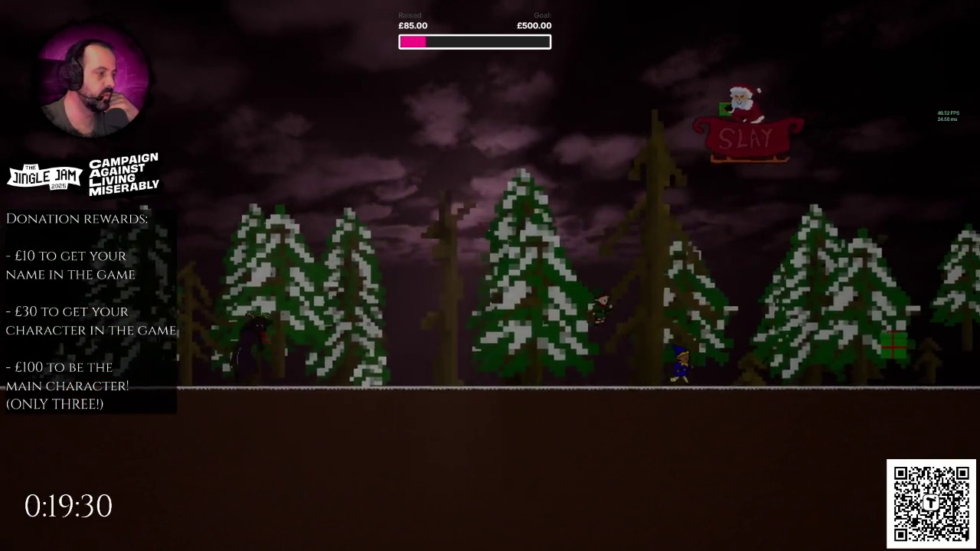
pyautogui.press('Right')
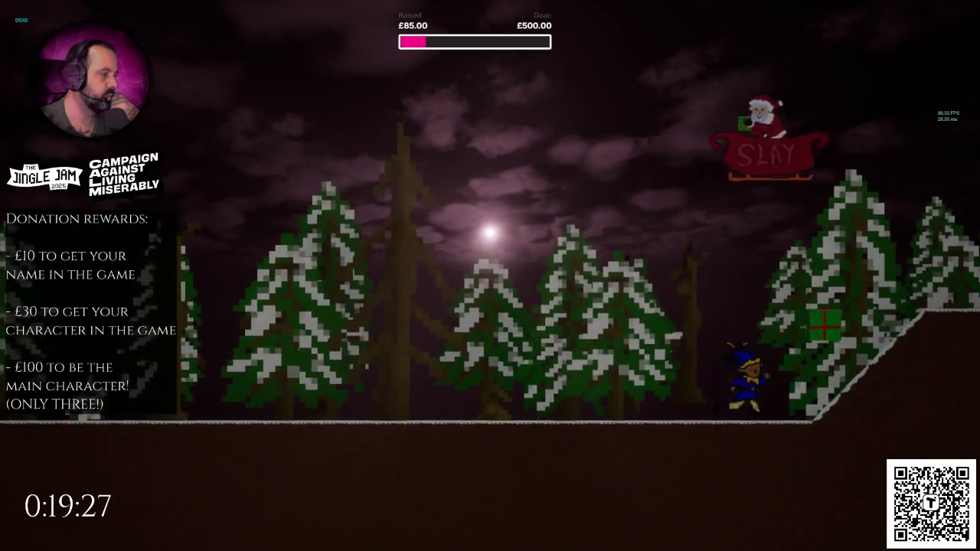
pyautogui.press('Escape')
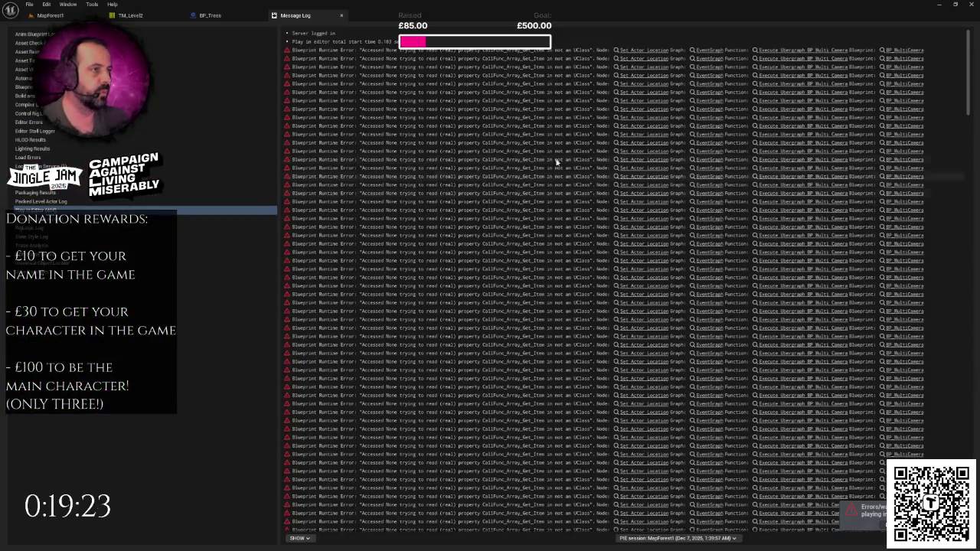
# Jump from the Message Log error to the Set Actor Location node in BP_MultiCamera's event graph.
pyautogui.click(651, 53)
pyautogui.scroll(-1, 582, 216)
pyautogui.rightClick(551, 228)
pyautogui.click(507, 218)
pyautogui.scroll(-2, 508, 218)
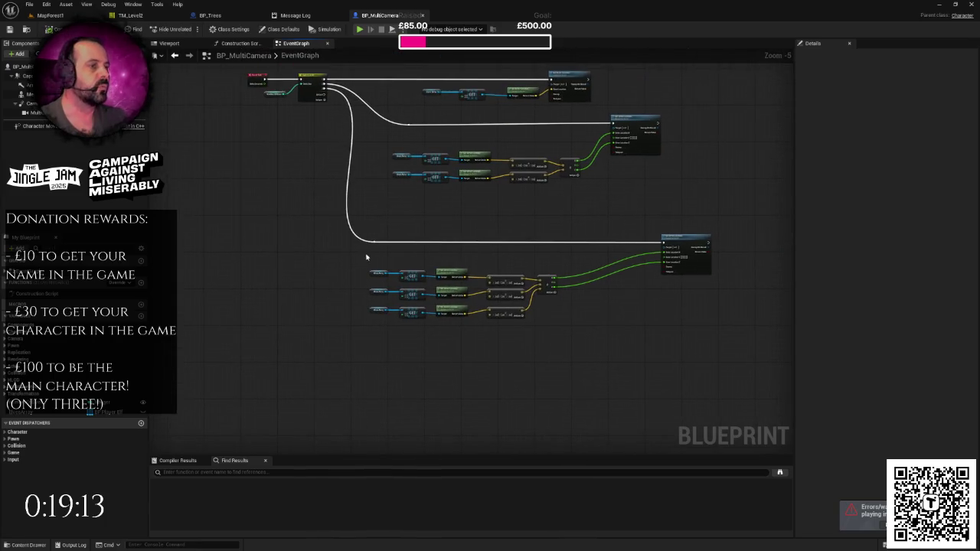
pyautogui.moveTo(345, 250); pyautogui.dragTo(733, 335)
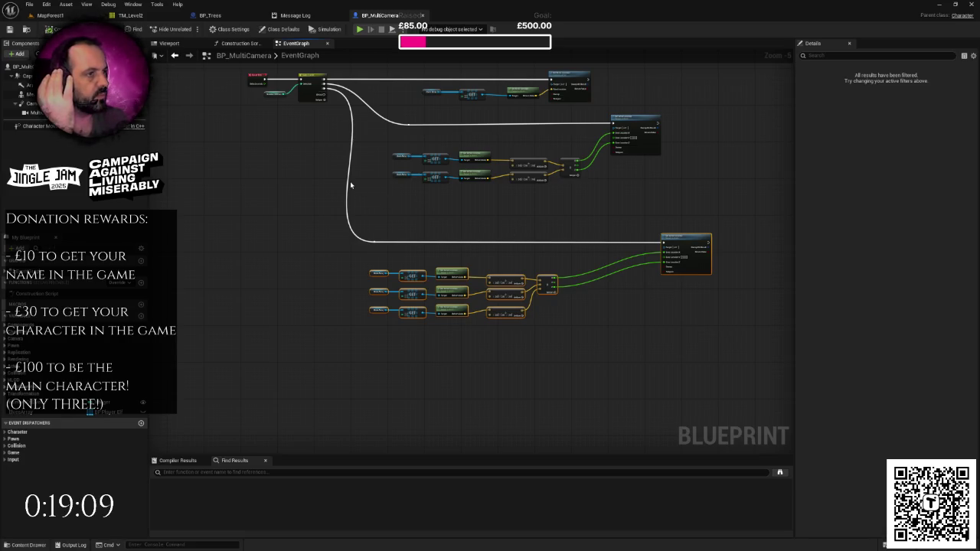
pyautogui.moveTo(350, 184)
pyautogui.mouseDown()
pyautogui.moveTo(323, 212)
pyautogui.moveTo(350, 265)
pyautogui.moveTo(339, 264)
pyautogui.moveTo(328, 374)
pyautogui.mouseUp()
pyautogui.scroll(2, 335, 252)
# Find all references to NumberOfElves by name and jump to the node that sets it.
pyautogui.click(324, 361)
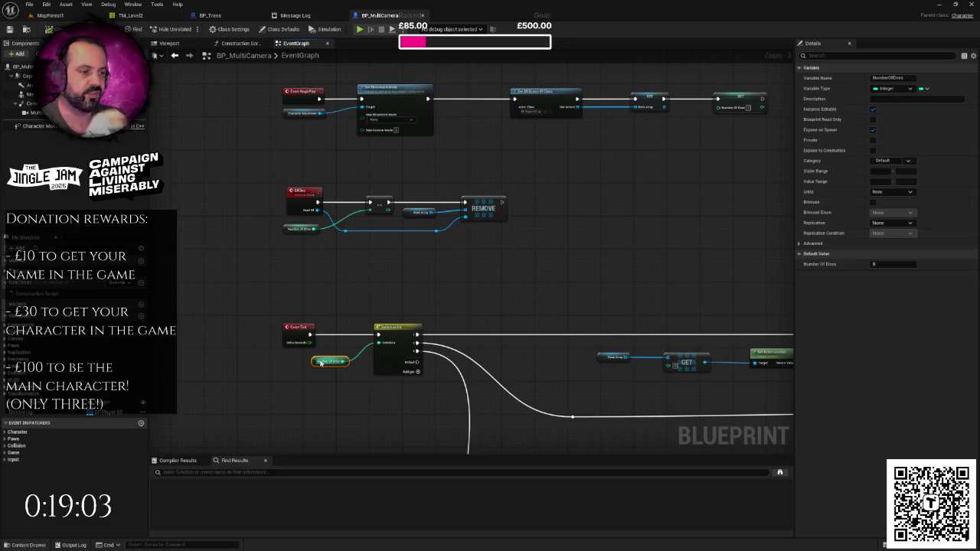
pyautogui.rightClick(317, 364)
pyautogui.moveTo(351, 401)
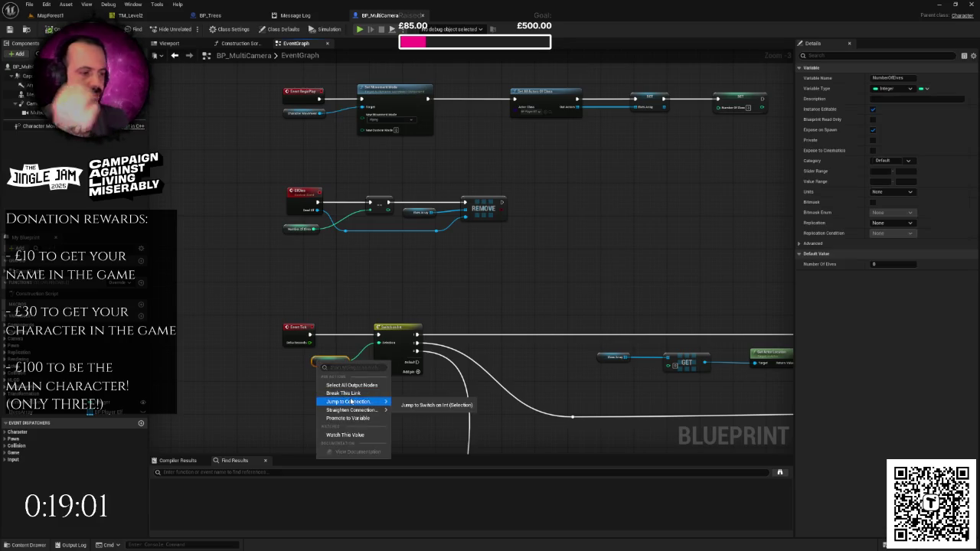
pyautogui.scroll(2, 307, 367)
pyautogui.rightClick(316, 367)
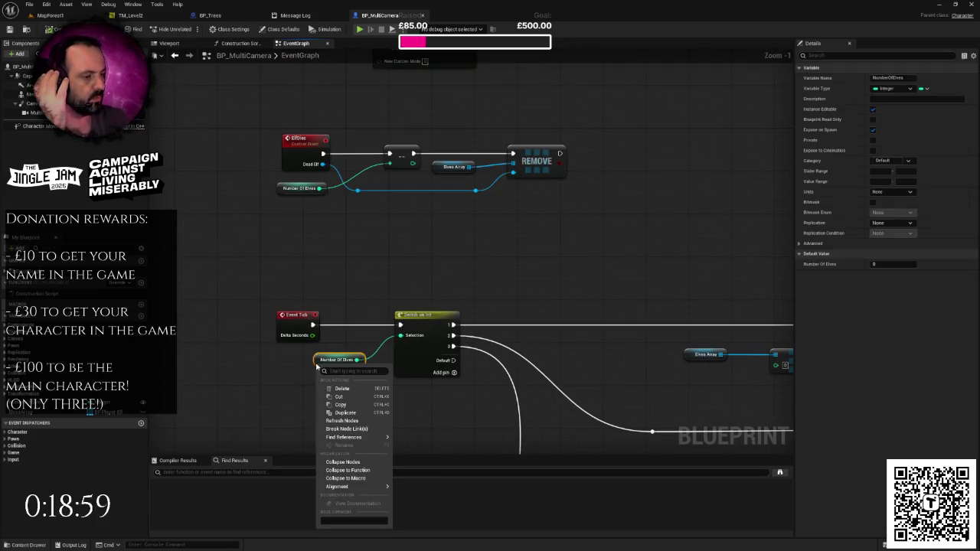
pyautogui.moveTo(352, 438)
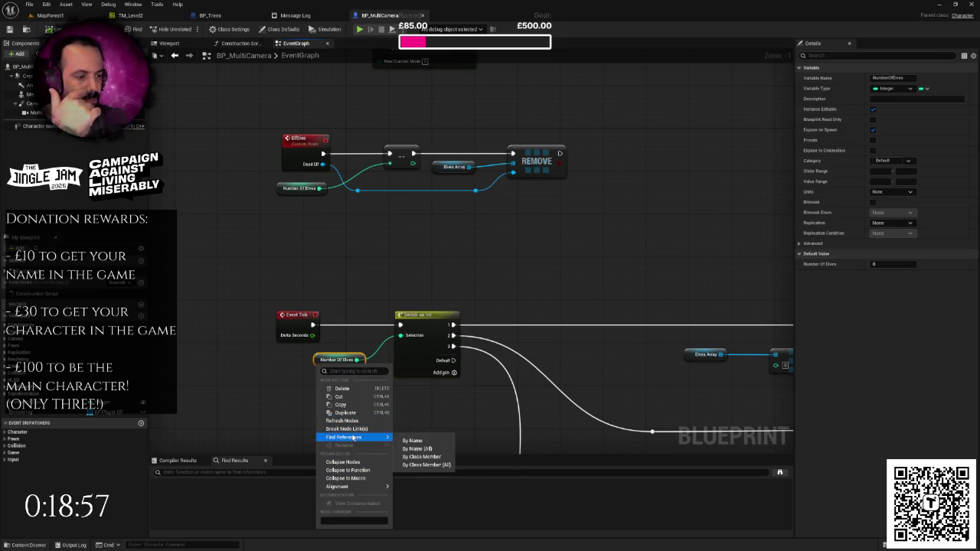
pyautogui.click(412, 440)
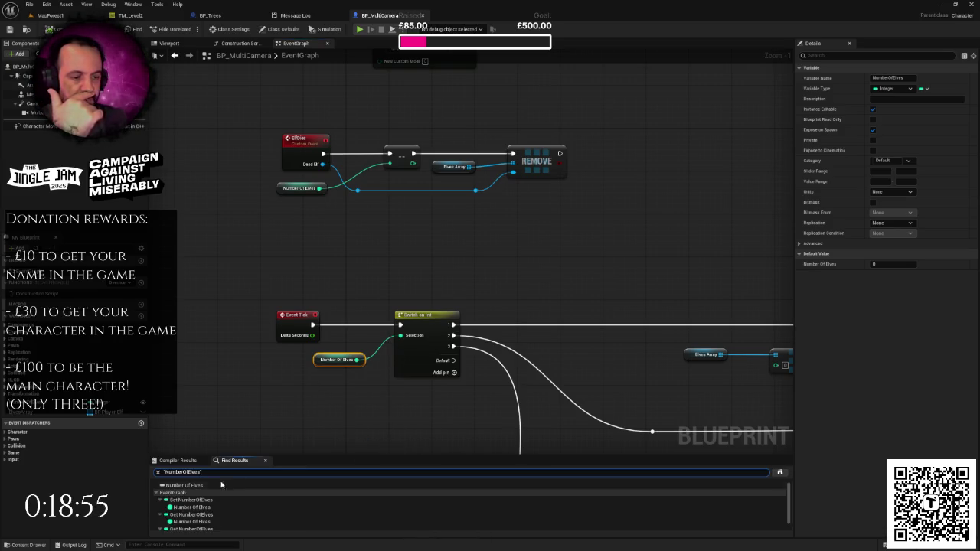
pyautogui.click(209, 501)
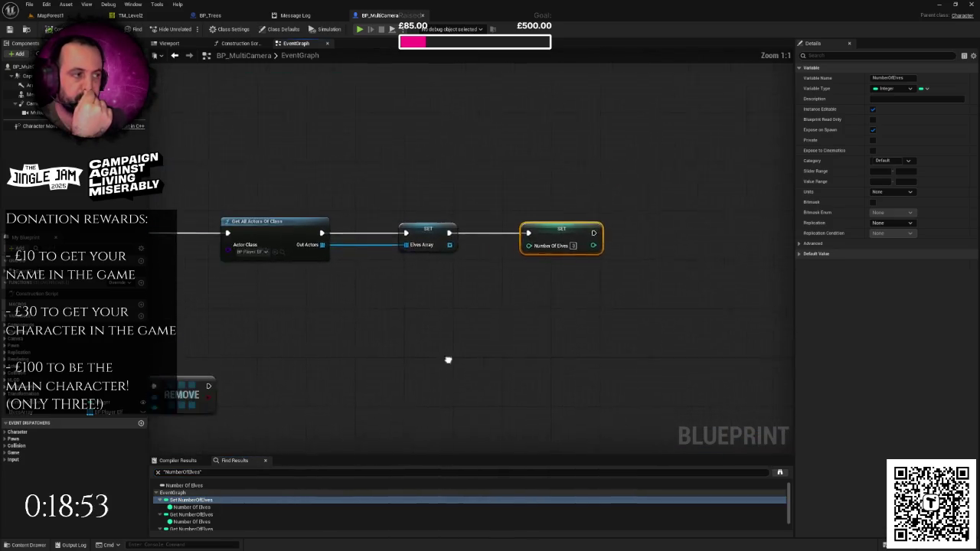
# Shift the SET Number Of Elves node to the right in the BeginPlay chain.
pyautogui.scroll(-2, 486, 359)
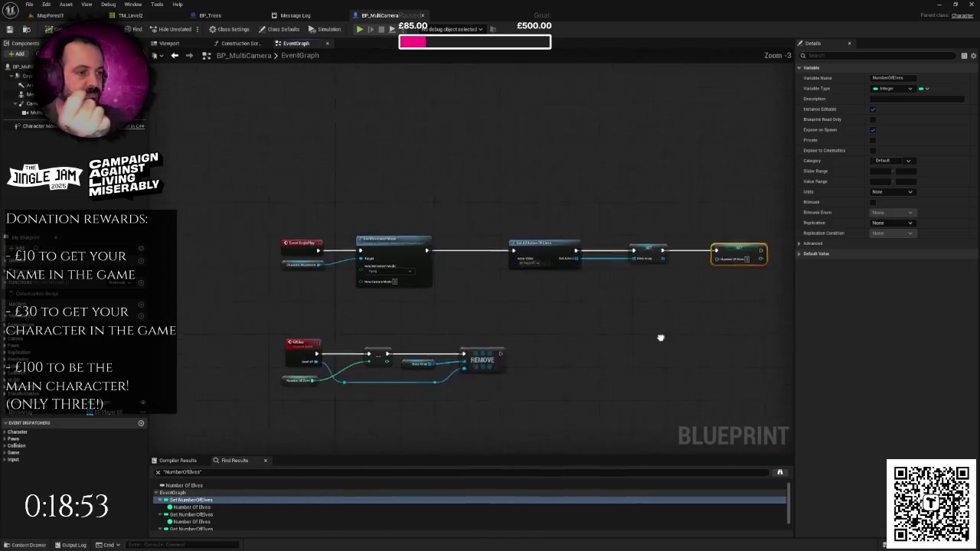
pyautogui.click(602, 314)
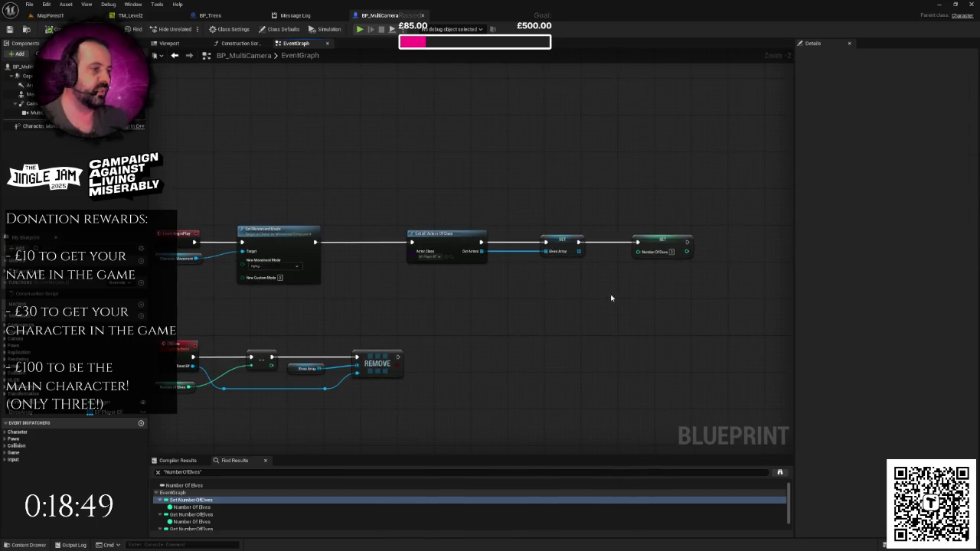
pyautogui.moveTo(544, 286); pyautogui.dragTo(676, 293)
pyautogui.moveTo(566, 332); pyautogui.dragTo(485, 315)
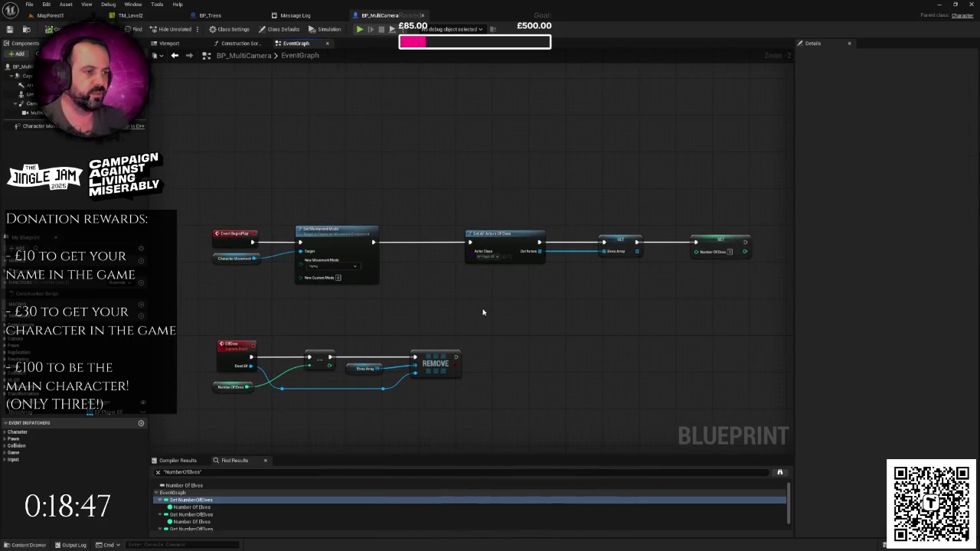
pyautogui.moveTo(284, 236); pyautogui.dragTo(643, 335)
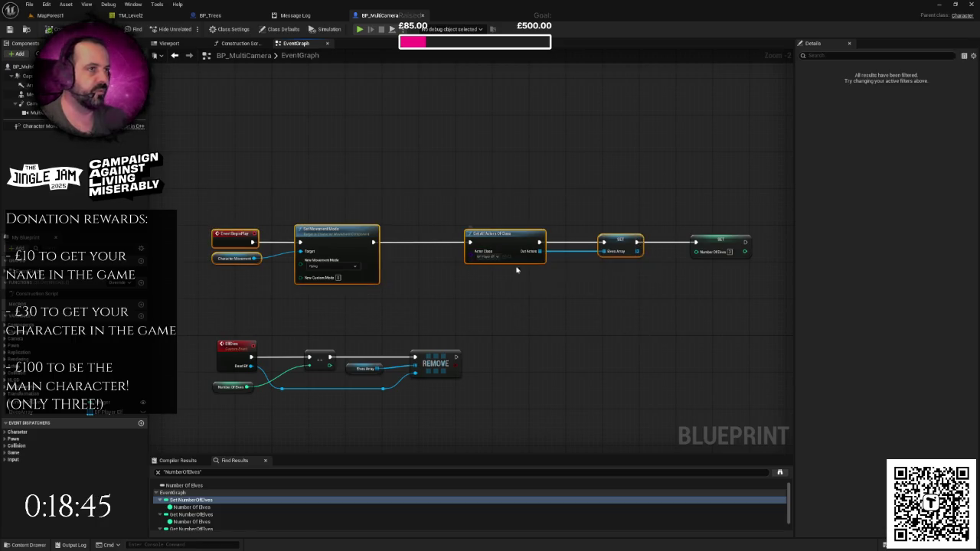
pyautogui.moveTo(635, 281); pyautogui.dragTo(538, 275)
pyautogui.click(597, 263)
pyautogui.moveTo(620, 235); pyautogui.dragTo(724, 235)
pyautogui.click(628, 281)
pyautogui.moveTo(591, 283); pyautogui.dragTo(573, 285)
# Add a Get Game Instance node and position it near the SET Number Of Elves node.
pyautogui.rightClick(511, 295)
pyautogui.click(487, 292)
pyautogui.rightClick(506, 291)
pyautogui.write('getgameinst')
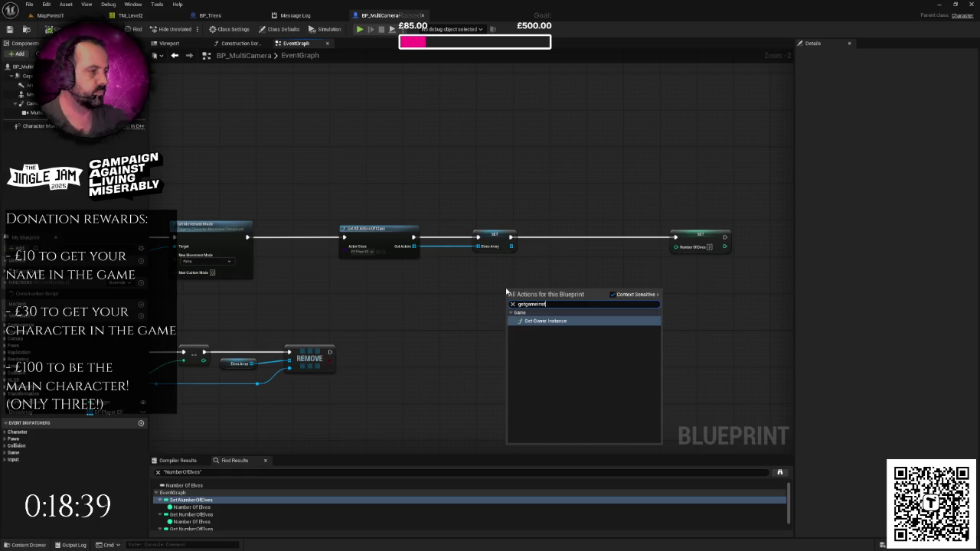
pyautogui.press('Return')
pyautogui.moveTo(543, 295); pyautogui.dragTo(507, 280)
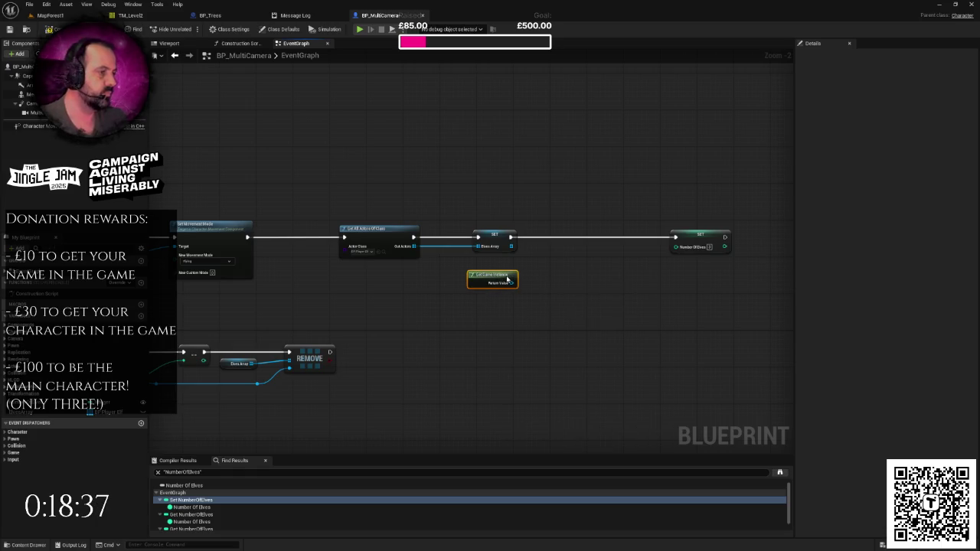
pyautogui.rightClick(550, 301)
pyautogui.press('Escape')
pyautogui.moveTo(514, 304); pyautogui.dragTo(422, 335)
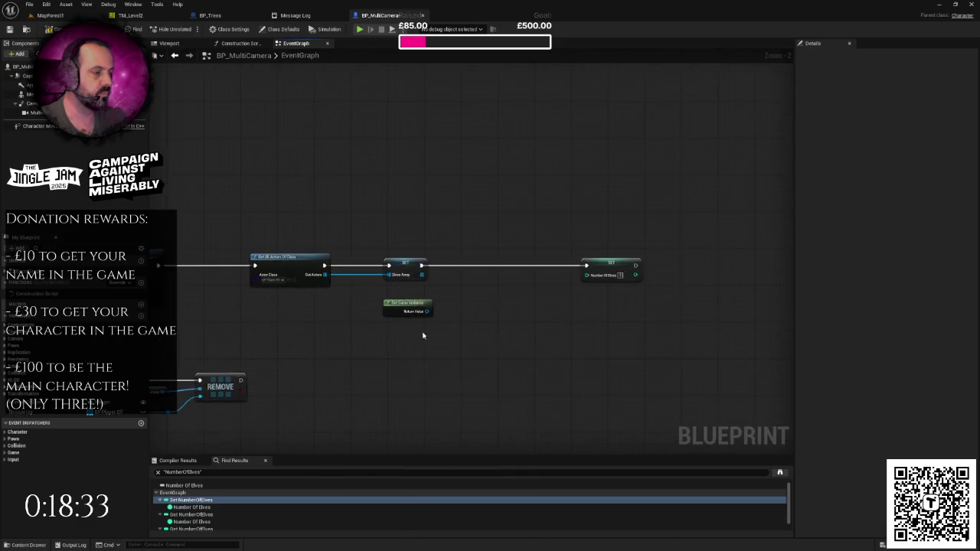
pyautogui.scroll(2, 422, 335)
# Cast the game instance to BP_JBGameInstance and place the cast in the execution line.
pyautogui.moveTo(422, 301)
pyautogui.mouseDown()
pyautogui.moveTo(494, 307)
pyautogui.moveTo(482, 304)
pyautogui.mouseUp()
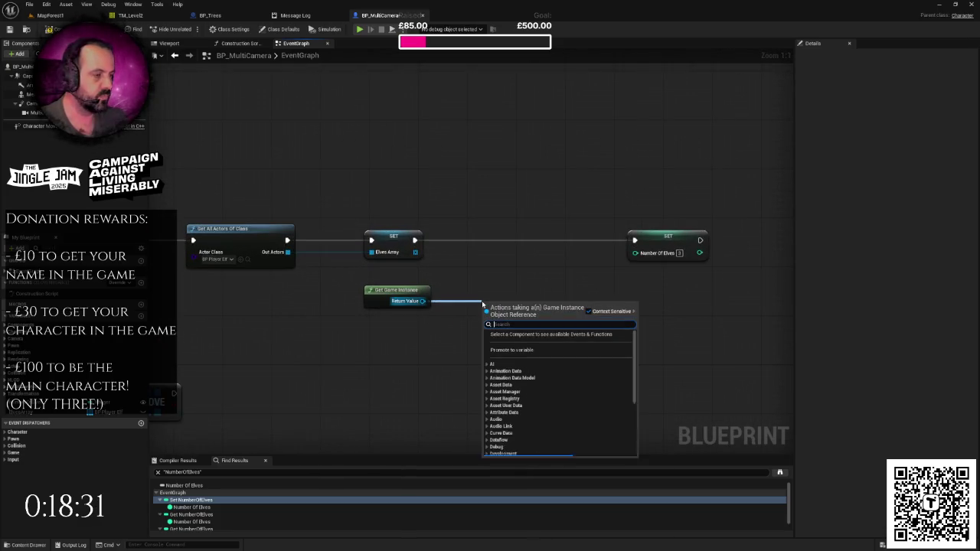
pyautogui.write('set')
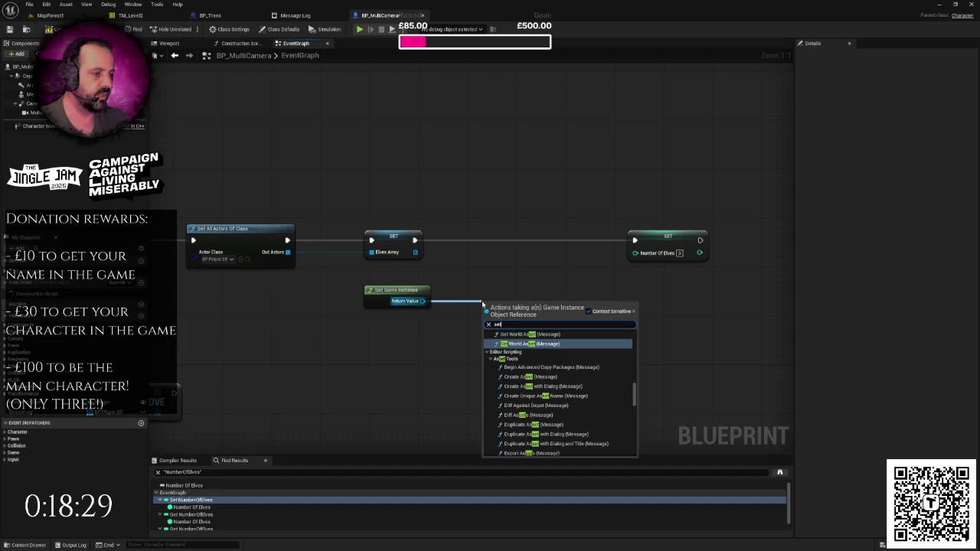
pyautogui.press('Escape')
pyautogui.moveTo(422, 301)
pyautogui.mouseDown()
pyautogui.moveTo(448, 307)
pyautogui.moveTo(457, 287)
pyautogui.mouseUp()
pyautogui.write('casttobp')
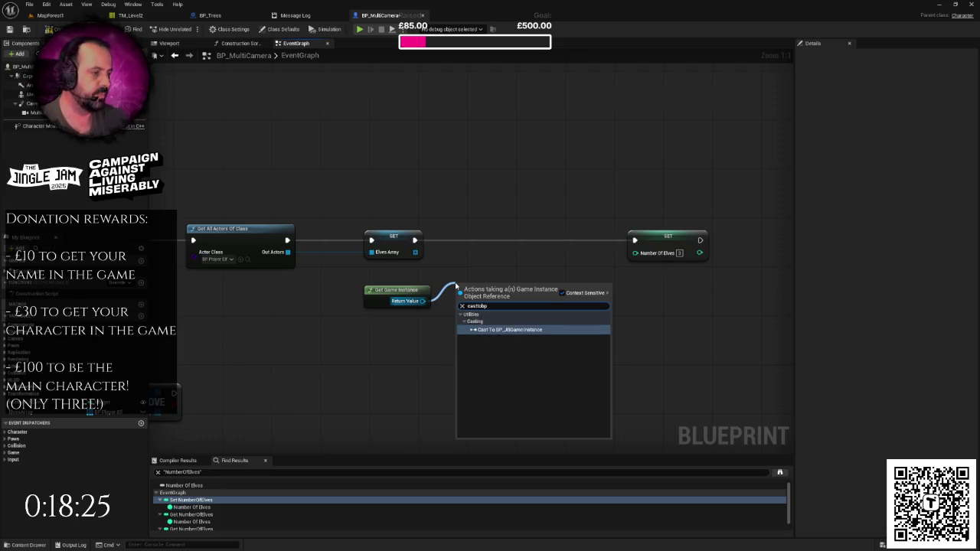
pyautogui.press('Return')
pyautogui.moveTo(482, 288); pyautogui.dragTo(501, 228)
# Feed the cast's Get Current Level into a Switch on Int driven by the cast's execution.
pyautogui.moveTo(566, 265)
pyautogui.mouseDown()
pyautogui.moveTo(603, 296)
pyautogui.moveTo(337, 305)
pyautogui.mouseUp()
pyautogui.write('getcurrent')
pyautogui.press('Return')
pyautogui.moveTo(389, 244); pyautogui.dragTo(542, 243)
pyautogui.moveTo(395, 305); pyautogui.dragTo(457, 243)
pyautogui.write('switch')
pyautogui.press('Return')
pyautogui.moveTo(287, 248); pyautogui.dragTo(434, 249)
# Give the Switch on Int three output cases with start index 1.
pyautogui.moveTo(542, 243)
pyautogui.mouseDown()
pyautogui.moveTo(574, 247)
pyautogui.moveTo(608, 200)
pyautogui.mouseUp()
pyautogui.click(491, 266)
pyautogui.click(491, 278)
pyautogui.click(494, 290)
pyautogui.scroll(-3, 472, 360)
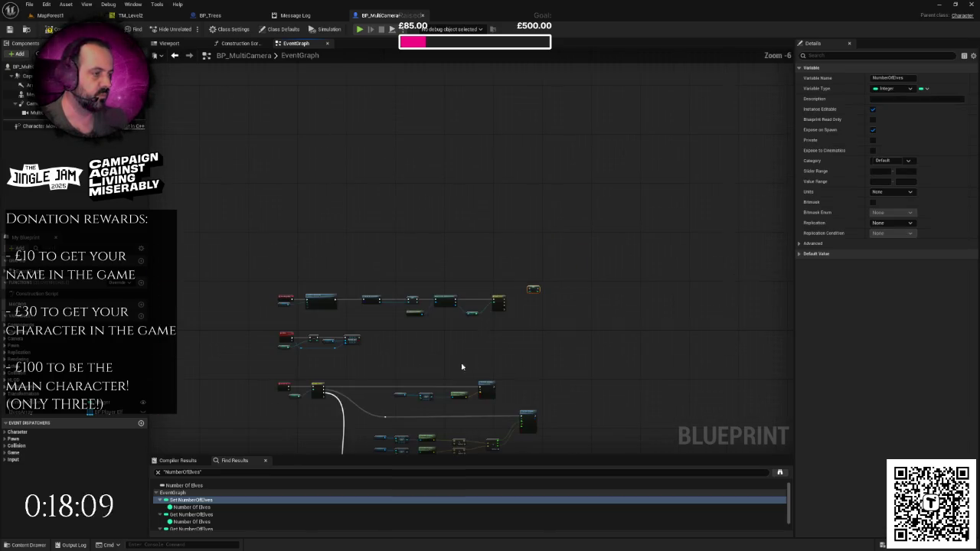
pyautogui.scroll(3, 448, 251)
pyautogui.click(480, 138)
pyautogui.click(919, 78)
pyautogui.write('1')
pyautogui.click(723, 170)
pyautogui.hotkey('ctrl', 'z')
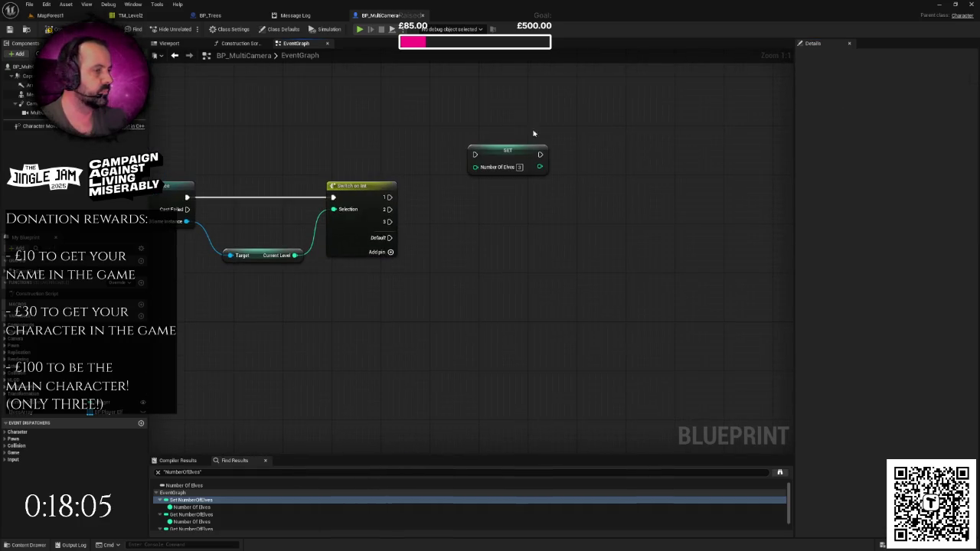
# Wire switch cases 1, 2 and 3 to SET Number Of Elves nodes with values 3, 2 and 1.
pyautogui.moveTo(387, 198); pyautogui.dragTo(475, 155)
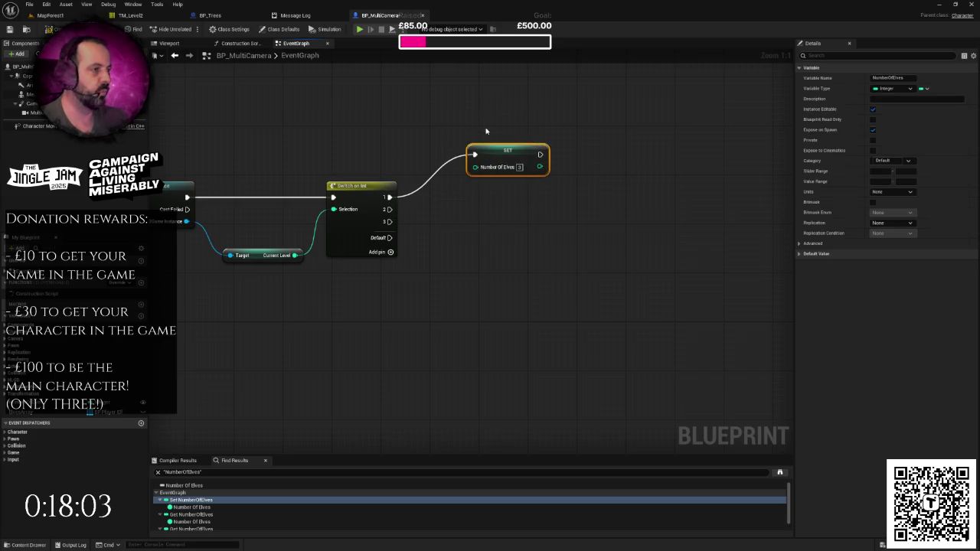
pyautogui.hotkey('ctrl', 'd')
pyautogui.moveTo(389, 209)
pyautogui.mouseDown()
pyautogui.moveTo(460, 223)
pyautogui.moveTo(451, 215)
pyautogui.moveTo(529, 214)
pyautogui.mouseUp()
pyautogui.write('2')
pyautogui.press('Return')
pyautogui.click(500, 273)
pyautogui.hotkey('ctrl', 'v')
pyautogui.moveTo(389, 222); pyautogui.dragTo(481, 270)
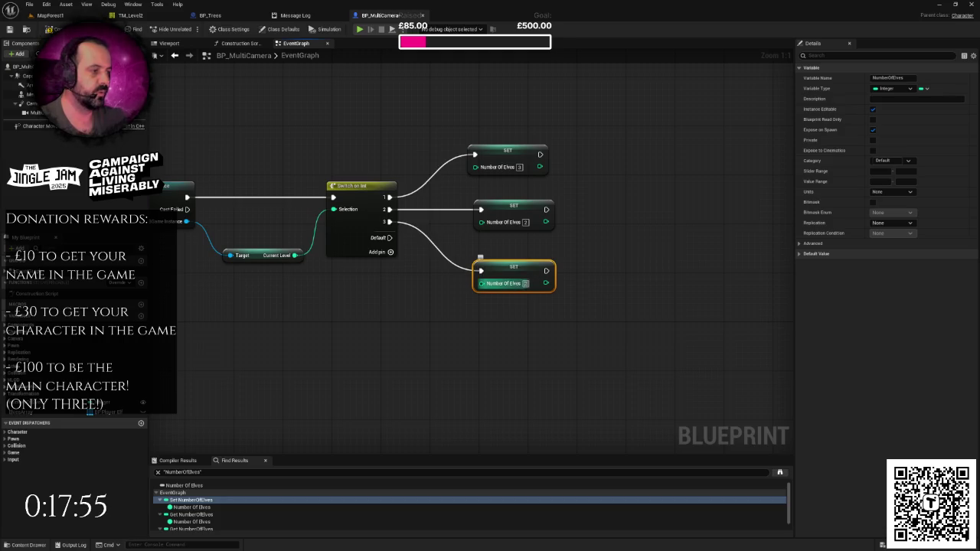
pyautogui.click(520, 302)
# Switch to the MapForest1 level and start a playtest.
pyautogui.press('Home')
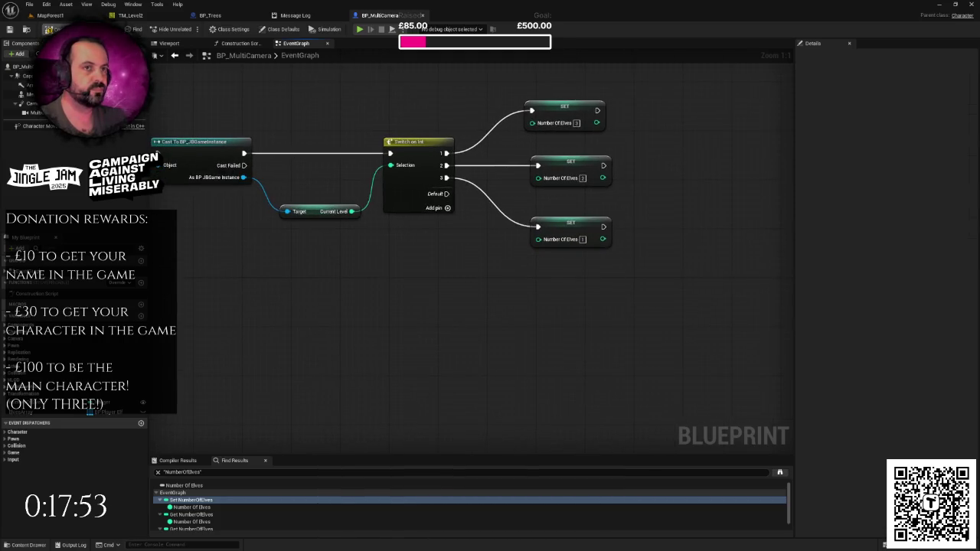
pyautogui.click(67, 16)
pyautogui.hotkey('alt', 'p')
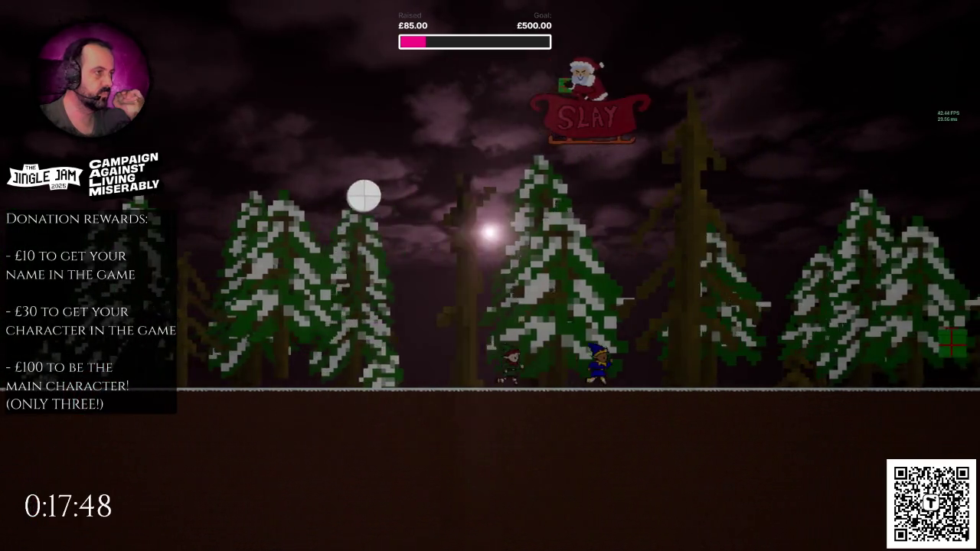
pyautogui.press('d')
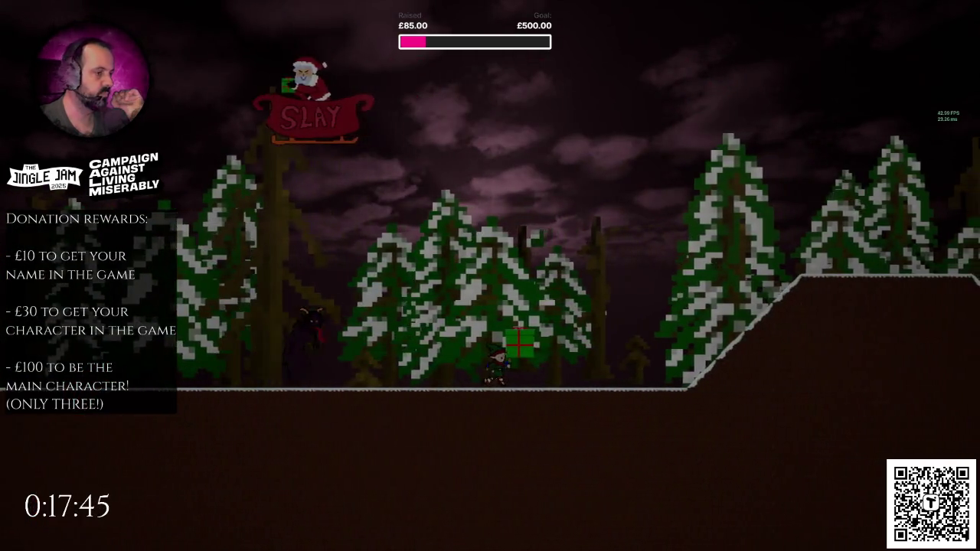
pyautogui.press('Escape')
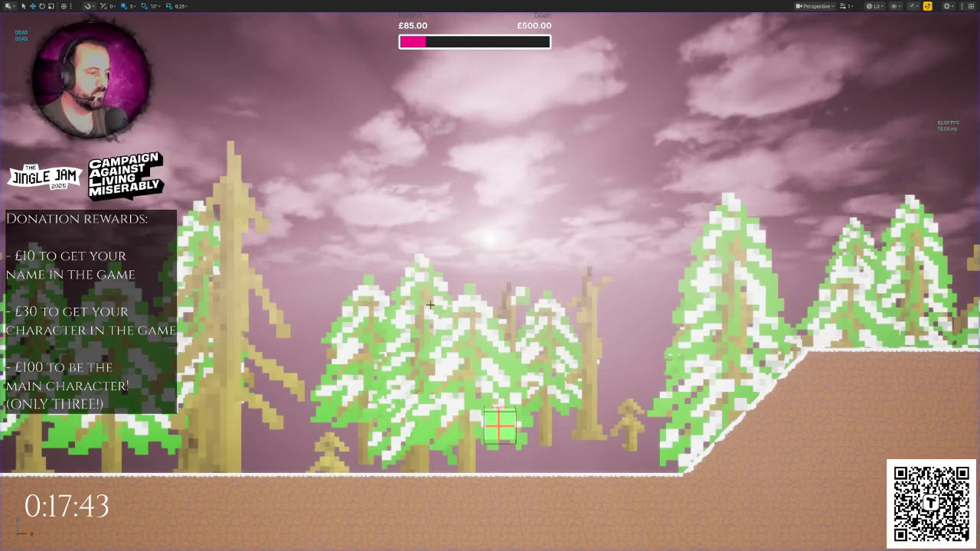
pyautogui.moveTo(494, 438); pyautogui.dragTo(493, 437)
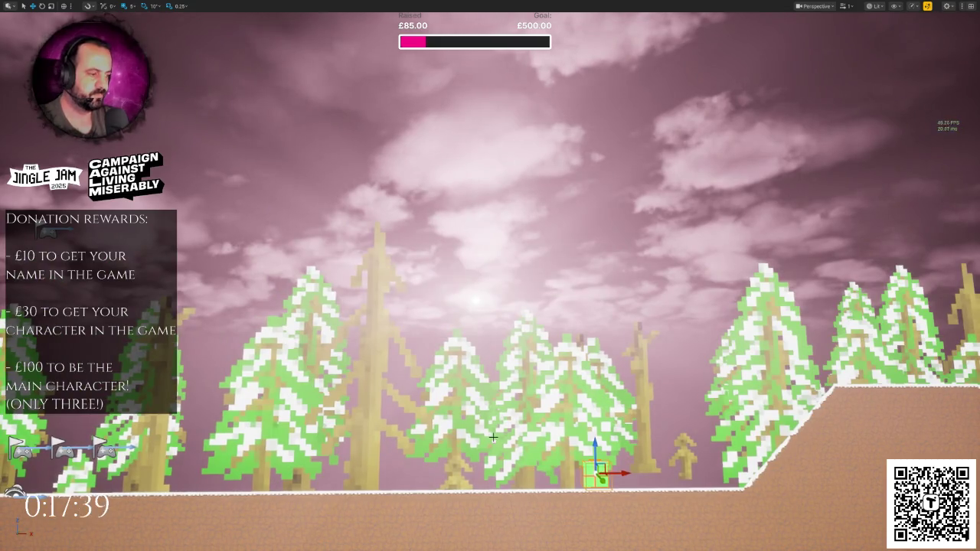
pyautogui.hotkey('alt', 'p')
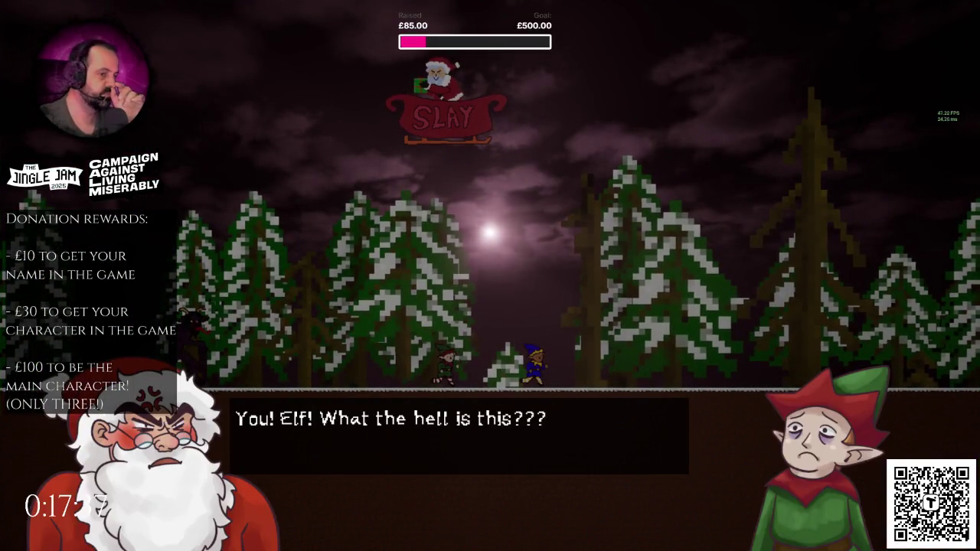
pyautogui.press('space')
pyautogui.press('space')
pyautogui.press('space')
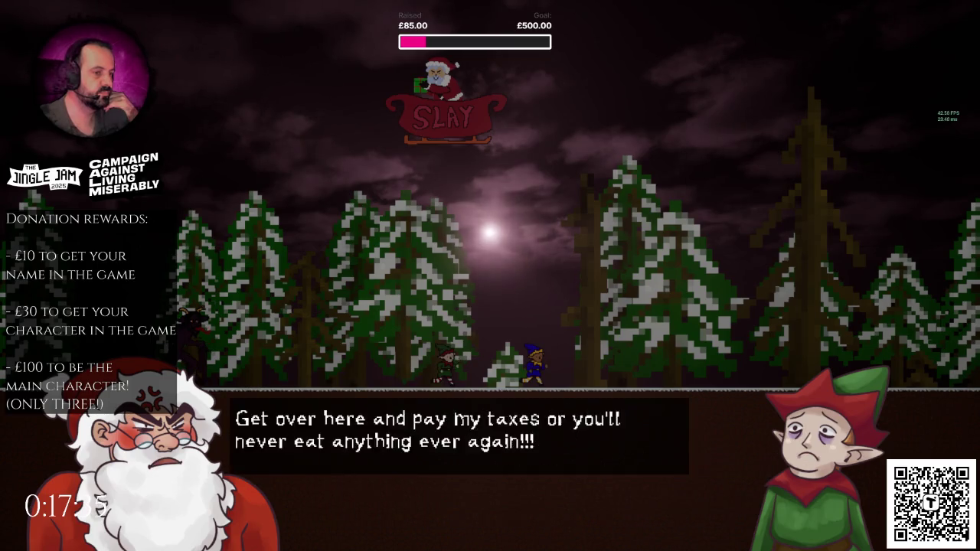
pyautogui.press('d')
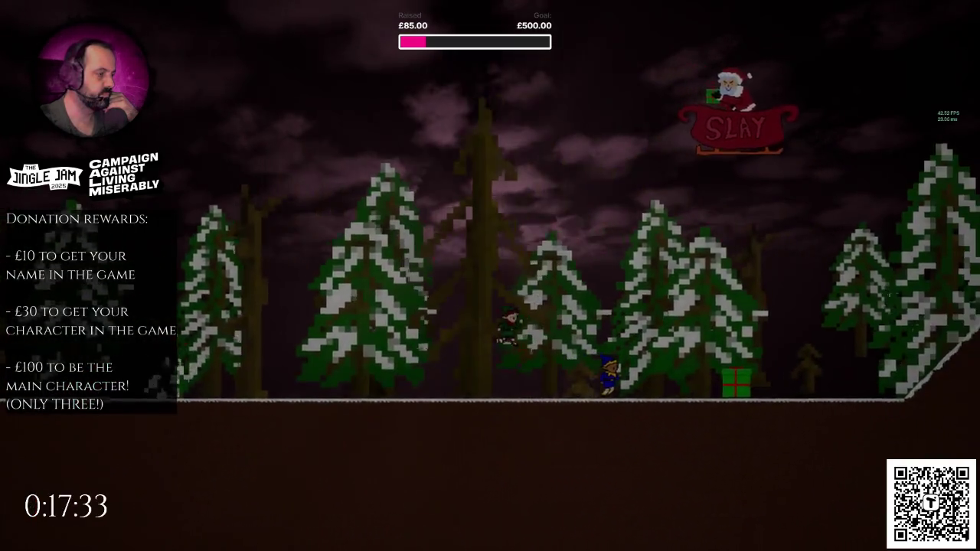
pyautogui.press('a')
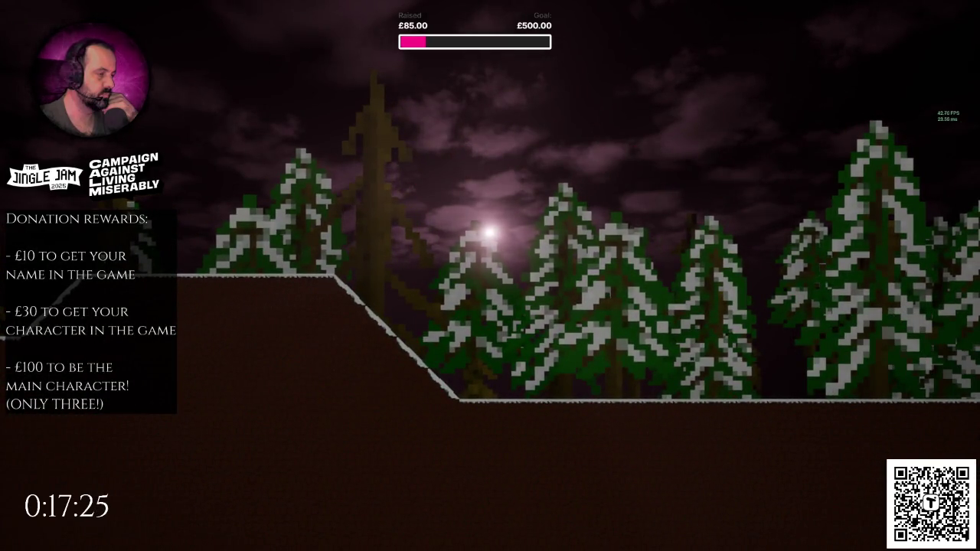
pyautogui.press('Escape')
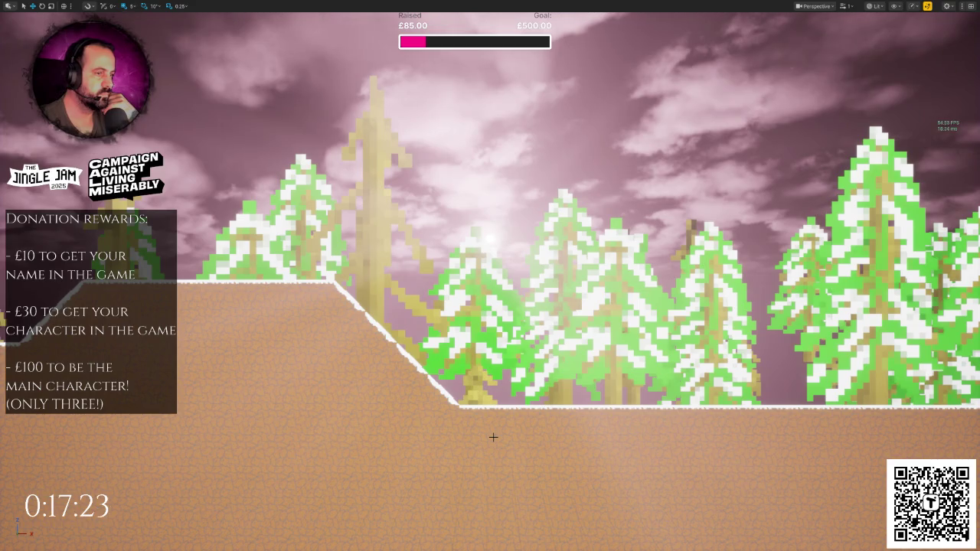
pyautogui.moveTo(493, 438)
pyautogui.mouseDown()
pyautogui.moveTo(459, 429)
pyautogui.moveTo(493, 437)
pyautogui.mouseUp()
pyautogui.moveTo(654, 456)
pyautogui.mouseDown()
pyautogui.moveTo(642, 471)
pyautogui.moveTo(536, 444)
pyautogui.moveTo(510, 436)
pyautogui.moveTo(498, 407)
pyautogui.moveTo(477, 406)
pyautogui.moveTo(505, 417)
pyautogui.mouseUp()
pyautogui.press('F11')
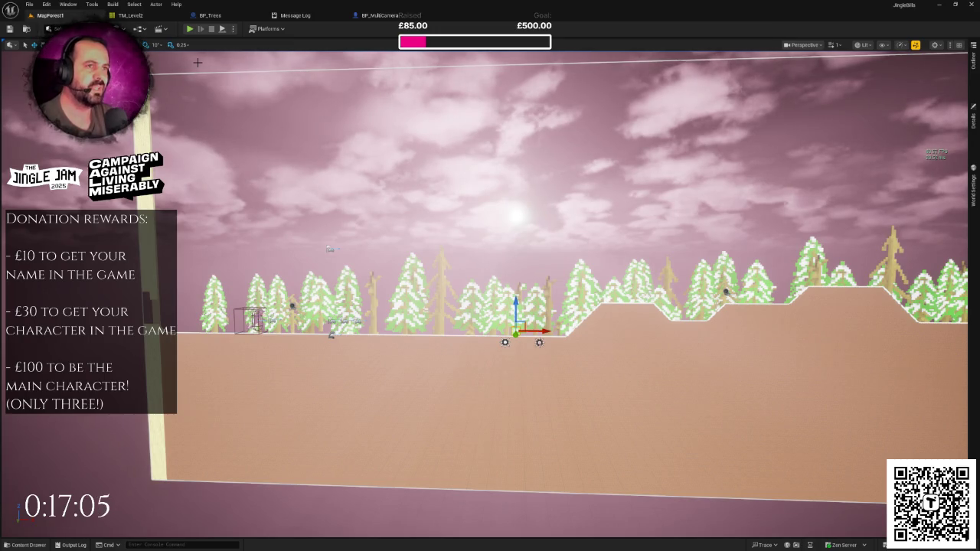
pyautogui.click(190, 29)
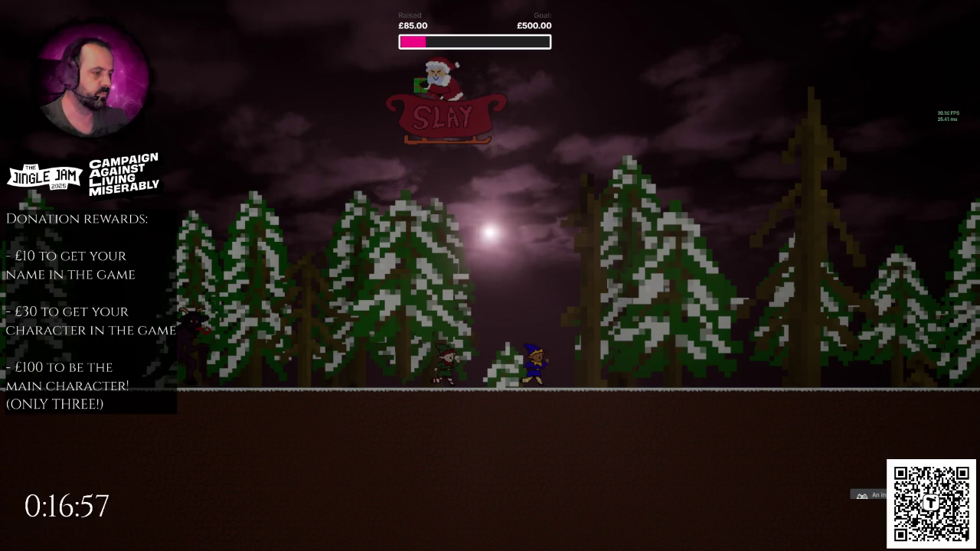
pyautogui.press('Escape')
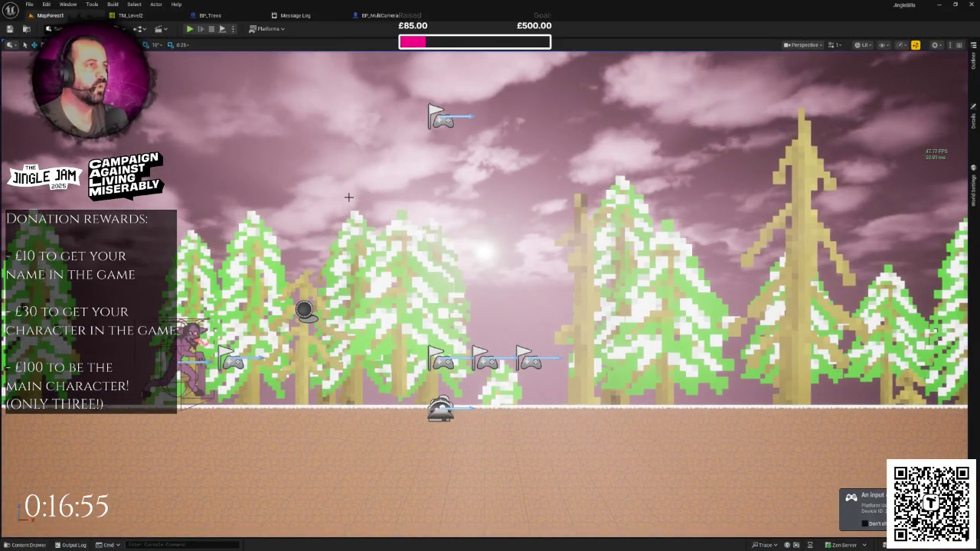
pyautogui.hotkey('ctrl', 'space')
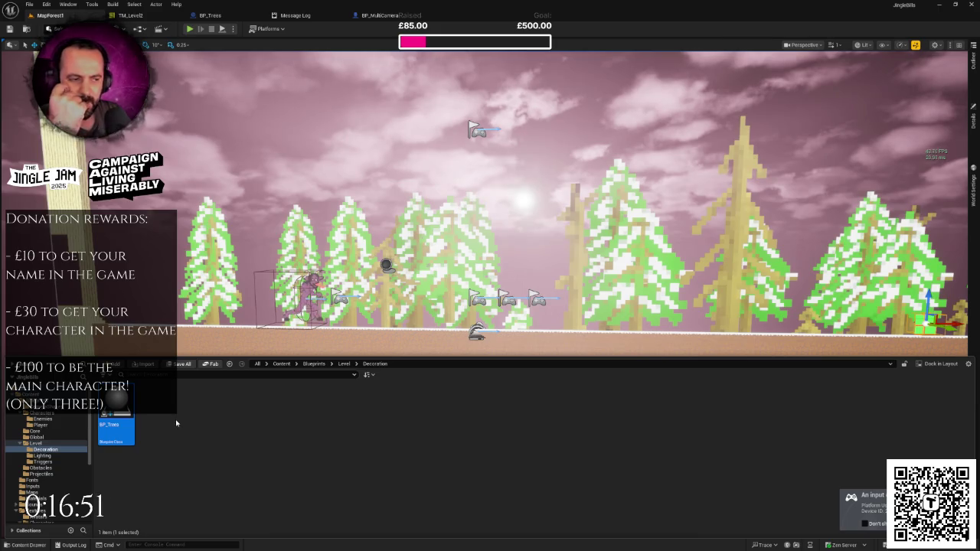
# Browse the Content Drawer to Content > UI > LevelIntro and open UI_LevelIntro.
pyautogui.scroll(-2, 54, 452)
pyautogui.click(59, 440)
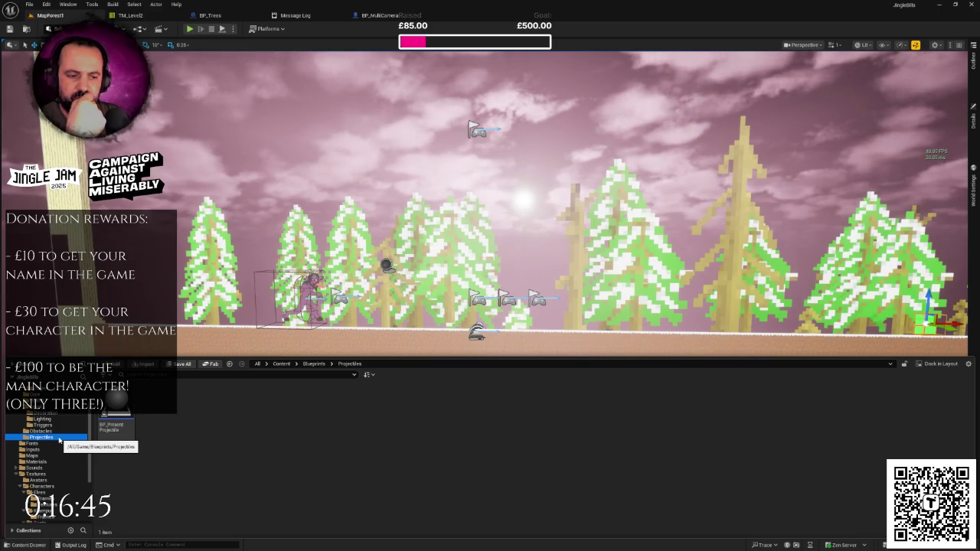
pyautogui.scroll(-5, 53, 459)
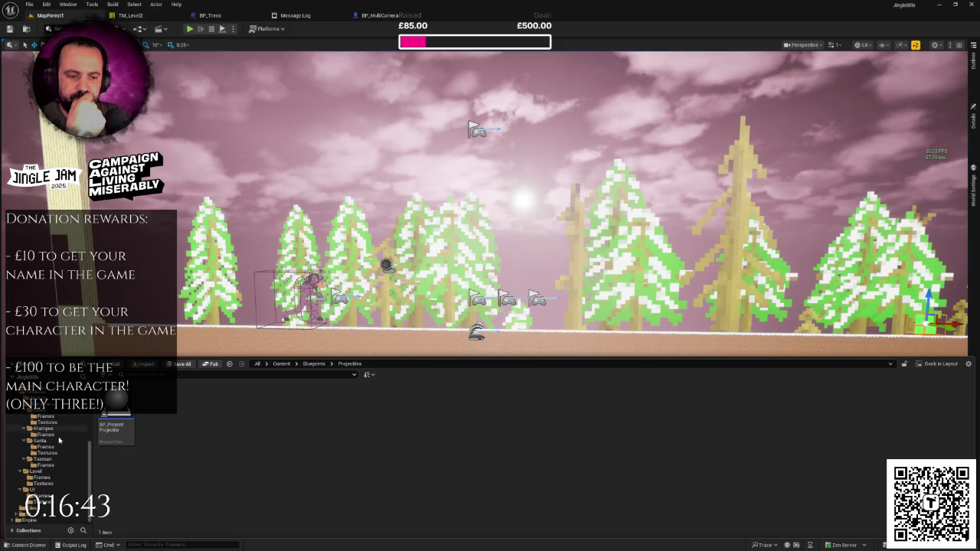
pyautogui.click(42, 491)
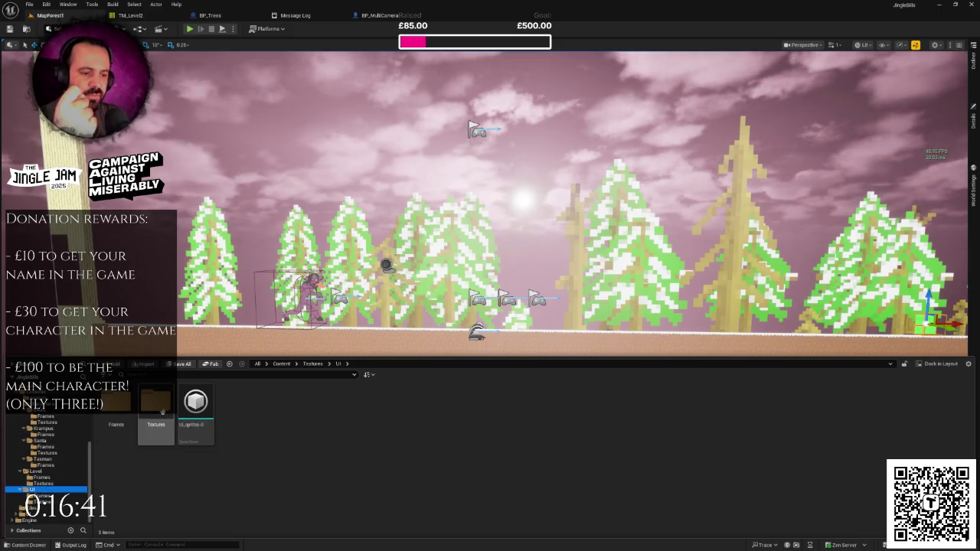
pyautogui.click(35, 514)
pyautogui.doubleClick(156, 406)
pyautogui.click(111, 420)
pyautogui.doubleClick(113, 425)
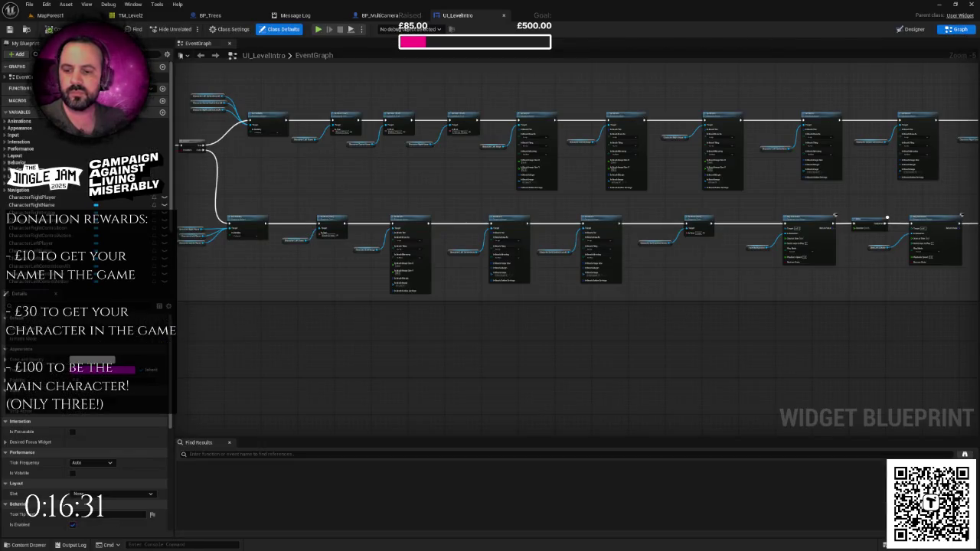
# Select the Level 1 comment group and paste a copy of it below.
pyautogui.scroll(-3, 456, 306)
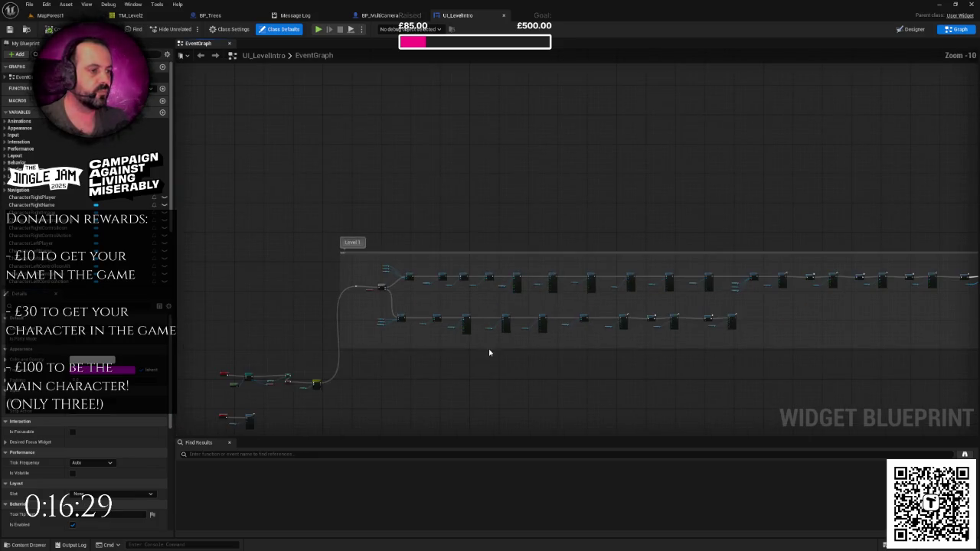
pyautogui.scroll(-2, 453, 288)
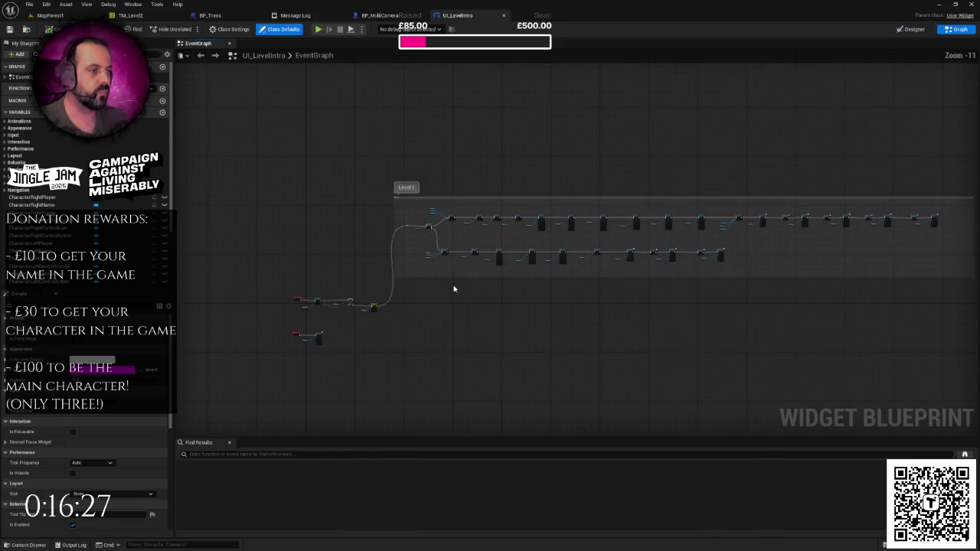
pyautogui.scroll(-1, 422, 285)
pyautogui.moveTo(365, 186)
pyautogui.mouseDown()
pyautogui.moveTo(941, 306)
pyautogui.moveTo(896, 311)
pyautogui.mouseUp()
pyautogui.moveTo(458, 265); pyautogui.dragTo(466, 254)
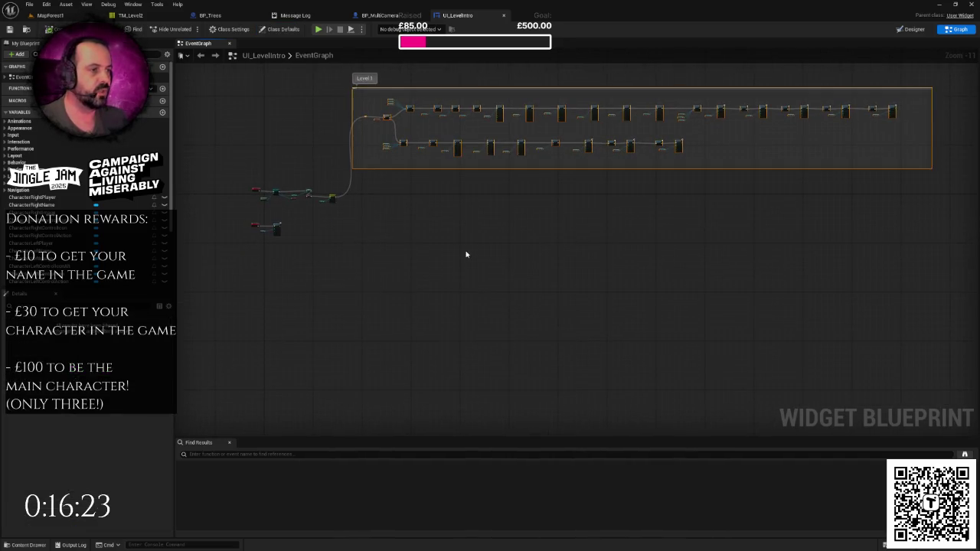
pyautogui.hotkey('ctrl', 'v')
pyautogui.moveTo(336, 220)
pyautogui.mouseDown()
pyautogui.moveTo(463, 209)
pyautogui.moveTo(453, 197)
pyautogui.mouseUp()
# Retitle the copied comment 'Level 2' and try wiring it from the Switch on Int 2 output.
pyautogui.write('2')
pyautogui.press('Return')
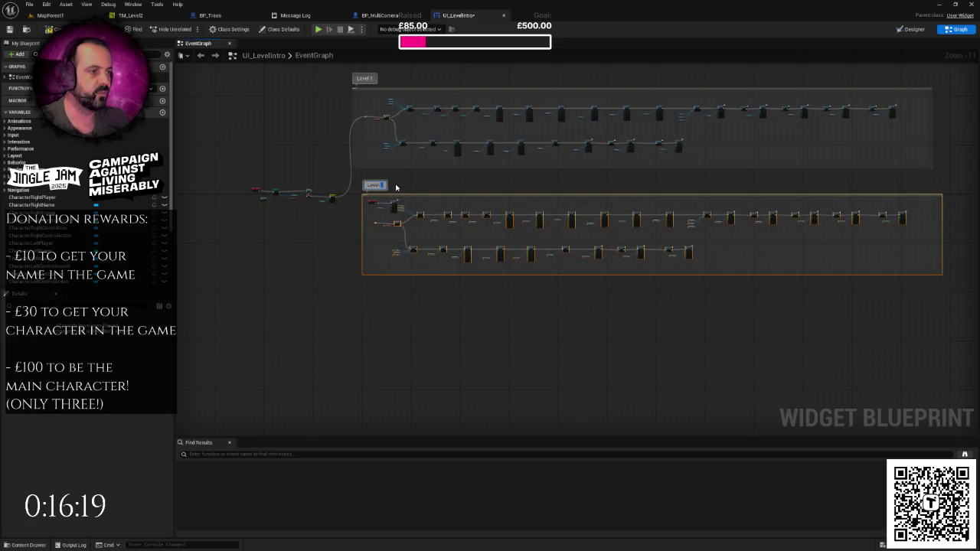
pyautogui.scroll(10, 286, 221)
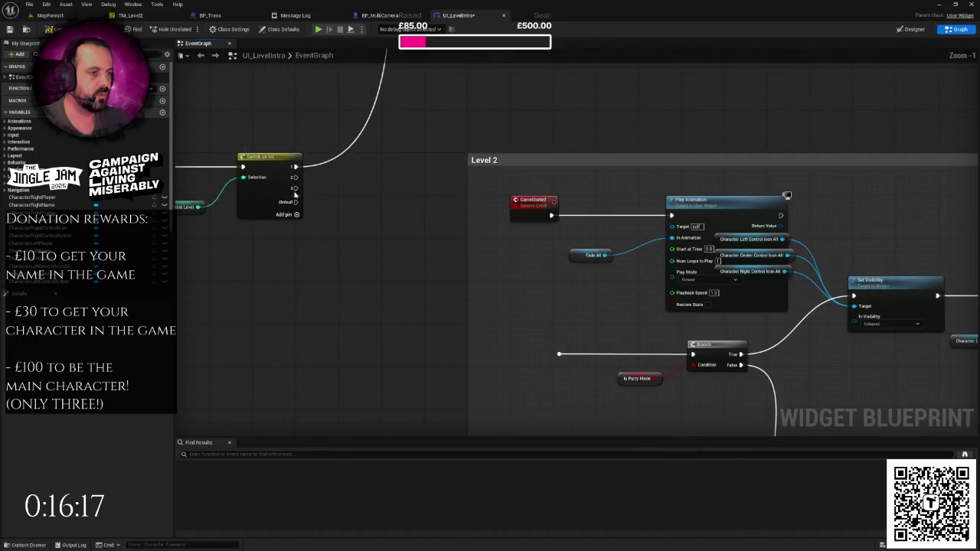
pyautogui.moveTo(295, 178)
pyautogui.mouseDown()
pyautogui.moveTo(445, 205)
pyautogui.moveTo(439, 372)
pyautogui.moveTo(473, 328)
pyautogui.moveTo(366, 171)
pyautogui.moveTo(384, 204)
pyautogui.mouseUp()
pyautogui.press('Escape')
pyautogui.scroll(-3, 421, 199)
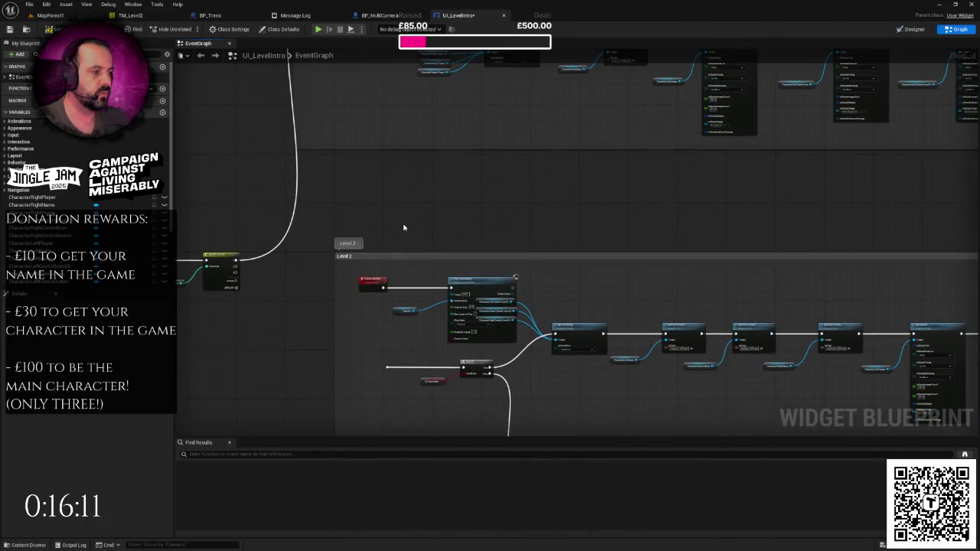
pyautogui.scroll(-5, 404, 227)
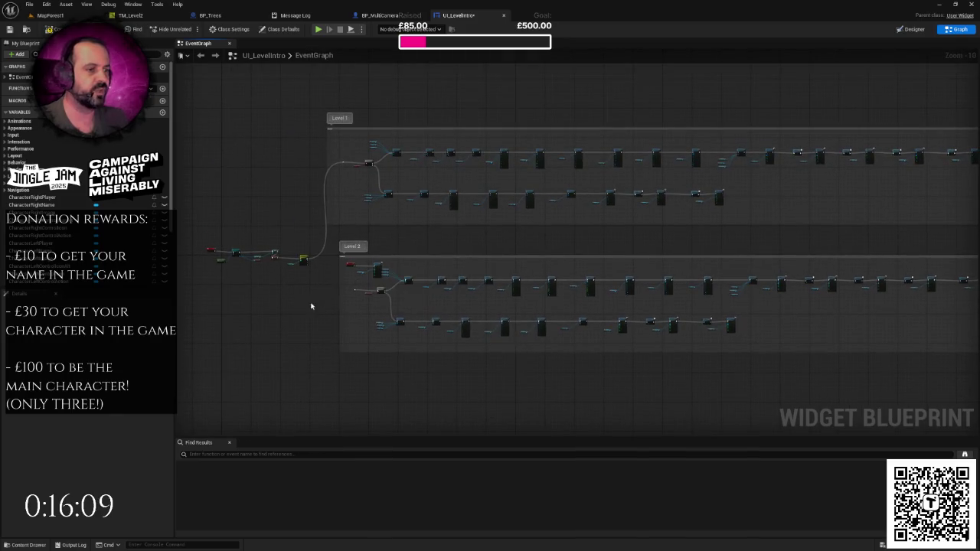
# Undo the pasted Level 2 group and move the Level 1 group up and left.
pyautogui.hotkey('ctrl', 'z')
pyautogui.hotkey('ctrl', 'z')
pyautogui.moveTo(304, 306); pyautogui.dragTo(436, 317)
pyautogui.scroll(5, 436, 317)
pyautogui.scroll(-4, 421, 312)
pyautogui.scroll(-3, 421, 312)
pyautogui.moveTo(782, 179)
pyautogui.mouseDown()
pyautogui.moveTo(330, 313)
pyautogui.moveTo(278, 313)
pyautogui.mouseUp()
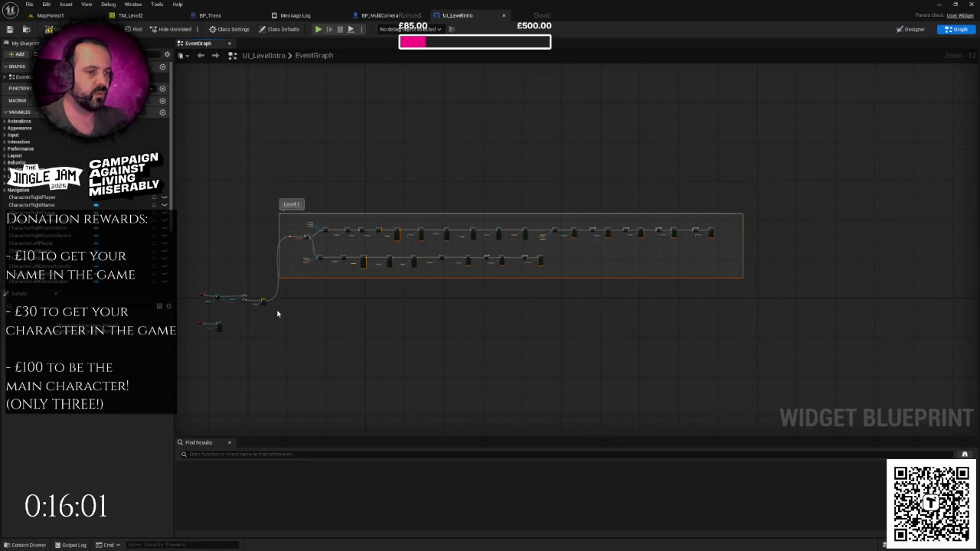
pyautogui.scroll(1, 328, 258)
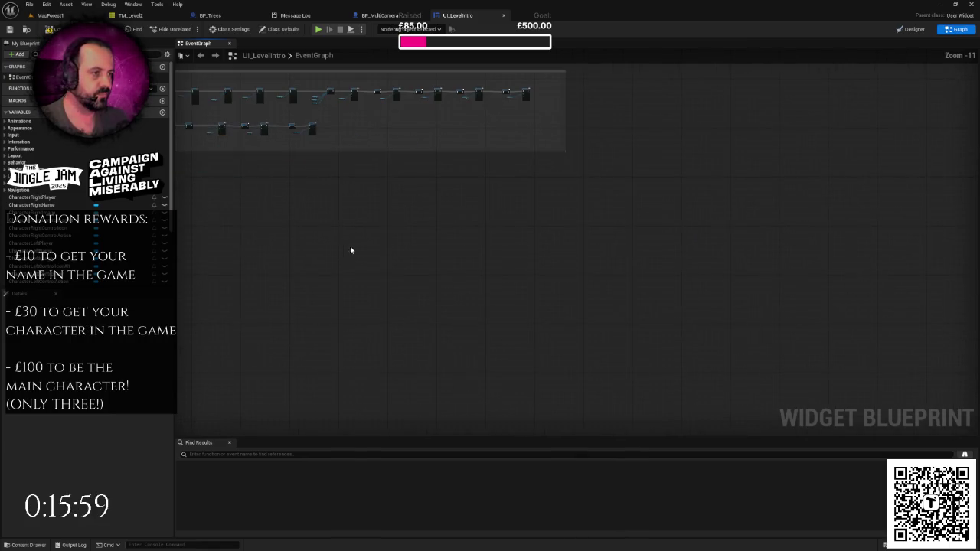
pyautogui.moveTo(352, 198)
pyautogui.mouseDown()
pyautogui.moveTo(464, 225)
pyautogui.moveTo(613, 212)
pyautogui.moveTo(485, 137)
pyautogui.moveTo(433, 120)
pyautogui.mouseUp()
# Wire the Switch on Int's second output into the Branch reroute and save the blueprint.
pyautogui.scroll(1, 445, 223)
pyautogui.scroll(7, 441, 224)
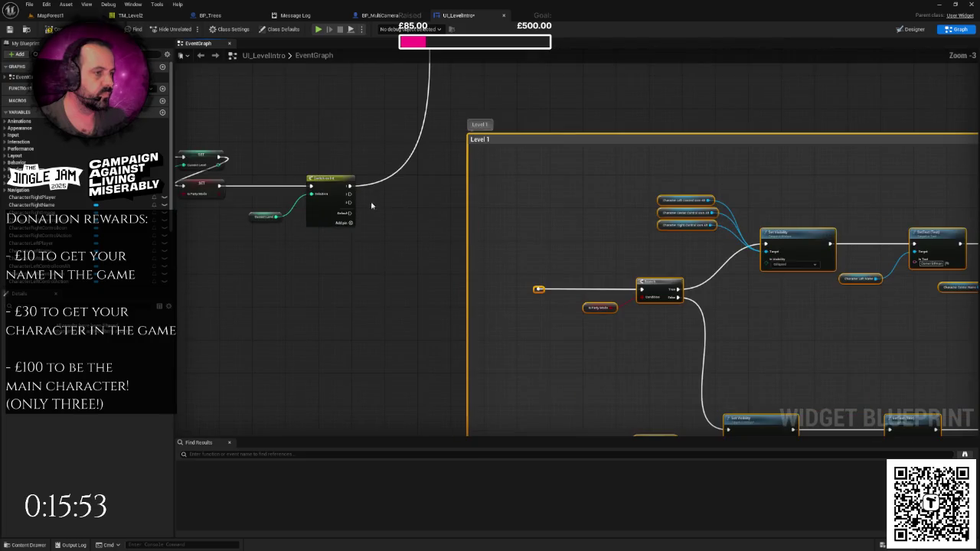
pyautogui.moveTo(349, 194); pyautogui.dragTo(539, 289)
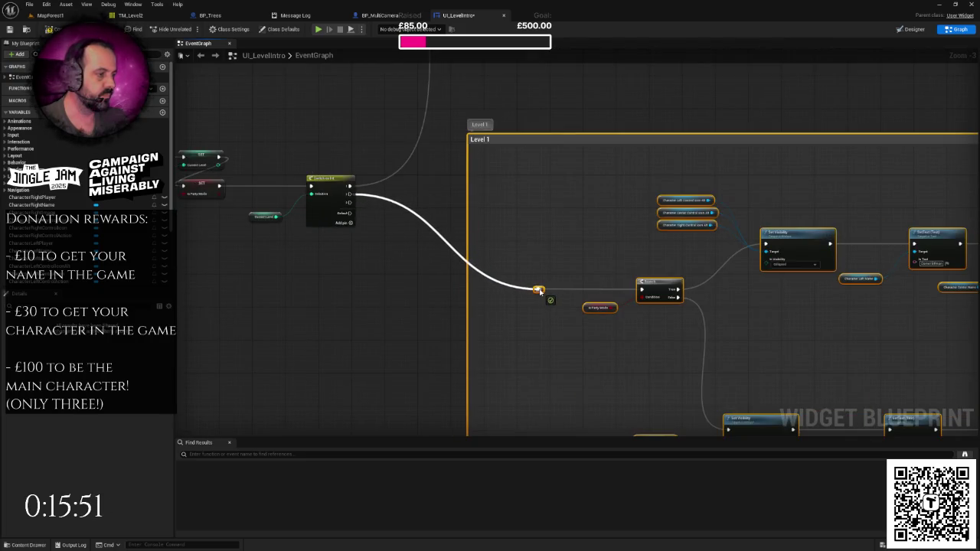
pyautogui.moveTo(675, 301); pyautogui.dragTo(488, 286)
pyautogui.hotkey('ctrl', 's')
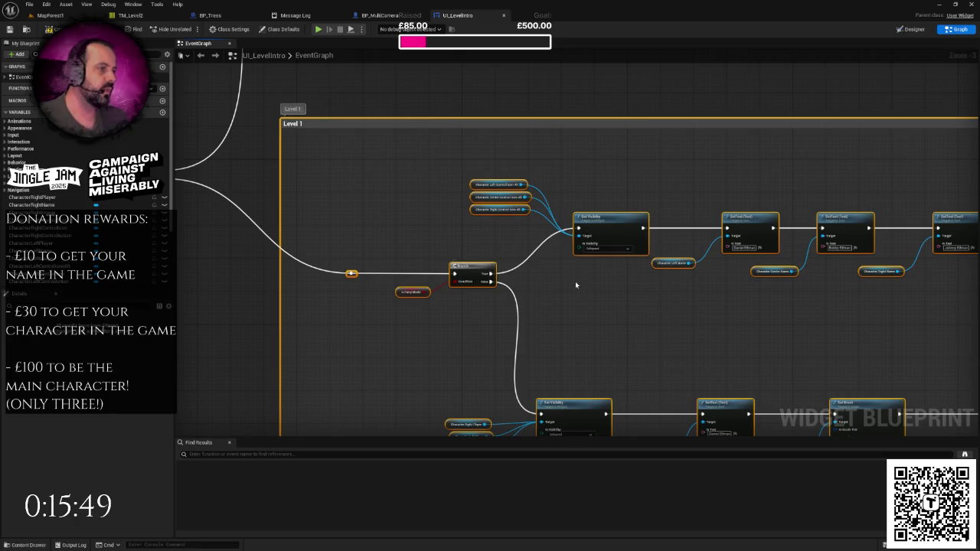
# Set the centre character's Set Text node to 'Santa'.
pyautogui.scroll(-1, 597, 299)
pyautogui.click(589, 301)
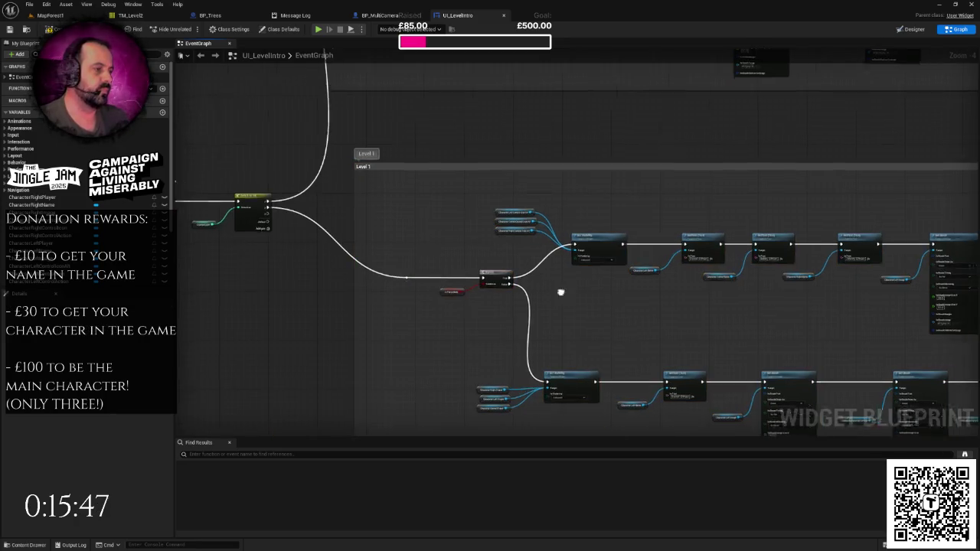
pyautogui.scroll(2, 716, 309)
pyautogui.moveTo(385, 130); pyautogui.dragTo(452, 193)
pyautogui.moveTo(317, 297)
pyautogui.mouseDown()
pyautogui.moveTo(457, 383)
pyautogui.moveTo(458, 397)
pyautogui.mouseUp()
pyautogui.click(550, 266)
pyautogui.moveTo(550, 266); pyautogui.dragTo(464, 264)
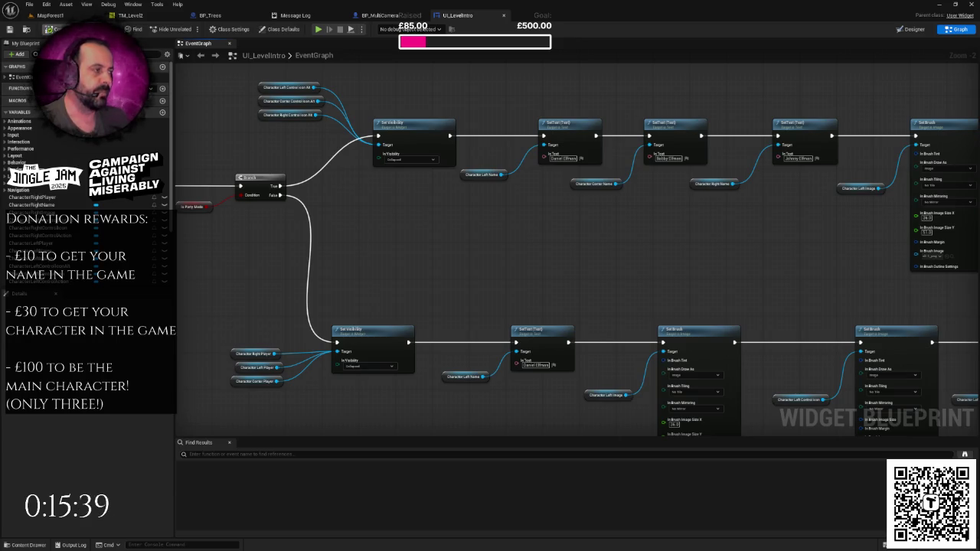
pyautogui.moveTo(418, 207); pyautogui.dragTo(345, 229)
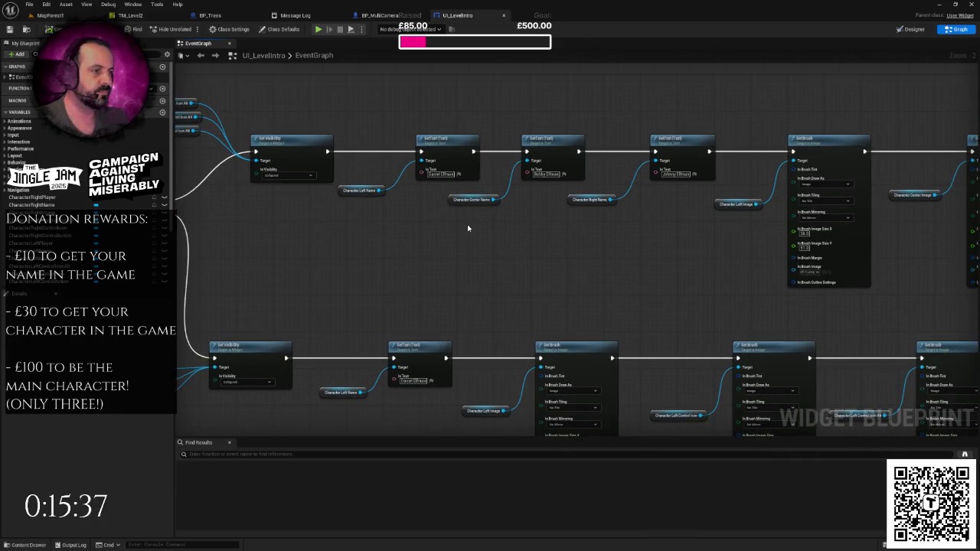
pyautogui.moveTo(467, 246); pyautogui.dragTo(480, 223)
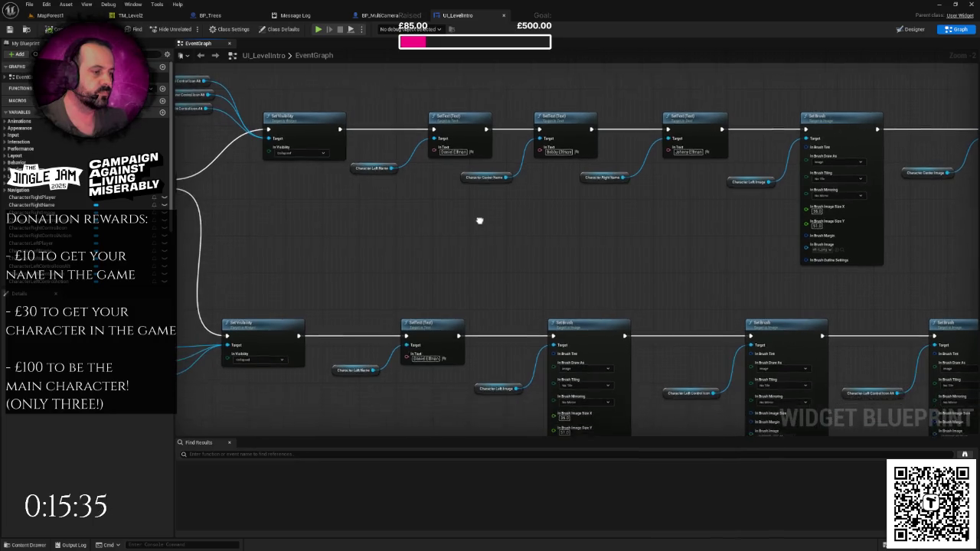
pyautogui.rightClick(478, 217)
pyautogui.click(468, 218)
pyautogui.scroll(2, 469, 218)
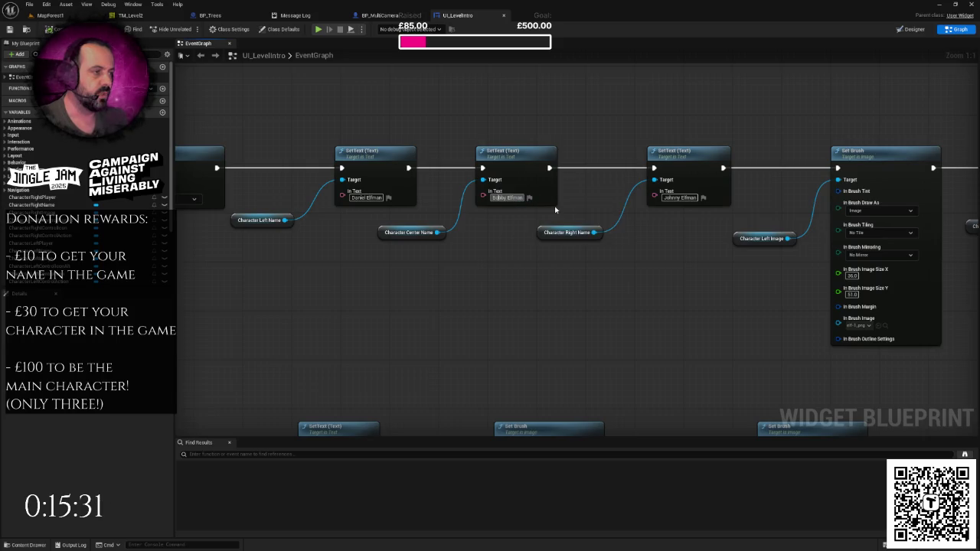
pyautogui.write('Santa')
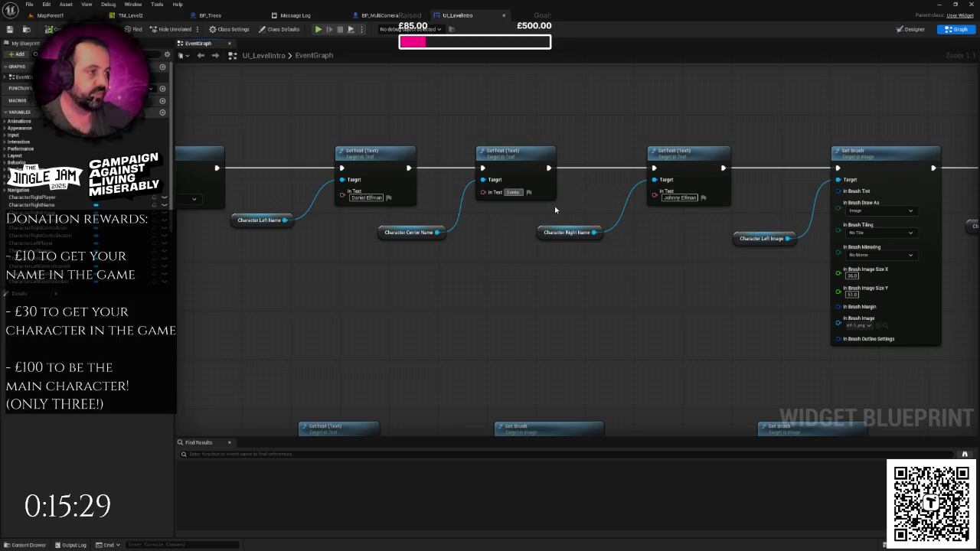
# Copy the Santa Set Text node into a gap in the False row and connect it.
pyautogui.moveTo(442, 145); pyautogui.dragTo(490, 259)
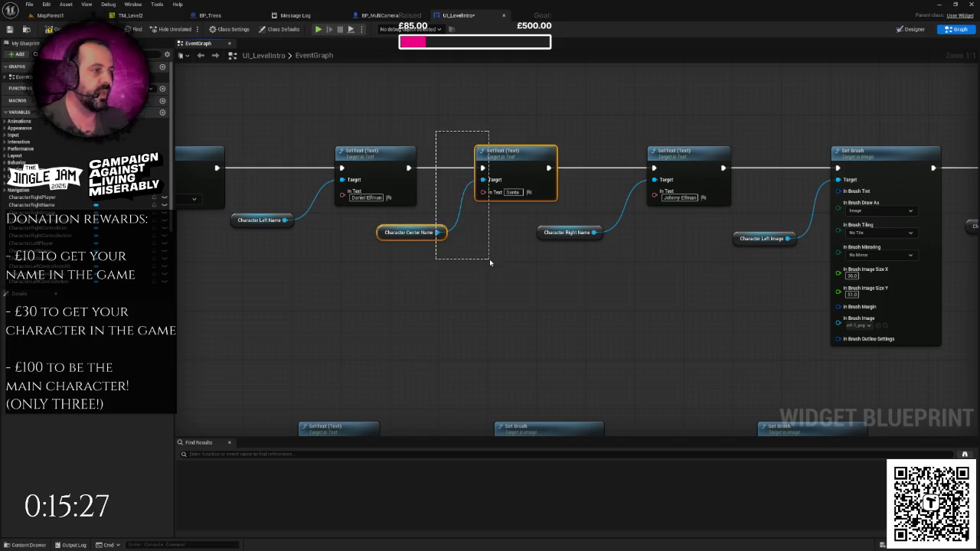
pyautogui.scroll(-3, 490, 258)
pyautogui.scroll(-3, 454, 196)
pyautogui.moveTo(443, 221); pyautogui.dragTo(915, 264)
pyautogui.moveTo(473, 226); pyautogui.dragTo(513, 227)
pyautogui.scroll(6, 436, 232)
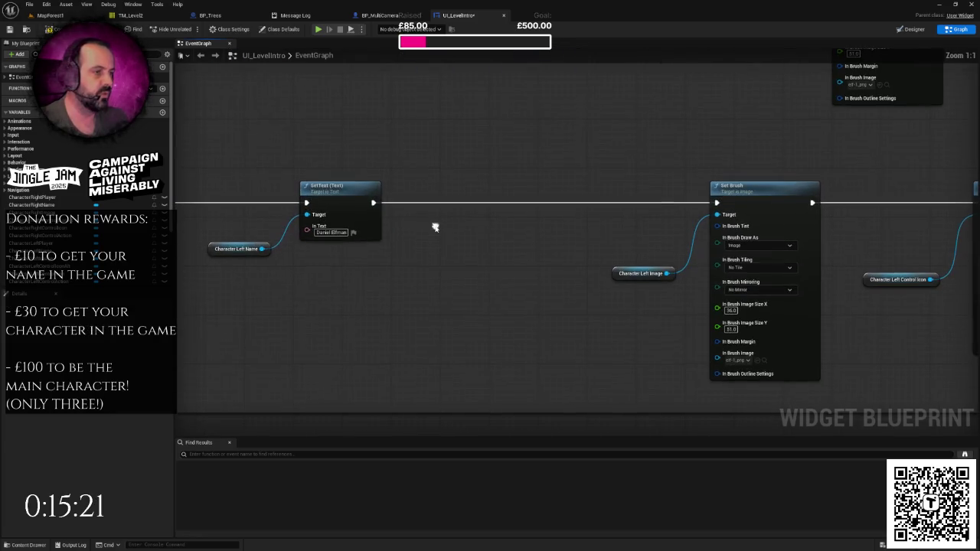
pyautogui.hotkey('ctrl', 'v')
pyautogui.moveTo(536, 196)
pyautogui.mouseDown()
pyautogui.moveTo(481, 203)
pyautogui.moveTo(564, 214)
pyautogui.moveTo(718, 208)
pyautogui.mouseUp()
pyautogui.scroll(-1, 640, 205)
pyautogui.rightClick(635, 184)
pyautogui.click(608, 160)
pyautogui.click(608, 160)
# Pan the graph to bring the three Set Brush nodes into view.
pyautogui.scroll(-1, 527, 267)
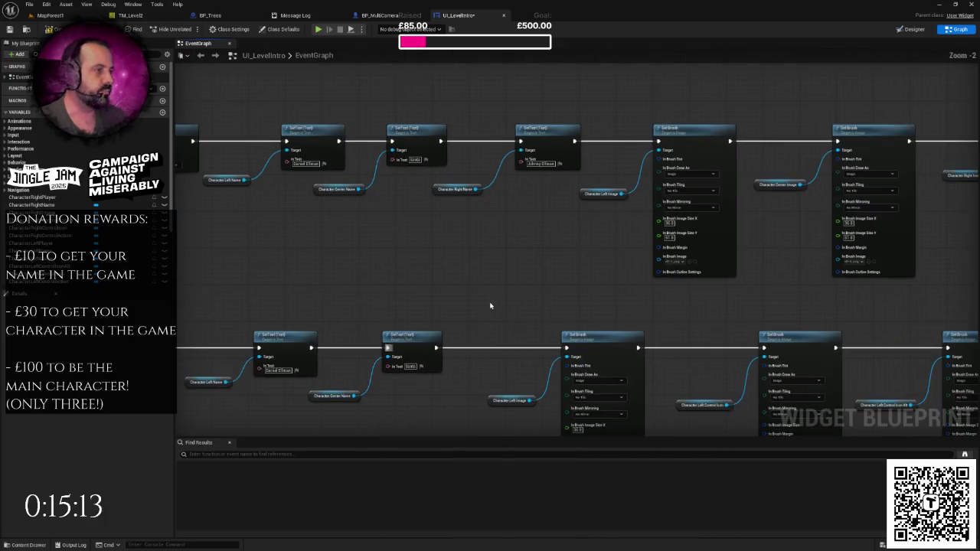
pyautogui.moveTo(490, 305); pyautogui.dragTo(518, 304)
pyautogui.rightClick(518, 304)
pyautogui.click(503, 298)
pyautogui.moveTo(504, 297); pyautogui.dragTo(390, 300)
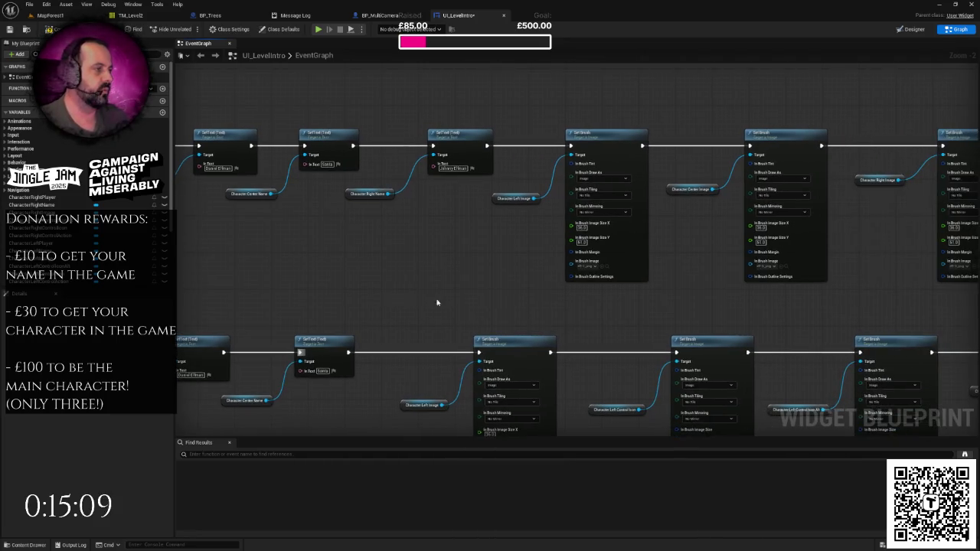
pyautogui.moveTo(535, 290); pyautogui.dragTo(440, 293)
pyautogui.scroll(2, 520, 274)
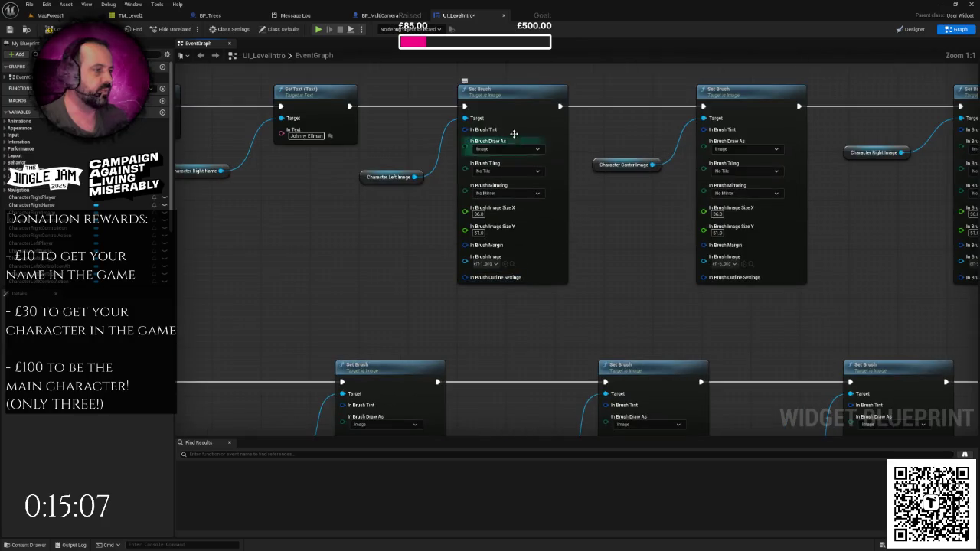
# Set the centre Set Brush node's In Brush Image to santa-slay-1_png.
pyautogui.moveTo(586, 258); pyautogui.dragTo(444, 253)
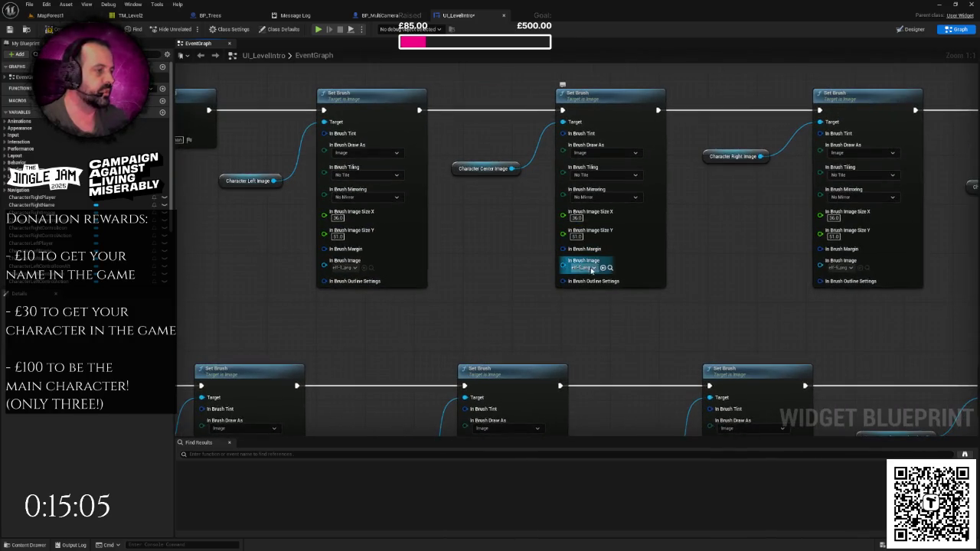
pyautogui.click(588, 269)
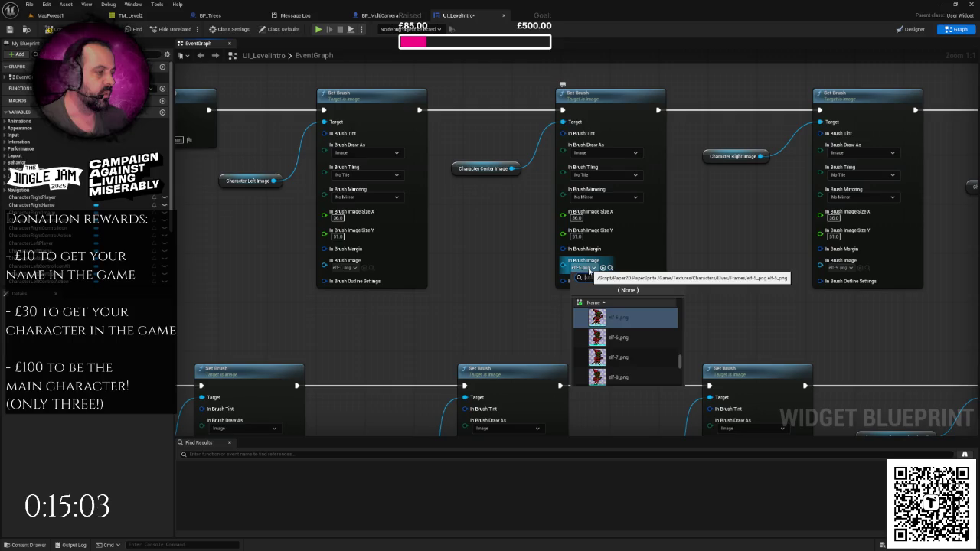
pyautogui.write('santa')
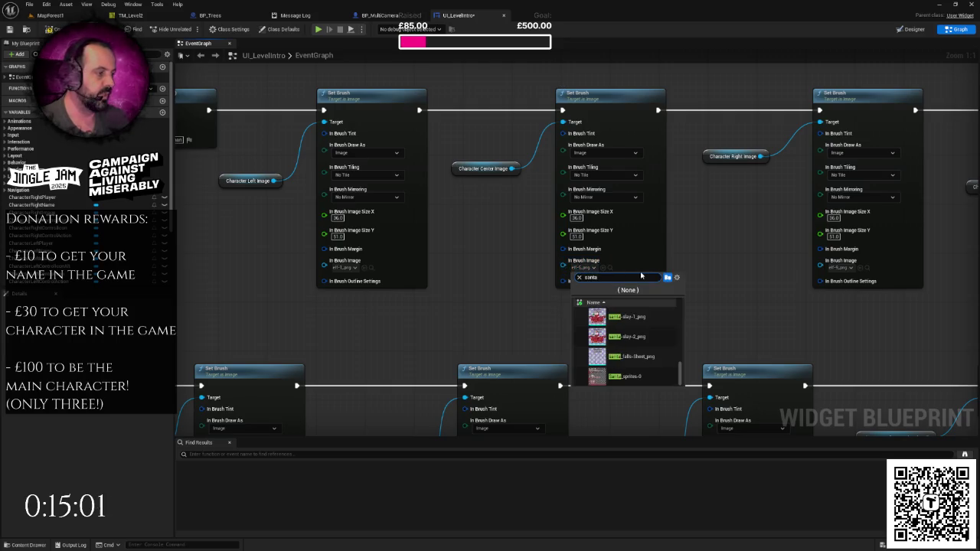
pyautogui.click(657, 317)
# Locate the santa-slay-1_png sprite in the Content Drawer and open it in the Sprite Editor.
pyautogui.moveTo(657, 316); pyautogui.dragTo(605, 316)
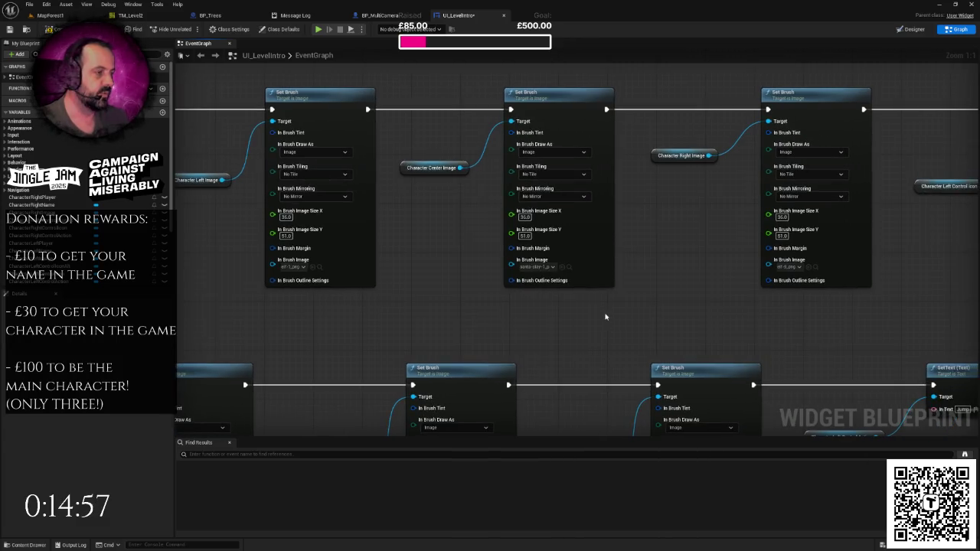
pyautogui.click(569, 267)
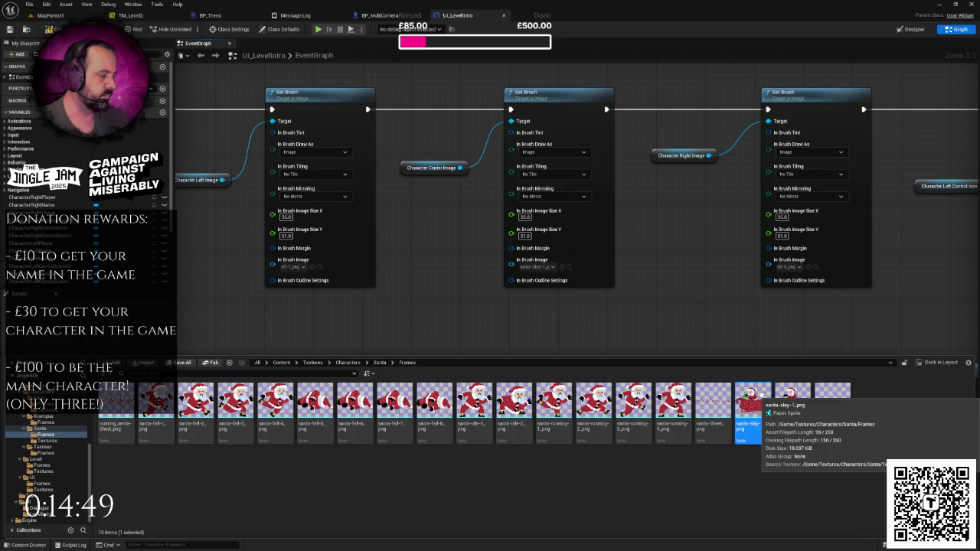
pyautogui.doubleClick(761, 397)
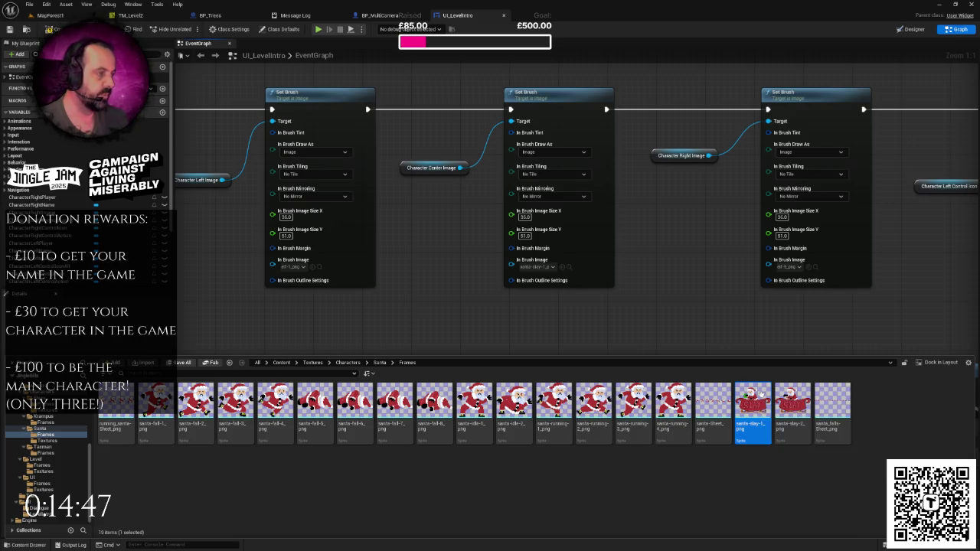
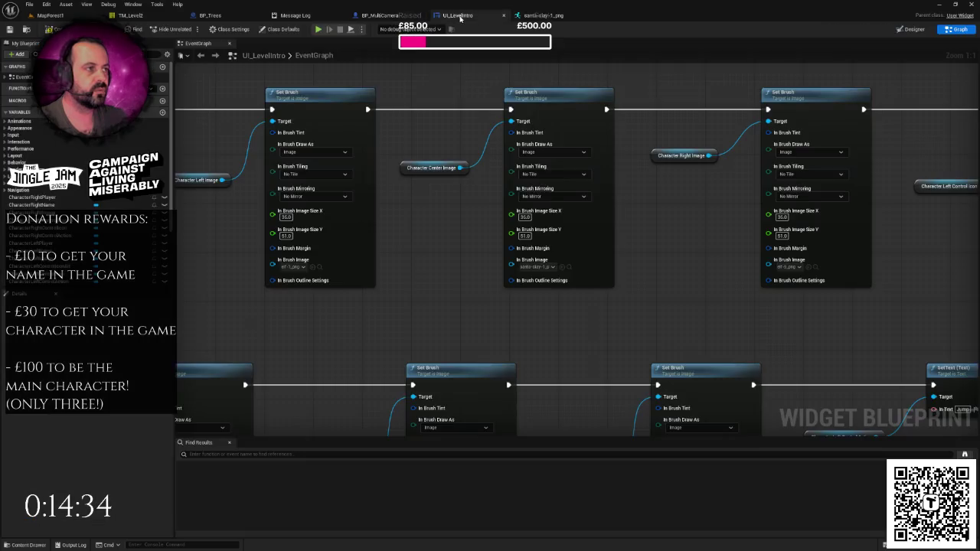
# In UI_LevelIntro, size the center character image Set Brush to 140 × 101.
pyautogui.click(452, 15)
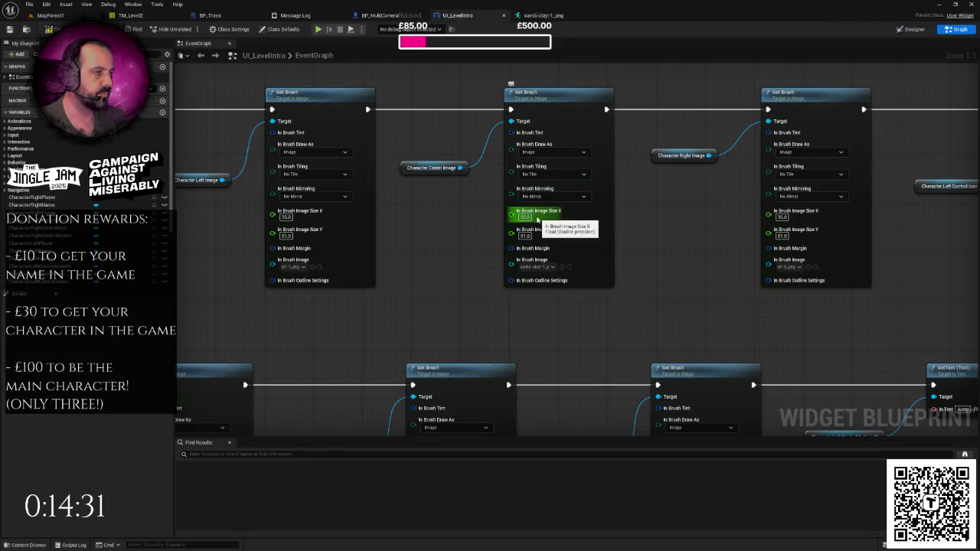
pyautogui.click(525, 216)
pyautogui.write('140')
pyautogui.press('Return')
pyautogui.click(528, 235)
pyautogui.write('101')
pyautogui.press('Return')
pyautogui.moveTo(640, 218); pyautogui.dragTo(548, 238)
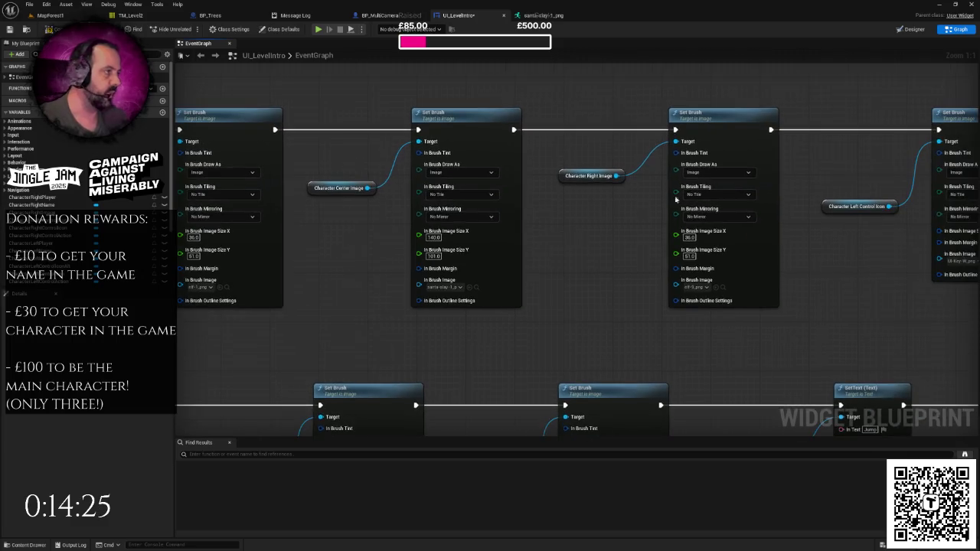
# Pan and zoom around the intro graph to locate the lower row of Set Brush nodes.
pyautogui.moveTo(641, 217); pyautogui.dragTo(587, 182)
pyautogui.scroll(-3, 574, 191)
pyautogui.scroll(1, 529, 219)
pyautogui.moveTo(529, 219); pyautogui.dragTo(610, 180)
pyautogui.scroll(1, 450, 184)
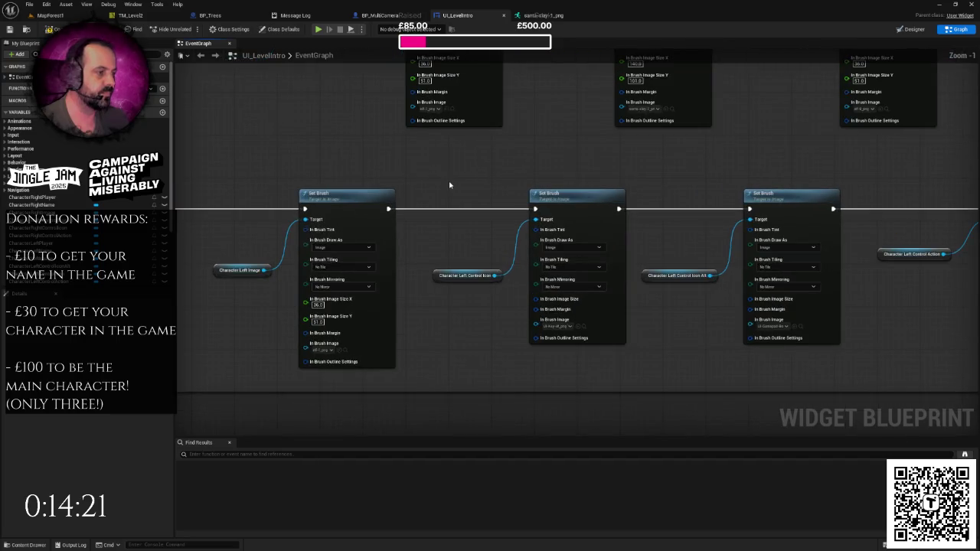
pyautogui.rightClick(449, 184)
pyautogui.press('Escape')
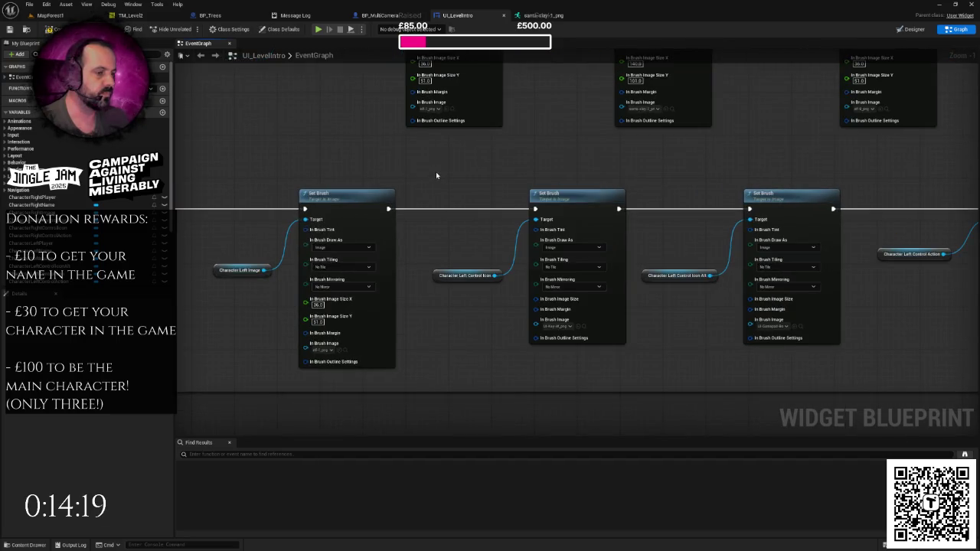
pyautogui.moveTo(436, 175)
pyautogui.mouseDown()
pyautogui.moveTo(480, 177)
pyautogui.moveTo(411, 294)
pyautogui.moveTo(565, 273)
pyautogui.moveTo(471, 271)
pyautogui.moveTo(902, 272)
pyautogui.mouseUp()
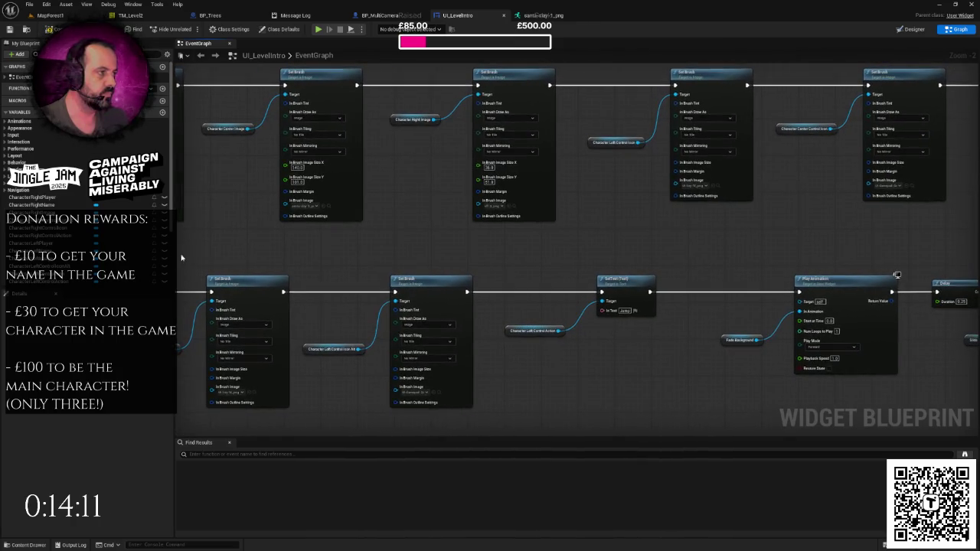
pyautogui.scroll(-4, 408, 255)
pyautogui.scroll(3, 408, 255)
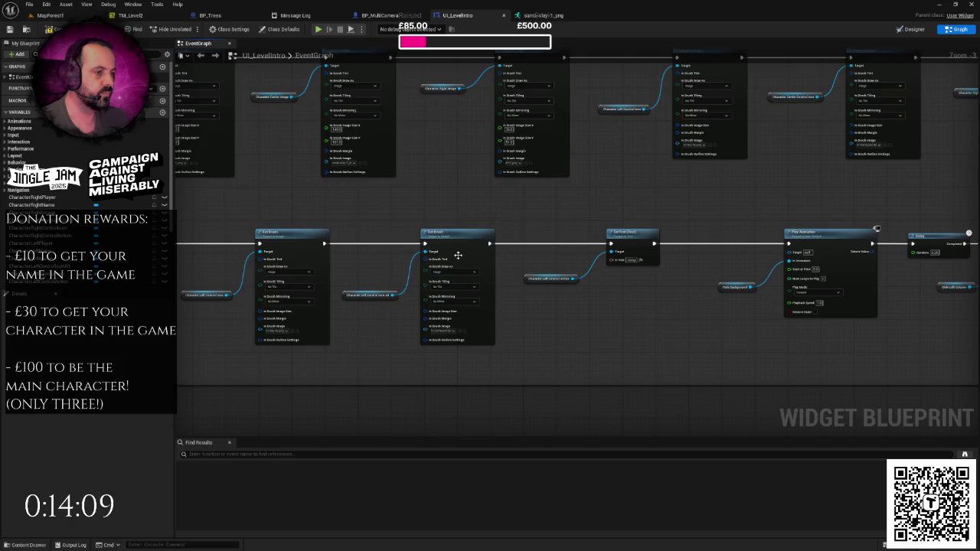
pyautogui.scroll(-1, 457, 255)
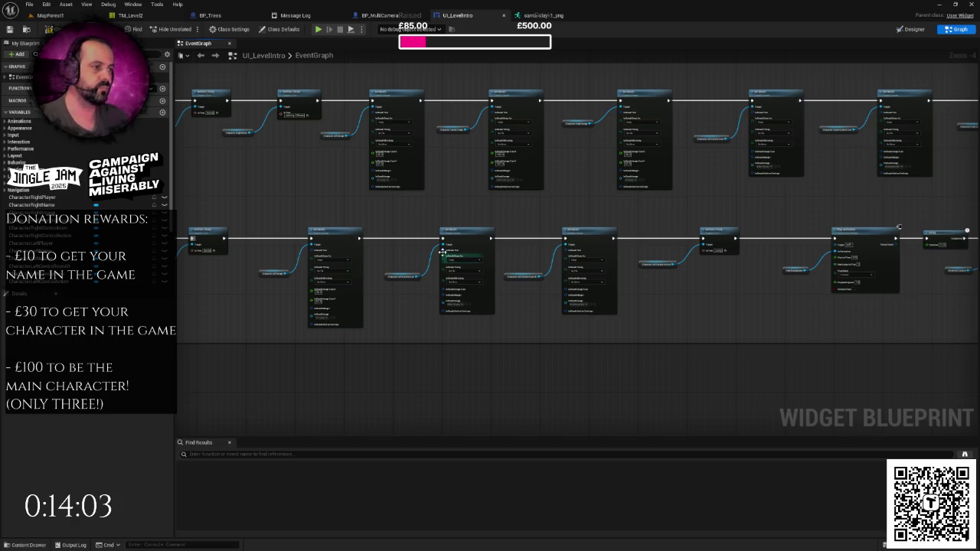
pyautogui.scroll(1, 402, 230)
# Box-select the lower row of nodes and move it right to open a gap.
pyautogui.rightClick(404, 231)
pyautogui.click(396, 227)
pyautogui.moveTo(396, 228)
pyautogui.mouseDown()
pyautogui.moveTo(449, 271)
pyautogui.moveTo(640, 269)
pyautogui.moveTo(597, 258)
pyautogui.moveTo(472, 284)
pyautogui.mouseUp()
pyautogui.moveTo(390, 216); pyautogui.dragTo(407, 219)
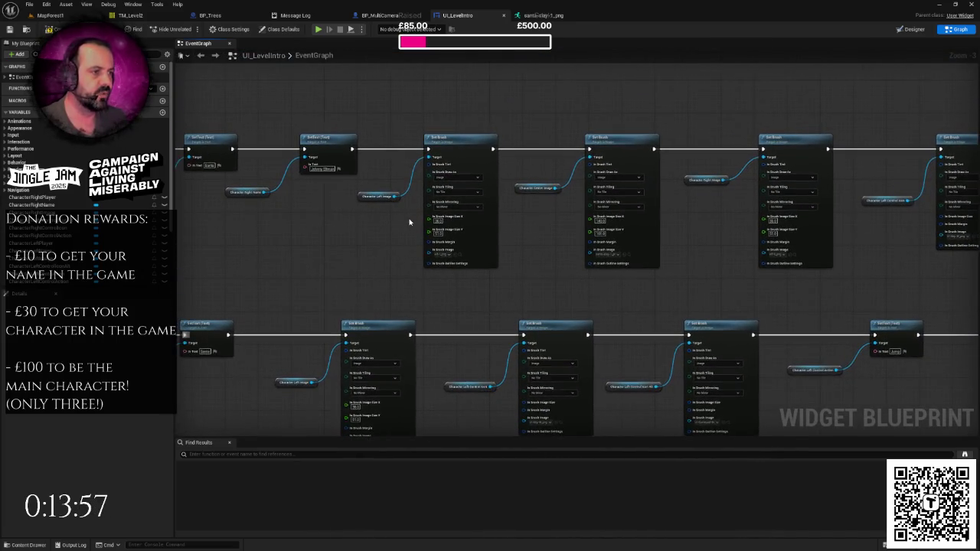
pyautogui.scroll(1, 390, 210)
pyautogui.moveTo(506, 239)
pyautogui.mouseDown()
pyautogui.moveTo(481, 227)
pyautogui.moveTo(510, 173)
pyautogui.mouseUp()
pyautogui.moveTo(405, 219); pyautogui.dragTo(385, 249)
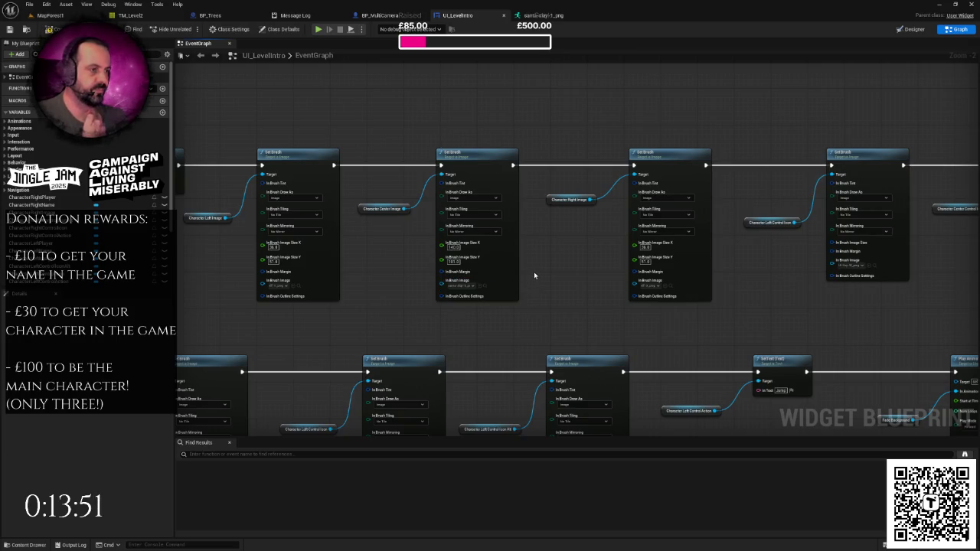
pyautogui.moveTo(520, 263); pyautogui.dragTo(568, 160)
pyautogui.moveTo(466, 239); pyautogui.dragTo(693, 210)
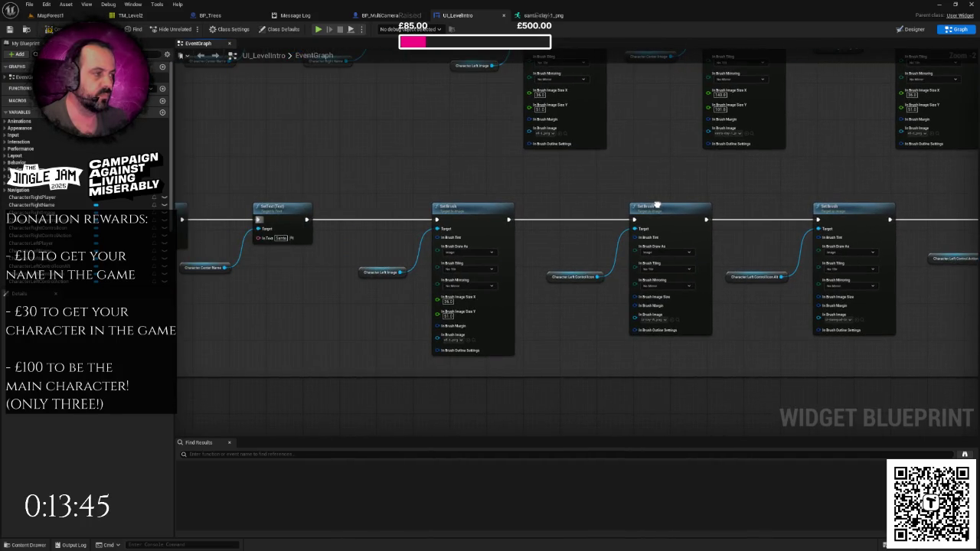
pyautogui.scroll(-5, 560, 207)
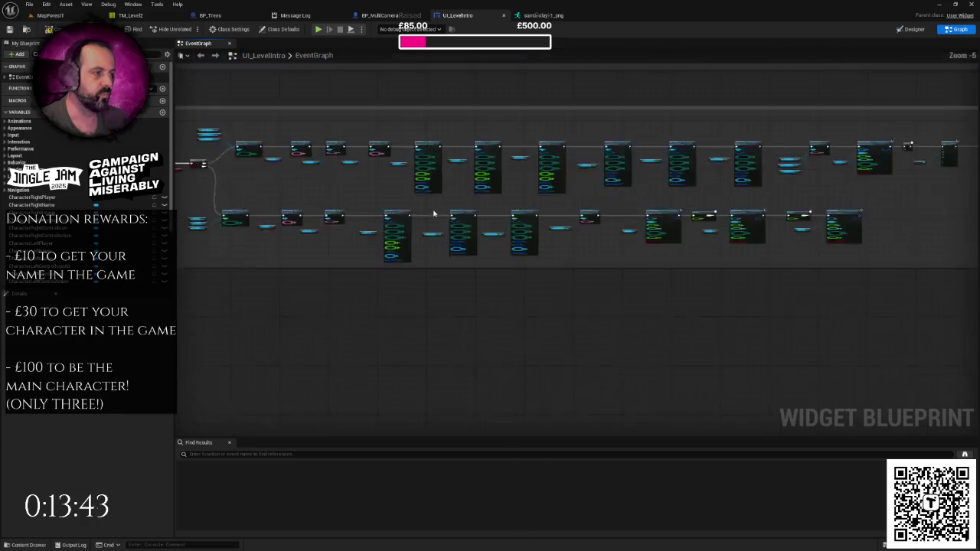
pyautogui.moveTo(430, 204); pyautogui.dragTo(822, 255)
pyautogui.moveTo(510, 221); pyautogui.dragTo(573, 222)
# Paste a copy of the Character Center Image Set Brush into the gap and wire its exec pin.
pyautogui.scroll(4, 519, 227)
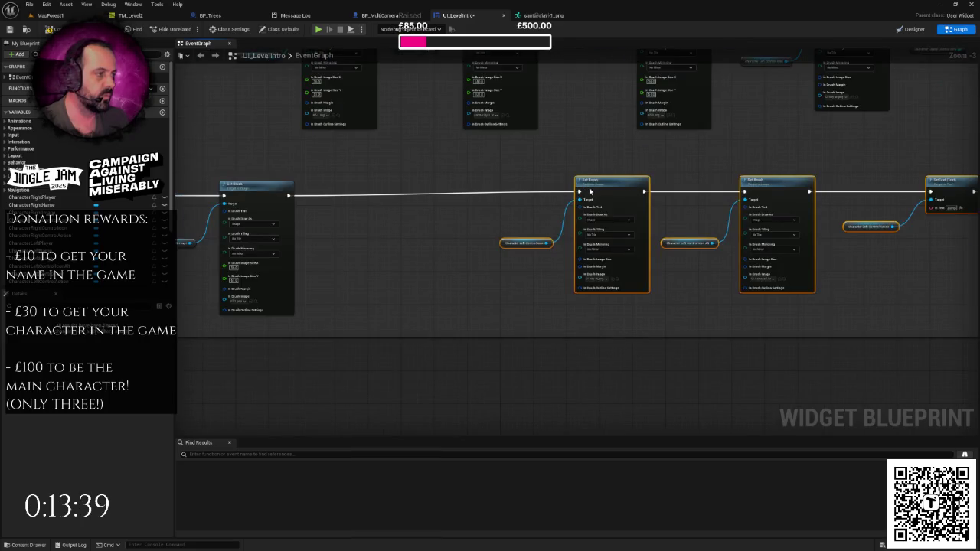
pyautogui.moveTo(481, 188); pyautogui.dragTo(479, 280)
pyautogui.click(419, 230)
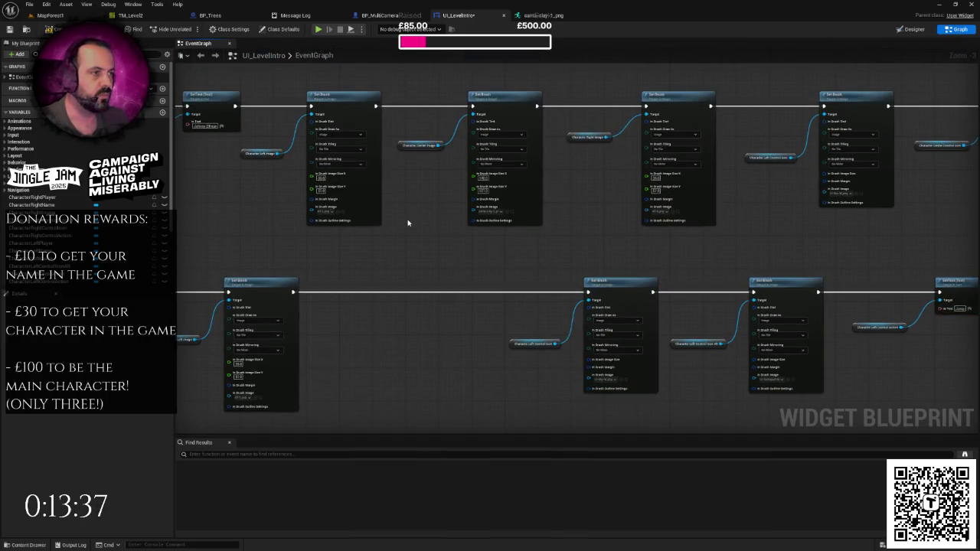
pyautogui.moveTo(418, 87); pyautogui.dragTo(508, 219)
pyautogui.moveTo(446, 267)
pyautogui.mouseDown()
pyautogui.moveTo(431, 258)
pyautogui.moveTo(472, 231)
pyautogui.mouseUp()
pyautogui.click(471, 231)
pyautogui.hotkey('ctrl', 'v')
pyautogui.moveTo(536, 175)
pyautogui.mouseDown()
pyautogui.moveTo(501, 182)
pyautogui.moveTo(510, 182)
pyautogui.mouseUp()
pyautogui.moveTo(389, 190)
pyautogui.mouseDown()
pyautogui.moveTo(691, 192)
pyautogui.moveTo(541, 205)
pyautogui.moveTo(505, 248)
pyautogui.mouseUp()
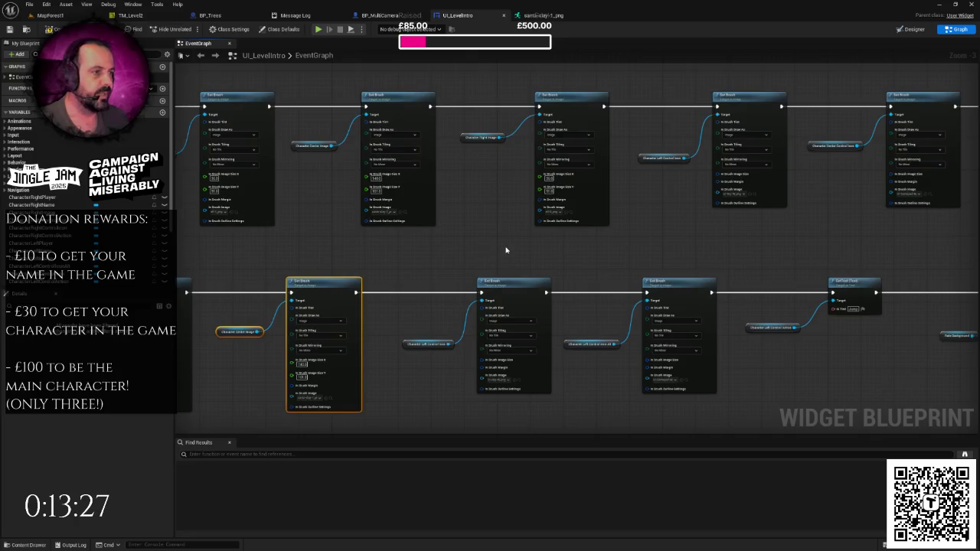
# Set the Character Center Control Icon Set Brush's In Brush Image to UI-Gamepad-Left_png.
pyautogui.scroll(-1, 520, 240)
pyautogui.click(521, 243)
pyautogui.scroll(1, 449, 280)
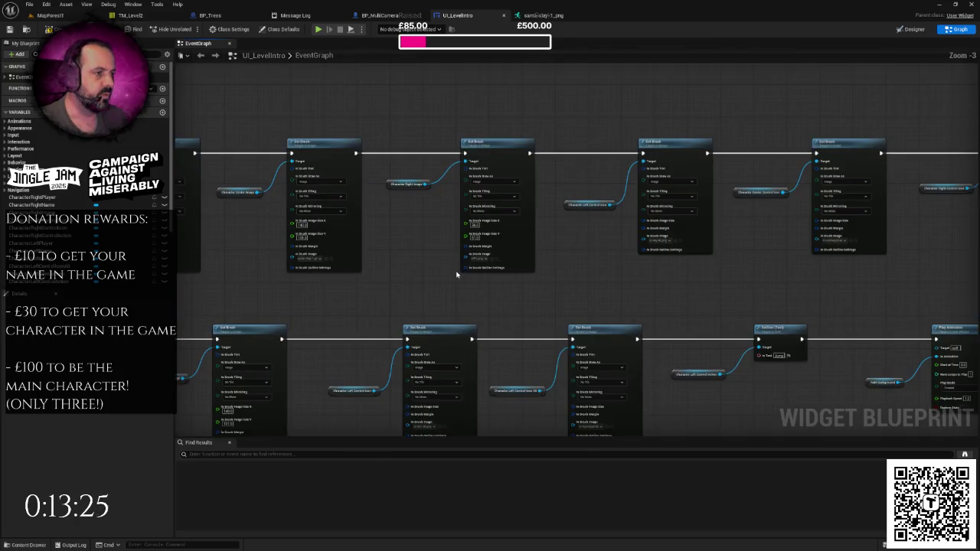
pyautogui.moveTo(605, 280); pyautogui.dragTo(537, 269)
pyautogui.moveTo(497, 131)
pyautogui.mouseDown()
pyautogui.moveTo(600, 267)
pyautogui.moveTo(665, 219)
pyautogui.mouseUp()
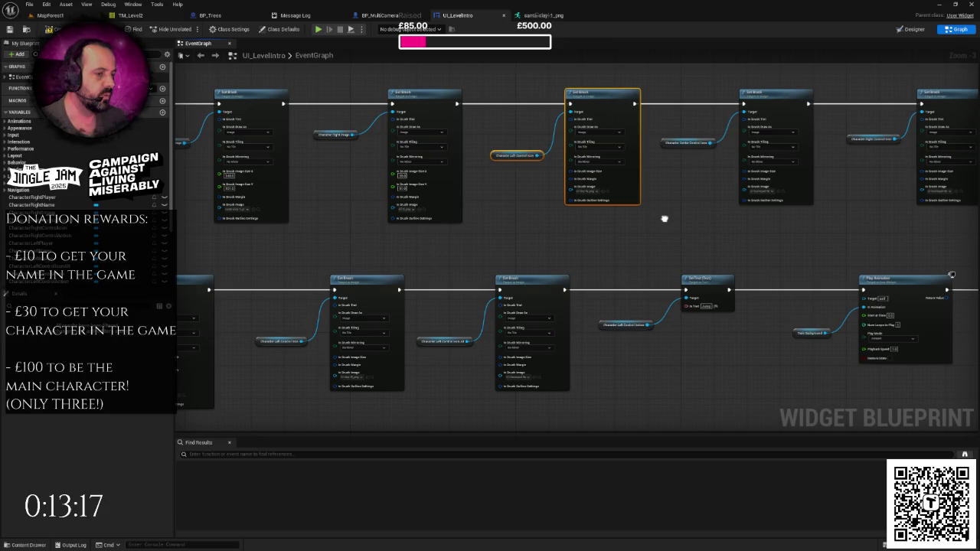
pyautogui.moveTo(665, 219); pyautogui.dragTo(764, 199)
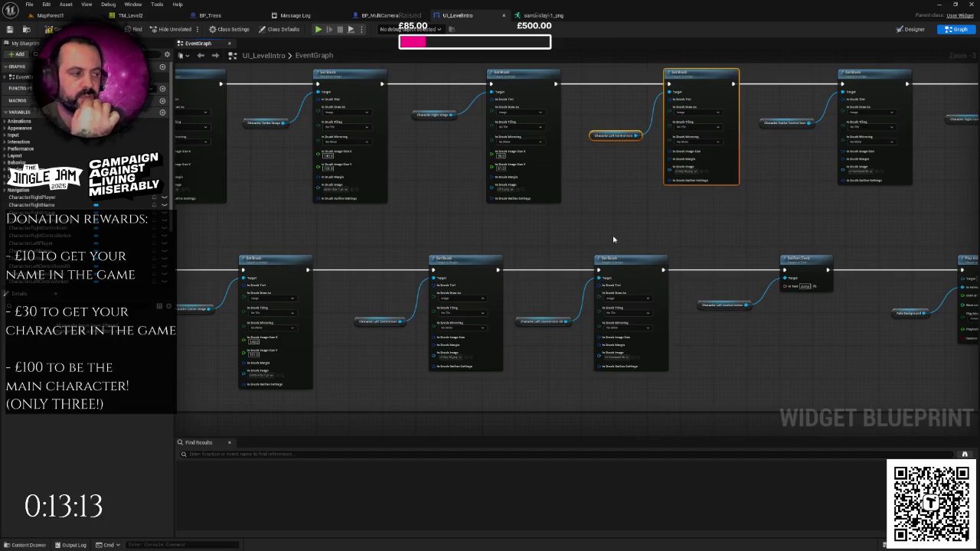
pyautogui.moveTo(647, 234)
pyautogui.mouseDown()
pyautogui.moveTo(618, 246)
pyautogui.moveTo(395, 258)
pyautogui.moveTo(299, 320)
pyautogui.mouseUp()
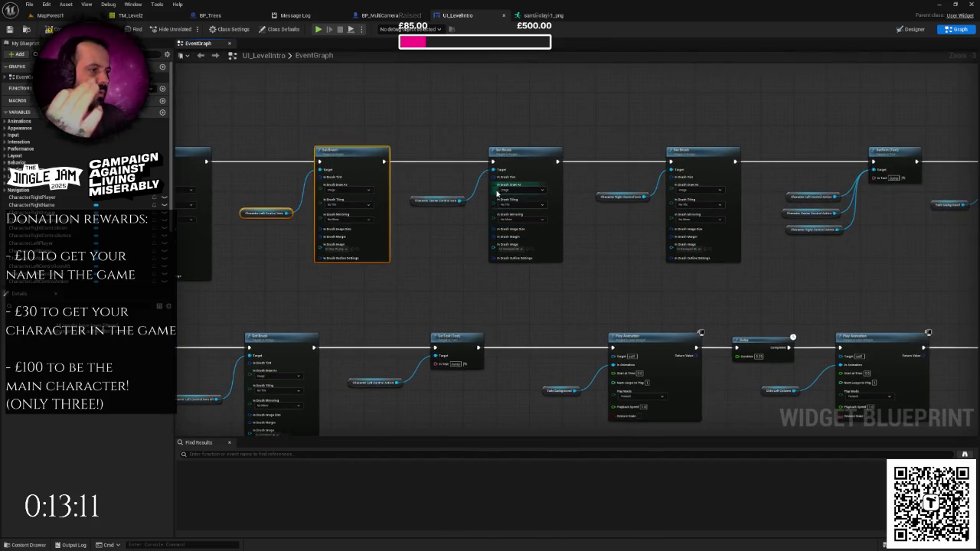
pyautogui.scroll(2, 496, 190)
pyautogui.moveTo(428, 150); pyautogui.dragTo(524, 254)
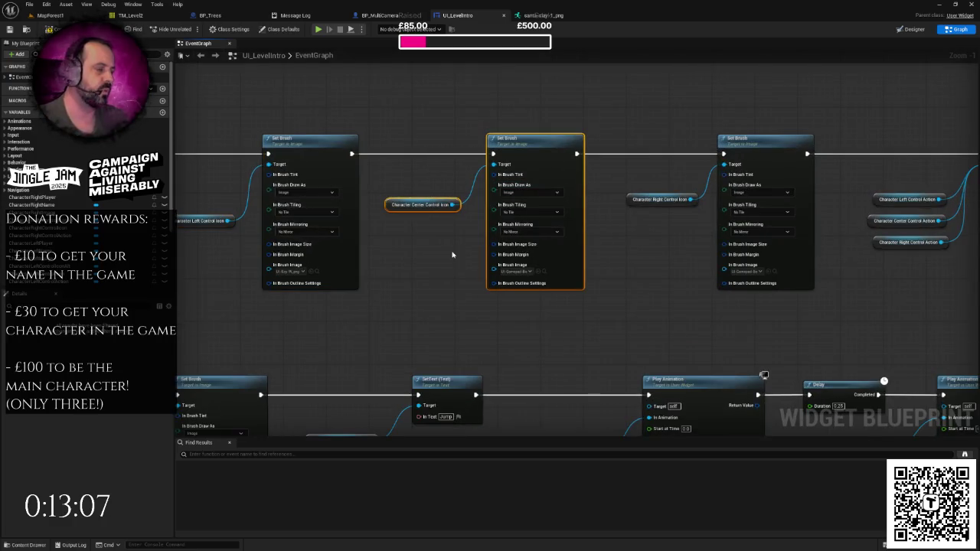
pyautogui.click(452, 255)
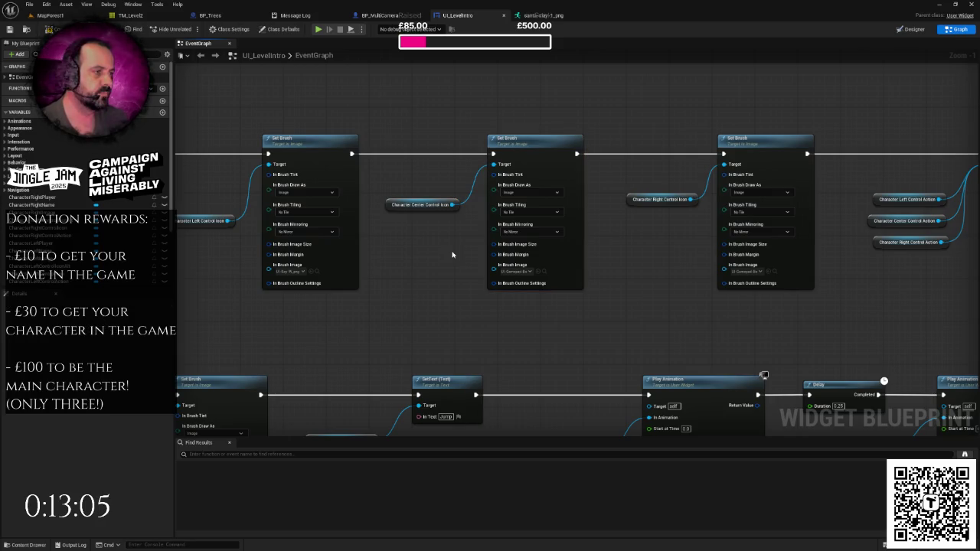
pyautogui.click(524, 273)
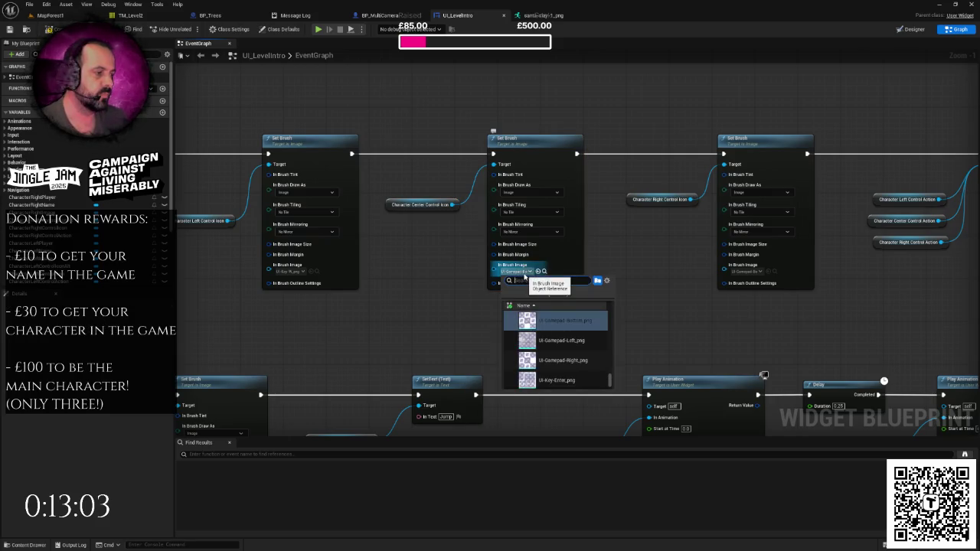
pyautogui.click(557, 340)
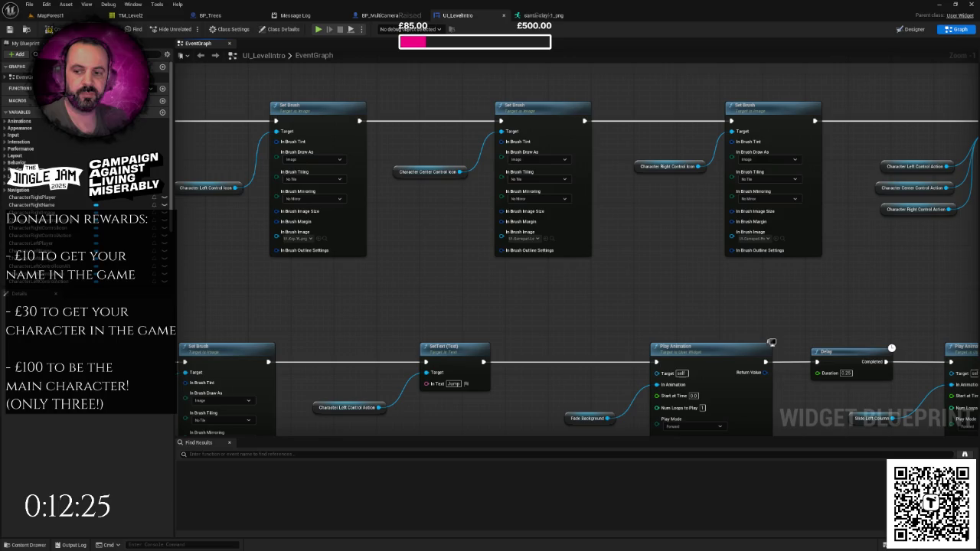
# Pan and zoom along the Set Brush chain to review the lower node row.
pyautogui.scroll(-3, 422, 275)
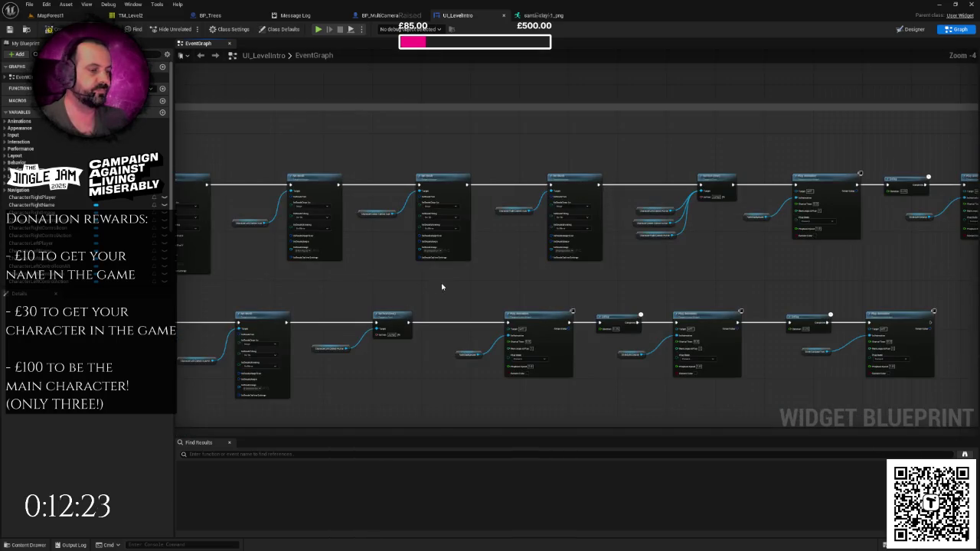
pyautogui.moveTo(458, 273); pyautogui.dragTo(448, 261)
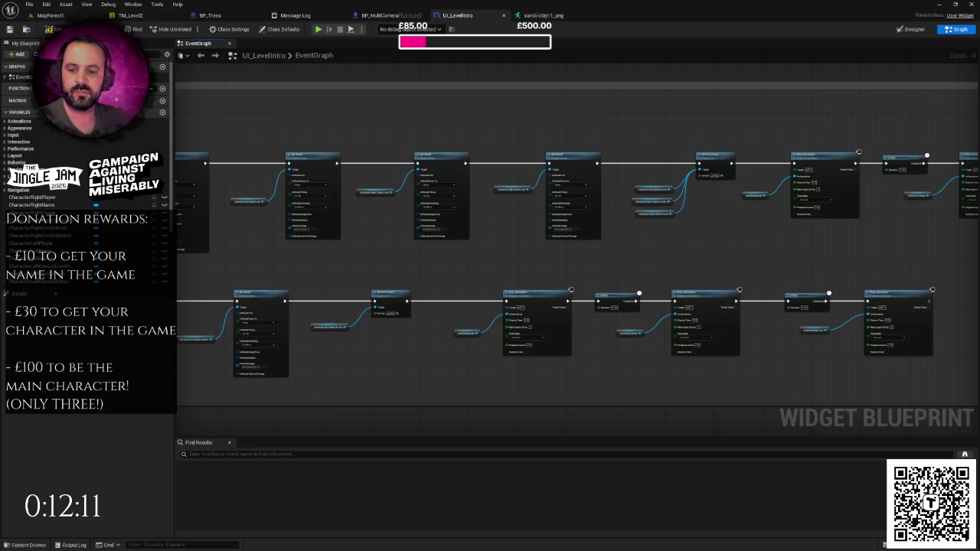
pyautogui.moveTo(483, 307); pyautogui.dragTo(432, 286)
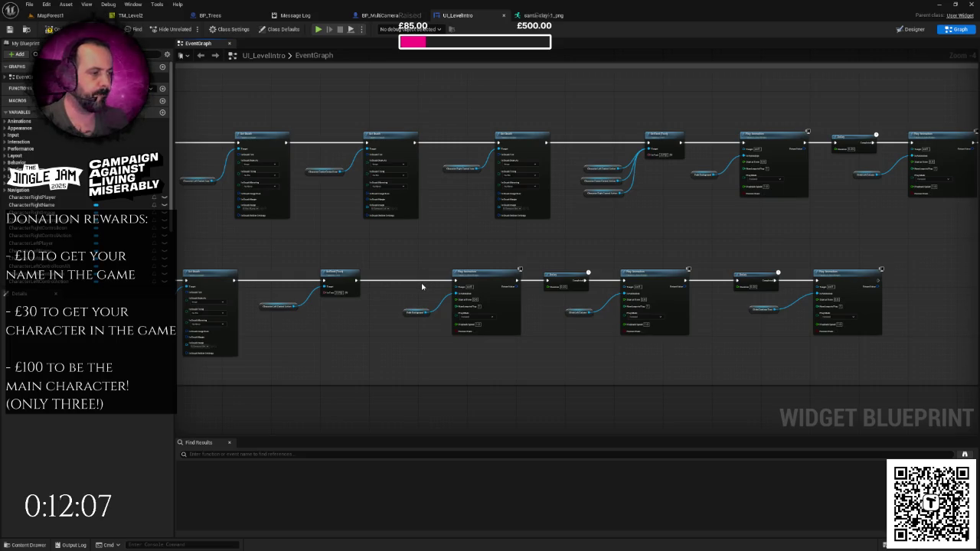
pyautogui.scroll(3, 422, 286)
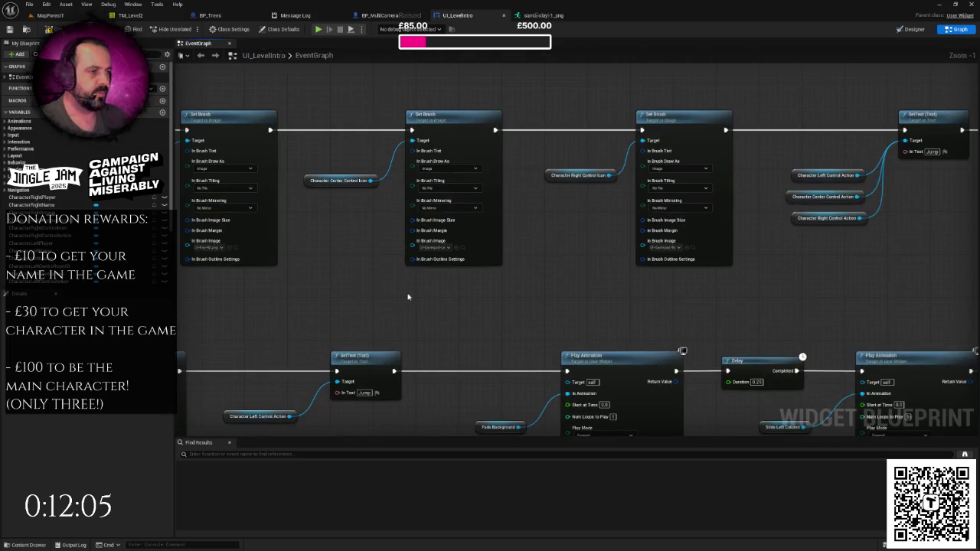
pyautogui.scroll(-2, 523, 288)
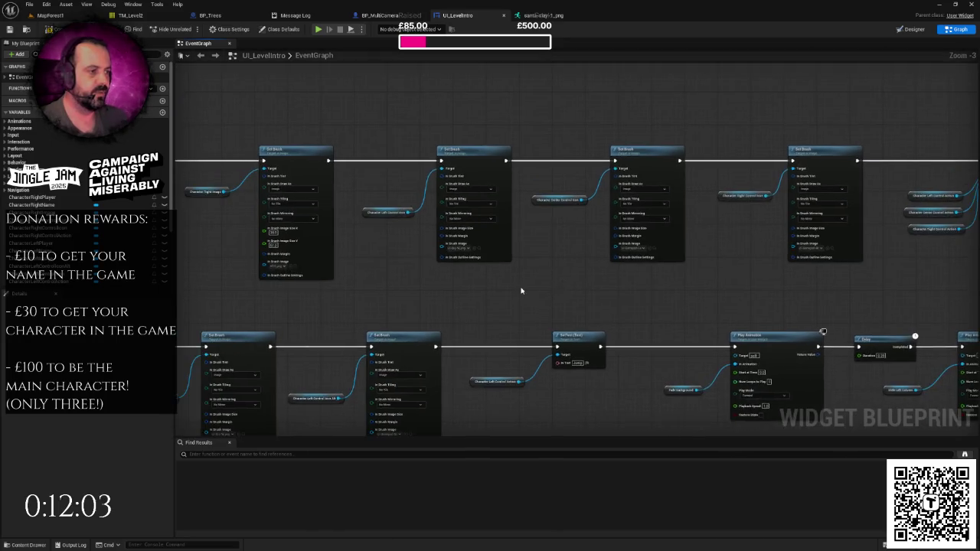
pyautogui.scroll(3, 522, 288)
pyautogui.scroll(-1, 572, 286)
pyautogui.moveTo(572, 285); pyautogui.dragTo(667, 322)
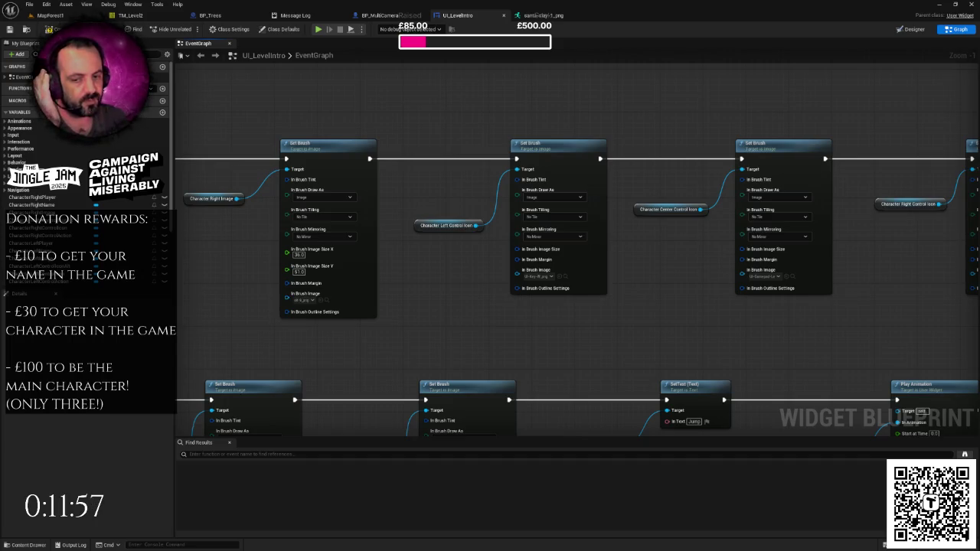
pyautogui.moveTo(448, 277)
pyautogui.mouseDown()
pyautogui.moveTo(646, 267)
pyautogui.moveTo(533, 275)
pyautogui.moveTo(542, 213)
pyautogui.moveTo(536, 258)
pyautogui.moveTo(613, 301)
pyautogui.mouseUp()
pyautogui.scroll(-1, 498, 269)
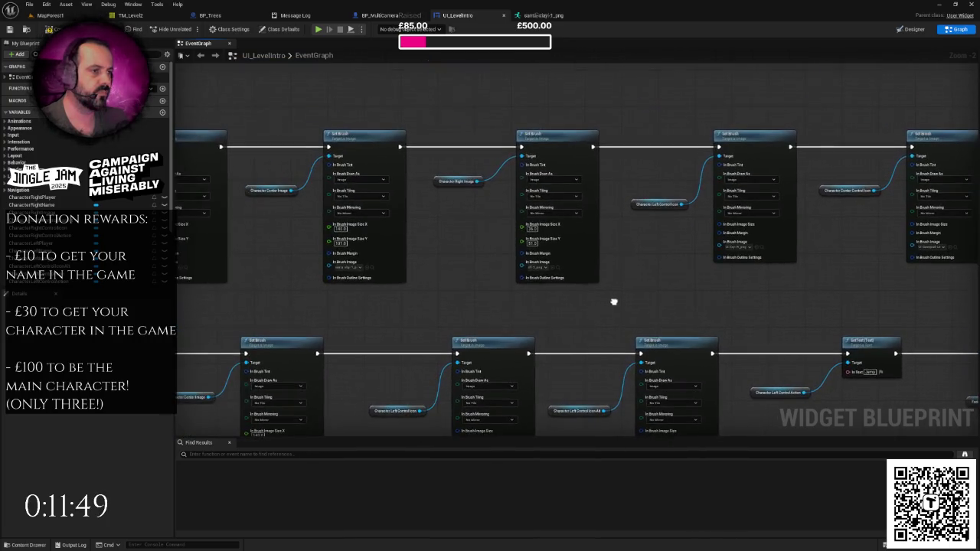
pyautogui.moveTo(486, 274)
pyautogui.mouseDown()
pyautogui.moveTo(439, 232)
pyautogui.moveTo(407, 243)
pyautogui.moveTo(413, 235)
pyautogui.mouseUp()
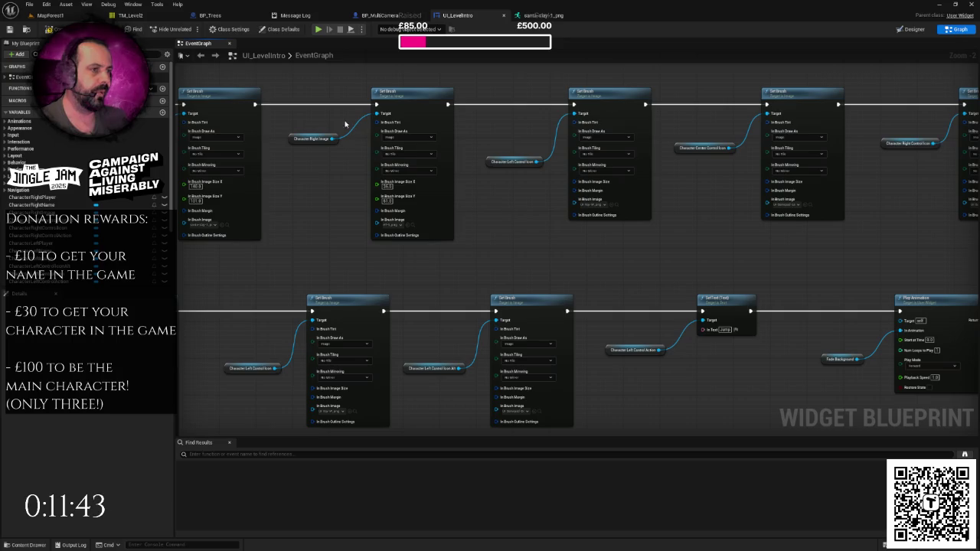
# Box-select the Character Right/Center Image and Left/Center Control Icon Set Brush nodes.
pyautogui.moveTo(326, 94)
pyautogui.mouseDown()
pyautogui.moveTo(480, 248)
pyautogui.moveTo(503, 239)
pyautogui.moveTo(451, 237)
pyautogui.moveTo(389, 149)
pyautogui.mouseUp()
pyautogui.moveTo(364, 117)
pyautogui.mouseDown()
pyautogui.moveTo(603, 262)
pyautogui.moveTo(639, 258)
pyautogui.mouseUp()
pyautogui.click(575, 276)
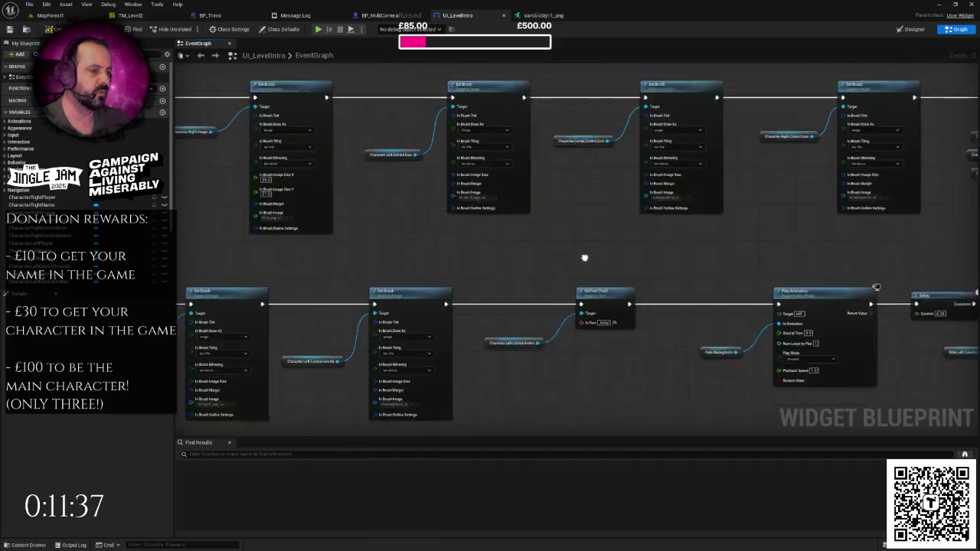
pyautogui.moveTo(575, 276); pyautogui.dragTo(643, 152)
pyautogui.moveTo(549, 242)
pyautogui.mouseDown()
pyautogui.moveTo(464, 239)
pyautogui.moveTo(801, 242)
pyautogui.mouseUp()
pyautogui.moveTo(536, 253); pyautogui.dragTo(595, 247)
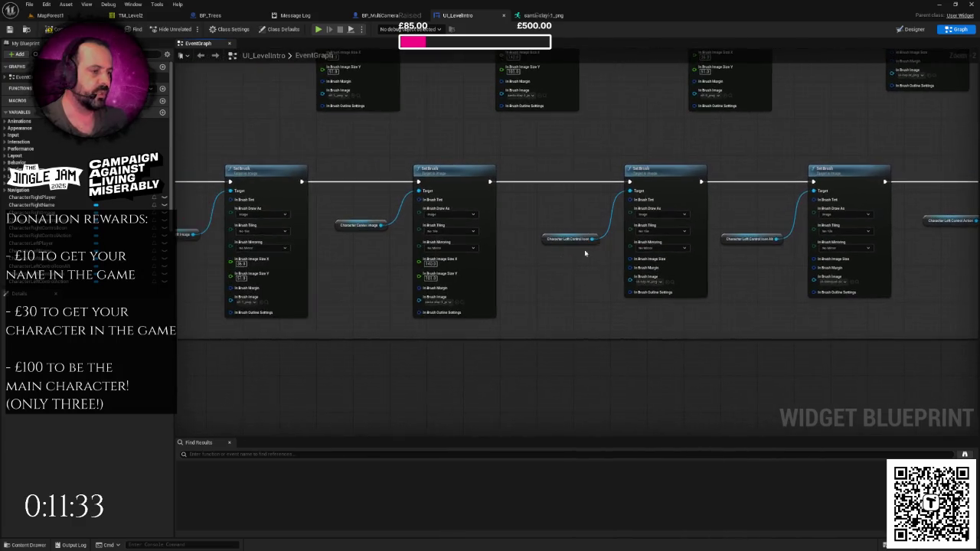
pyautogui.scroll(1, 522, 264)
pyautogui.moveTo(522, 264)
pyautogui.mouseDown()
pyautogui.moveTo(689, 241)
pyautogui.moveTo(564, 274)
pyautogui.mouseUp()
pyautogui.moveTo(416, 146)
pyautogui.mouseDown()
pyautogui.moveTo(568, 343)
pyautogui.moveTo(384, 377)
pyautogui.mouseUp()
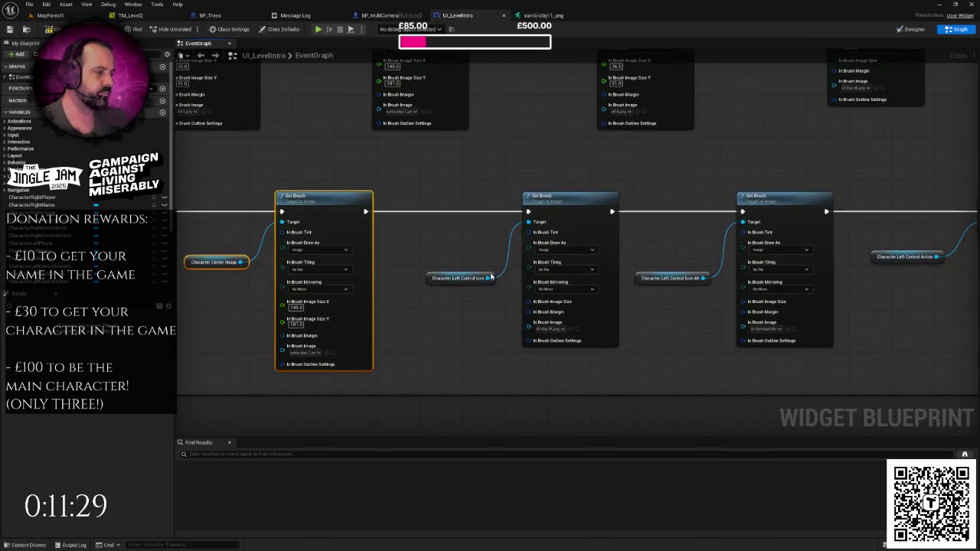
pyautogui.moveTo(457, 178)
pyautogui.mouseDown()
pyautogui.moveTo(605, 346)
pyautogui.moveTo(623, 350)
pyautogui.mouseUp()
pyautogui.moveTo(671, 151)
pyautogui.mouseDown()
pyautogui.moveTo(617, 300)
pyautogui.moveTo(628, 314)
pyautogui.moveTo(657, 273)
pyautogui.moveTo(692, 286)
pyautogui.mouseUp()
pyautogui.moveTo(291, 221)
pyautogui.mouseDown()
pyautogui.moveTo(437, 221)
pyautogui.moveTo(508, 158)
pyautogui.mouseUp()
pyautogui.moveTo(498, 116); pyautogui.dragTo(688, 304)
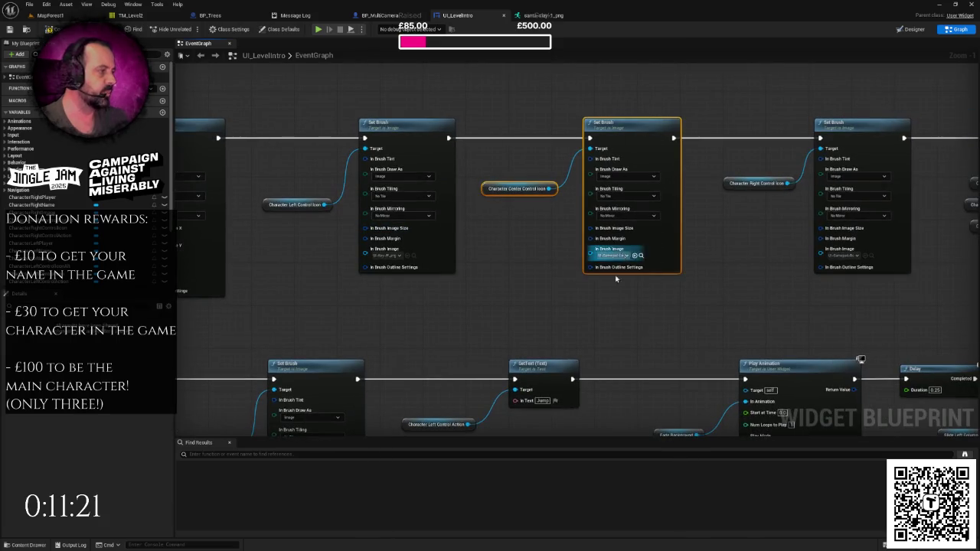
# Drag the Play Animation and Delay chain right to leave room after SetText.
pyautogui.scroll(-2, 620, 265)
pyautogui.moveTo(651, 199)
pyautogui.mouseDown()
pyautogui.moveTo(407, 268)
pyautogui.moveTo(460, 251)
pyautogui.mouseUp()
pyautogui.moveTo(783, 160)
pyautogui.mouseDown()
pyautogui.moveTo(513, 179)
pyautogui.moveTo(802, 194)
pyautogui.moveTo(692, 219)
pyautogui.moveTo(587, 271)
pyautogui.mouseUp()
pyautogui.scroll(2, 588, 266)
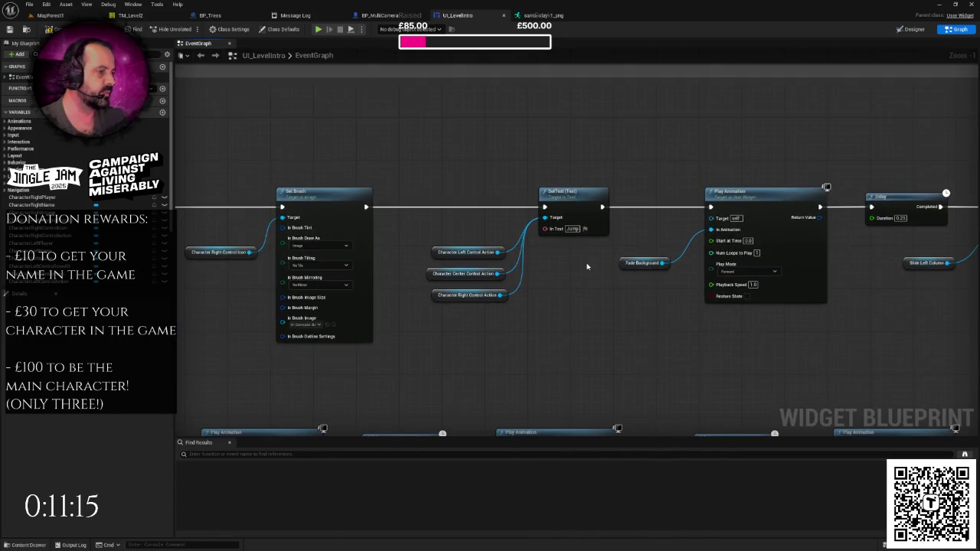
pyautogui.scroll(-4, 586, 265)
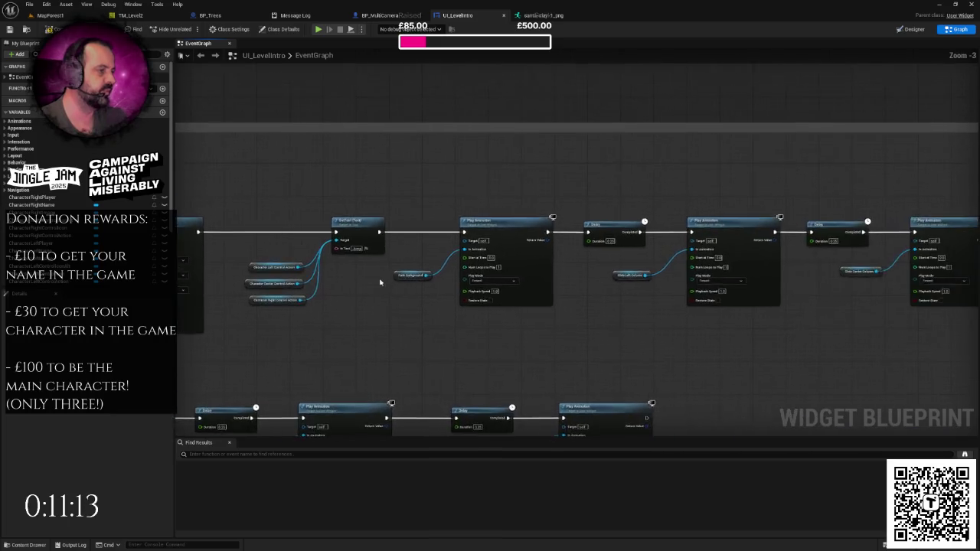
pyautogui.moveTo(369, 225); pyautogui.dragTo(582, 299)
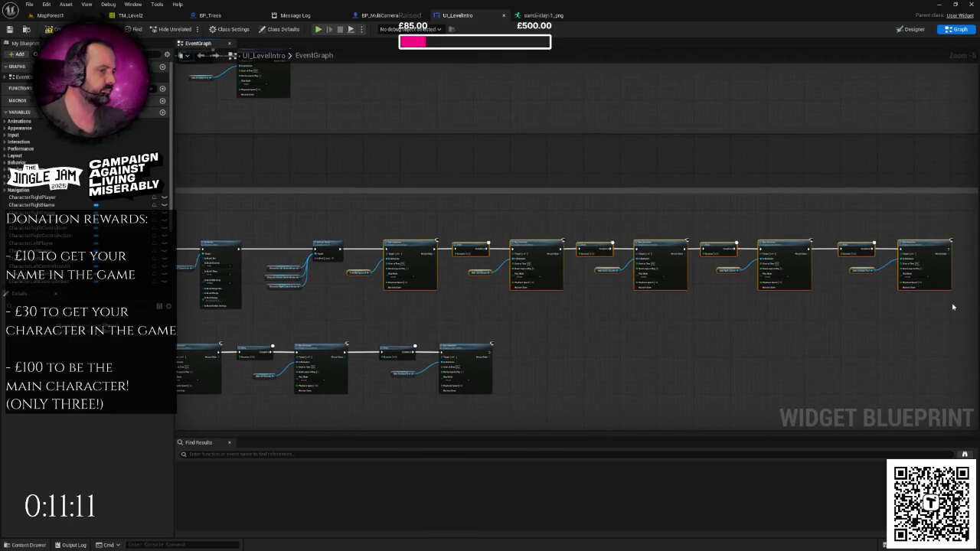
pyautogui.moveTo(417, 253); pyautogui.dragTo(561, 251)
pyautogui.scroll(5, 641, 252)
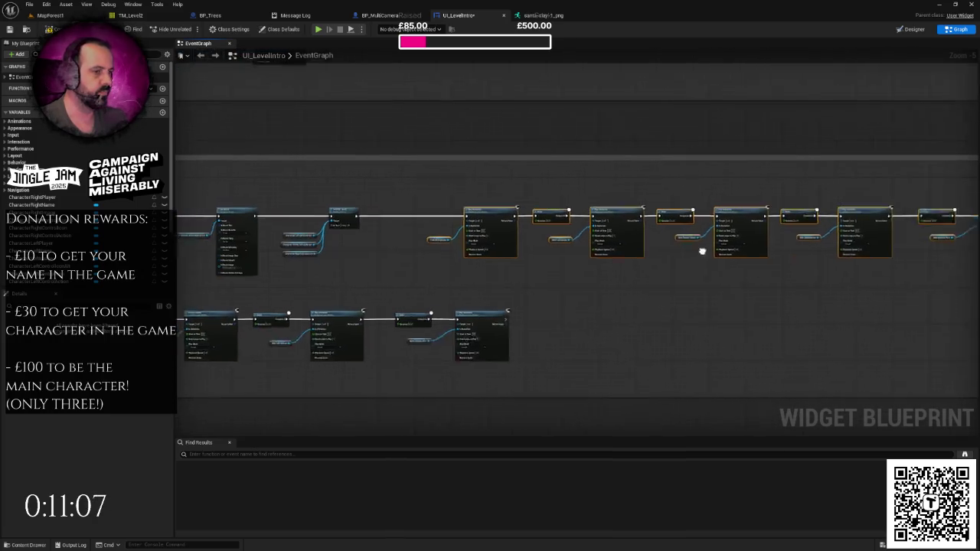
# Paste a copy of the SetText group and wire it between the first SetText and Play Animation.
pyautogui.moveTo(336, 124); pyautogui.dragTo(470, 265)
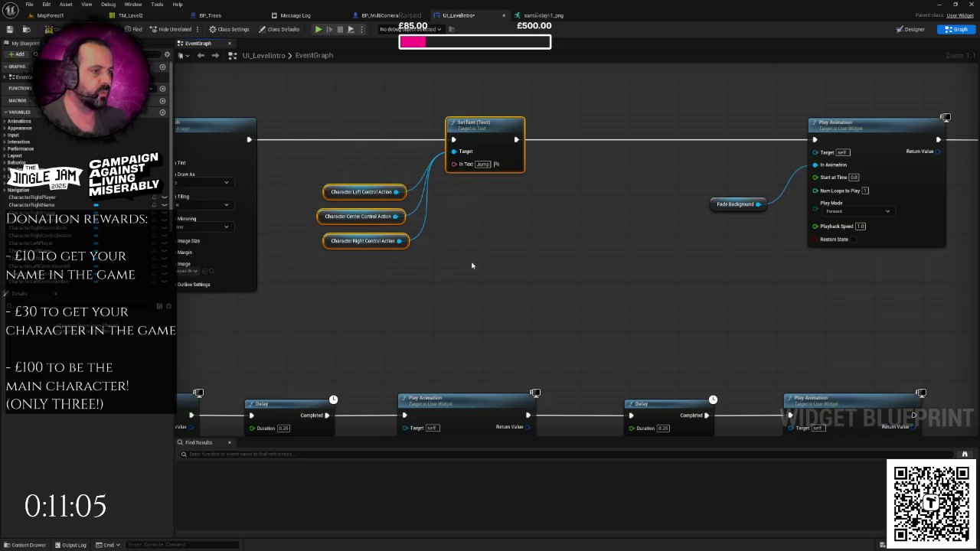
pyautogui.click(514, 234)
pyautogui.moveTo(514, 235); pyautogui.dragTo(474, 245)
pyautogui.hotkey('ctrl', 'v')
pyautogui.moveTo(617, 188); pyautogui.dragTo(605, 149)
pyautogui.moveTo(474, 154); pyautogui.dragTo(582, 155)
pyautogui.moveTo(645, 154); pyautogui.dragTo(772, 155)
pyautogui.click(460, 245)
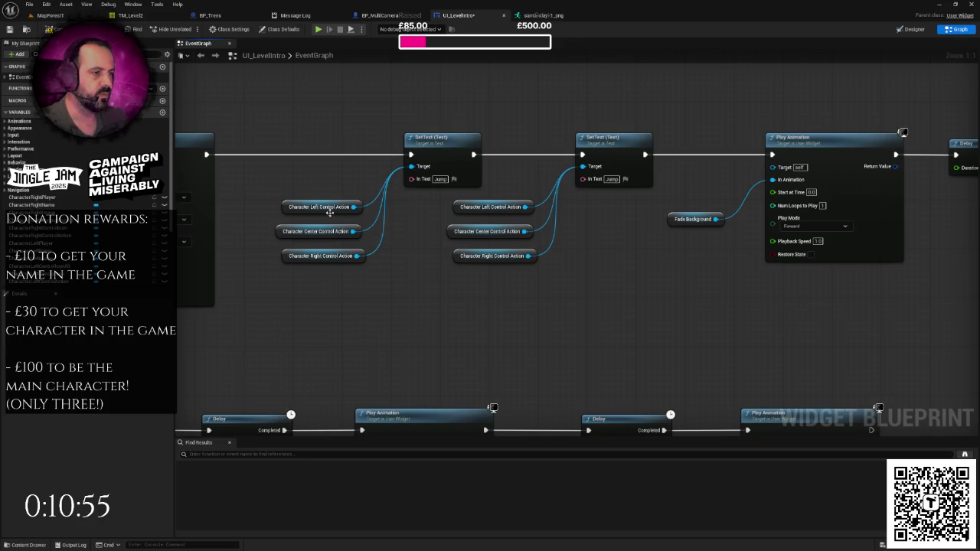
# Remove Center Control Action from the first SetText and Left/Right Control Actions from the second.
pyautogui.click(314, 231)
pyautogui.press('Delete')
pyautogui.moveTo(309, 259); pyautogui.dragTo(303, 235)
pyautogui.click(421, 253)
pyautogui.click(459, 256)
pyautogui.press('Delete')
pyautogui.click(491, 207)
pyautogui.press('Delete')
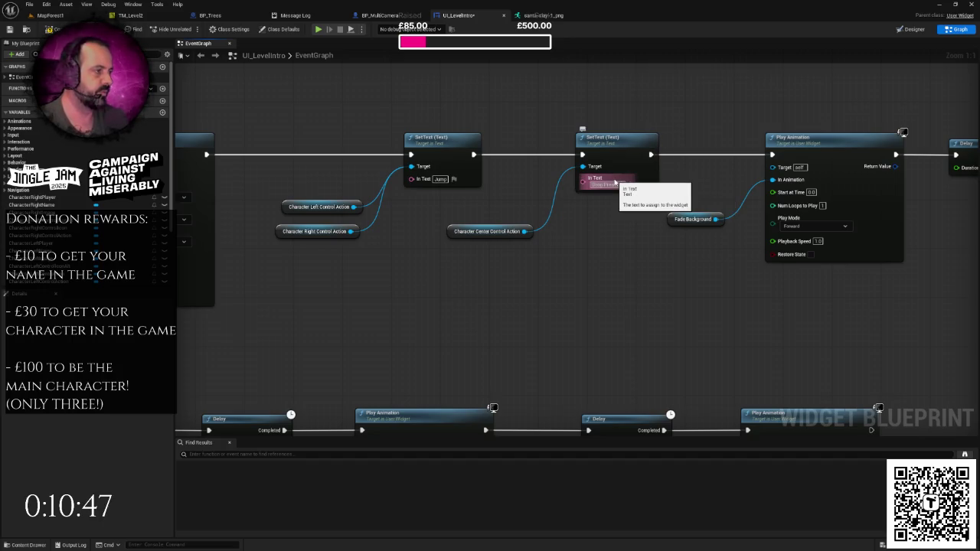
# Box-select the whole lower node chain and move it right.
pyautogui.scroll(-5, 618, 255)
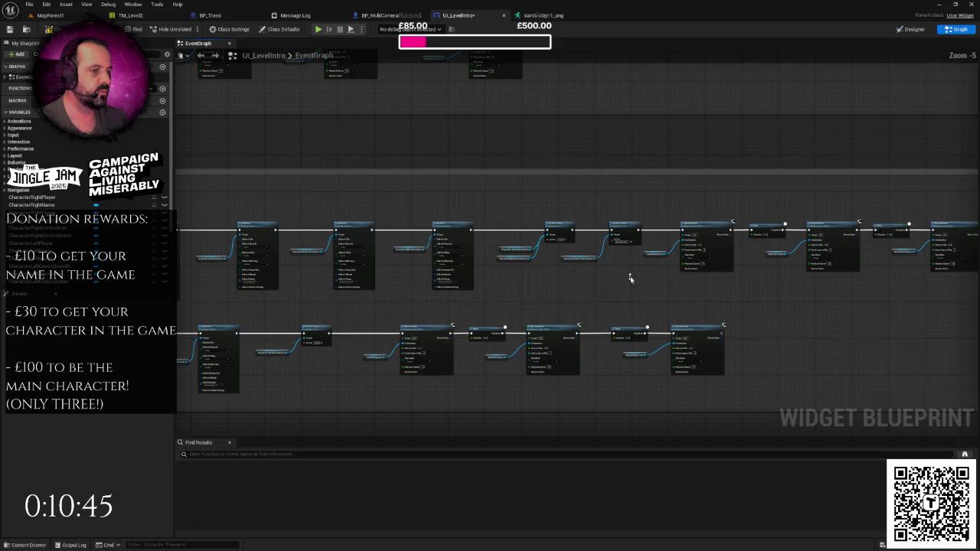
pyautogui.moveTo(581, 301); pyautogui.dragTo(600, 283)
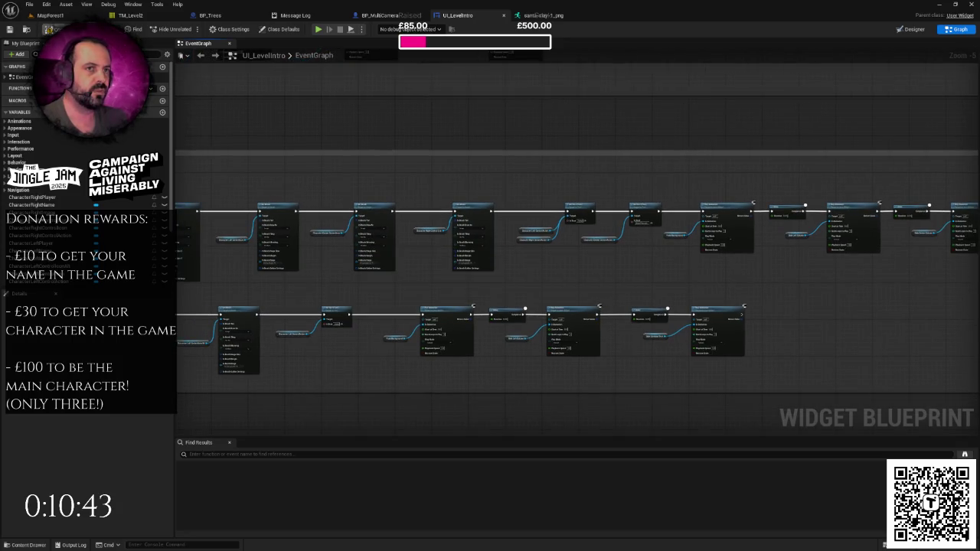
pyautogui.moveTo(339, 269); pyautogui.dragTo(392, 219)
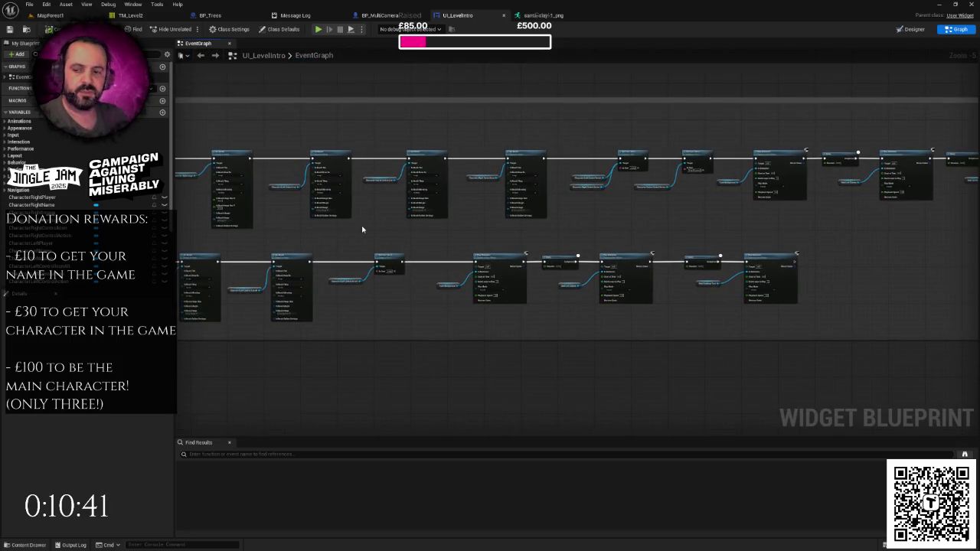
pyautogui.scroll(4, 429, 201)
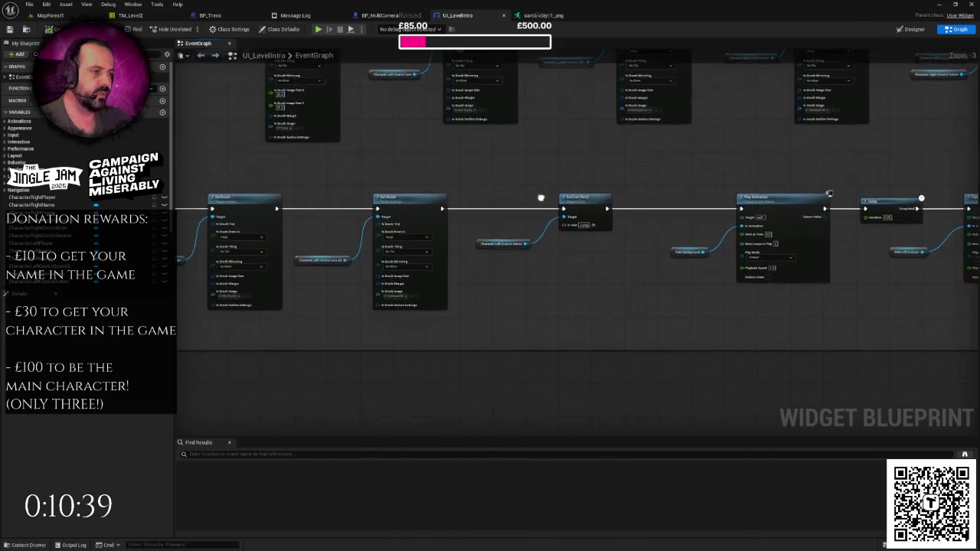
pyautogui.scroll(-3, 527, 199)
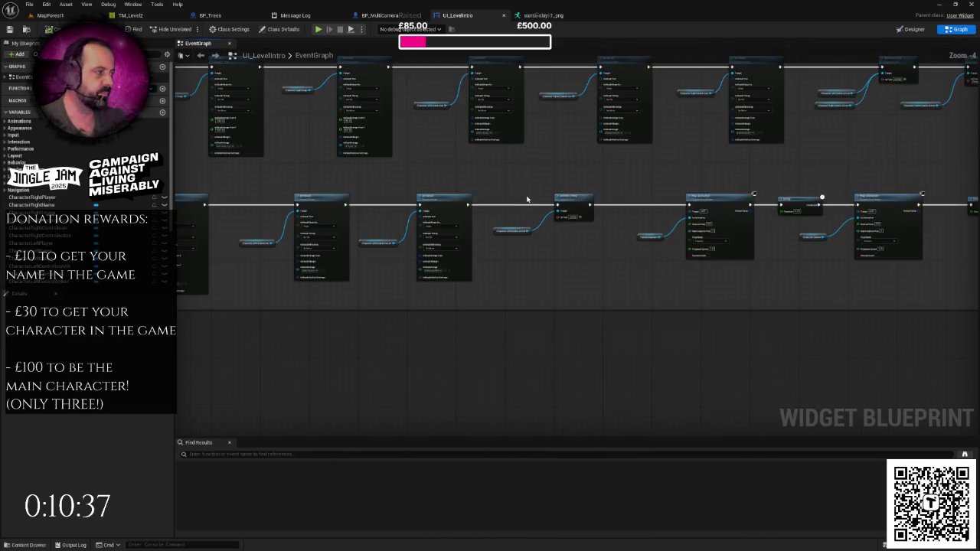
pyautogui.moveTo(633, 181); pyautogui.dragTo(841, 159)
pyautogui.moveTo(828, 125); pyautogui.dragTo(908, 190)
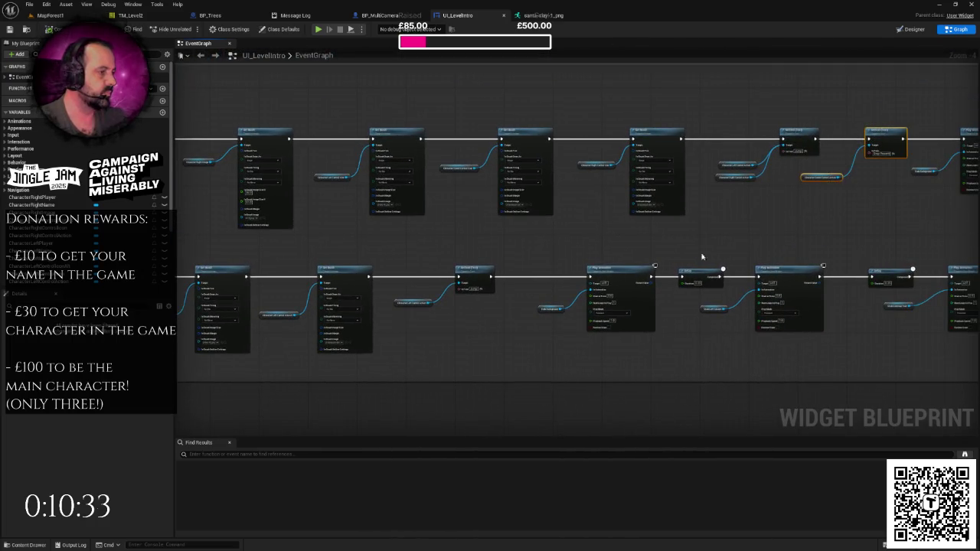
pyautogui.scroll(-4, 497, 307)
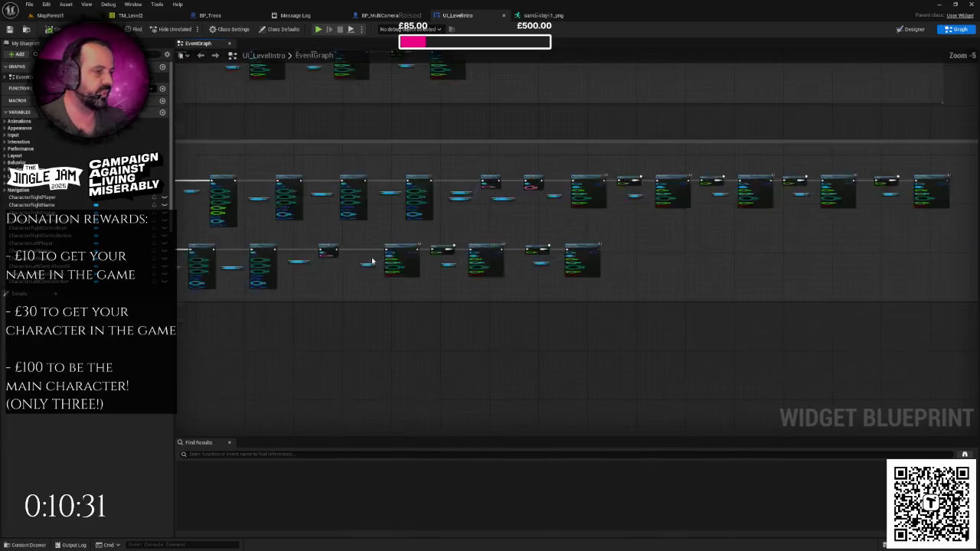
pyautogui.moveTo(369, 226); pyautogui.dragTo(633, 298)
pyautogui.moveTo(575, 254); pyautogui.dragTo(619, 256)
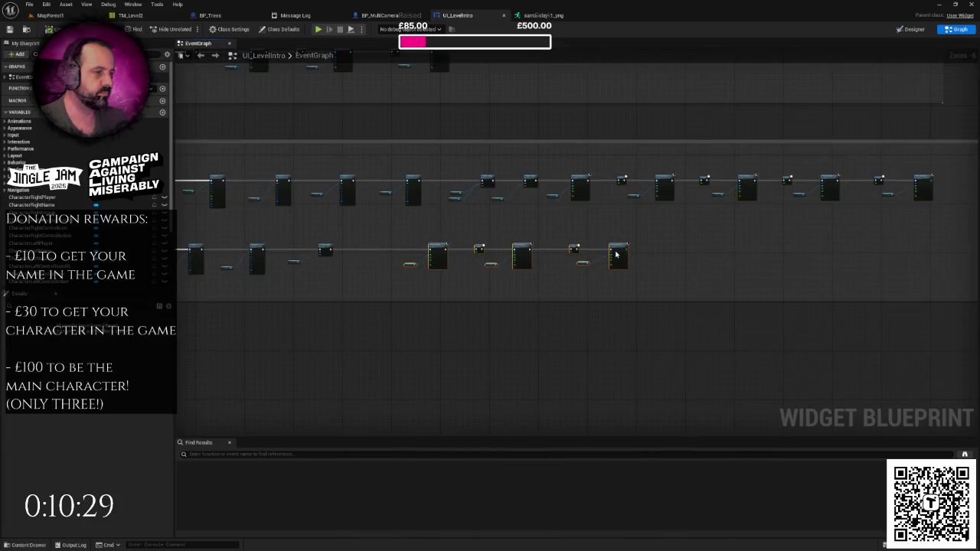
# Reposition the SetText node with its Center Control Action getter further right.
pyautogui.scroll(4, 379, 273)
pyautogui.moveTo(459, 256)
pyautogui.mouseDown()
pyautogui.moveTo(501, 223)
pyautogui.moveTo(419, 197)
pyautogui.mouseUp()
pyautogui.scroll(1, 359, 211)
pyautogui.moveTo(353, 213); pyautogui.dragTo(682, 213)
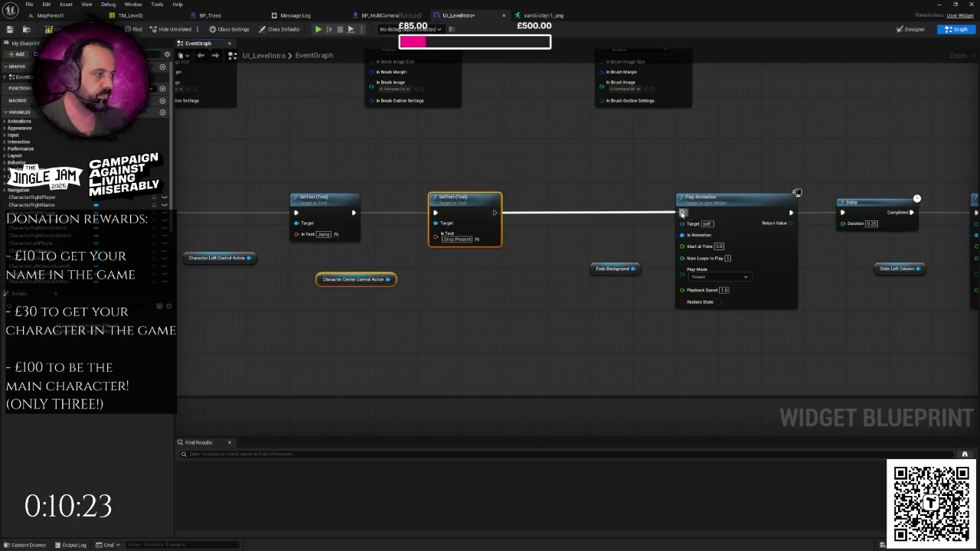
pyautogui.scroll(-4, 646, 218)
pyautogui.scroll(2, 520, 238)
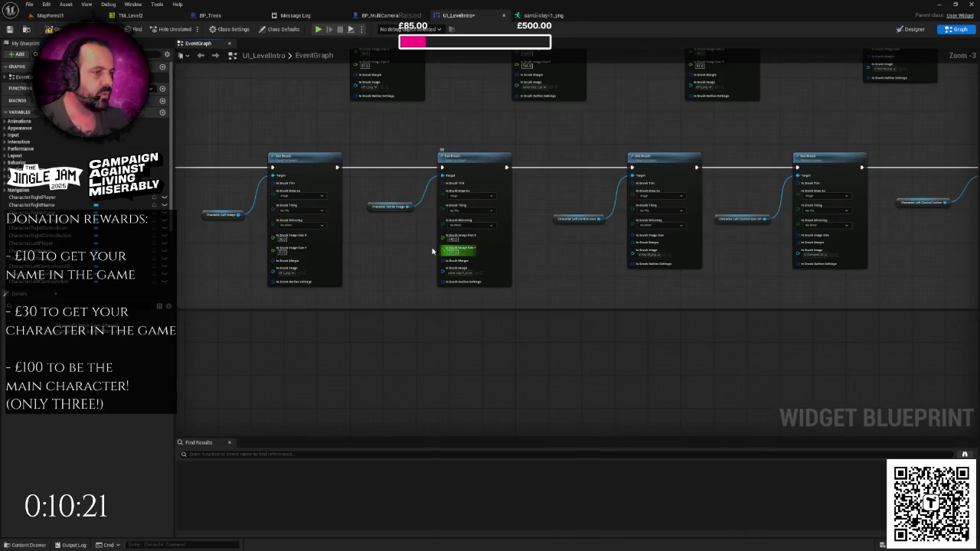
pyautogui.scroll(1, 438, 247)
pyautogui.scroll(-1, 350, 268)
# Shift three Set Brush nodes of the lower row right to make room before SetText.
pyautogui.moveTo(363, 184); pyautogui.dragTo(441, 280)
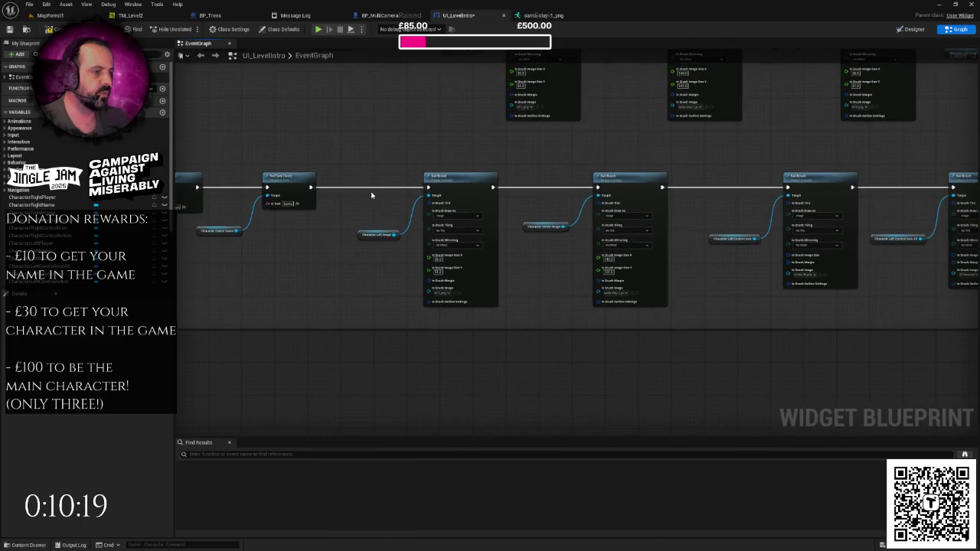
pyautogui.moveTo(402, 181); pyautogui.dragTo(496, 288)
pyautogui.moveTo(414, 194)
pyautogui.mouseDown()
pyautogui.moveTo(543, 309)
pyautogui.moveTo(635, 333)
pyautogui.moveTo(697, 324)
pyautogui.mouseUp()
pyautogui.scroll(-6, 727, 329)
pyautogui.moveTo(498, 284)
pyautogui.mouseDown()
pyautogui.moveTo(744, 342)
pyautogui.moveTo(781, 337)
pyautogui.mouseUp()
pyautogui.scroll(5, 648, 313)
pyautogui.moveTo(601, 293); pyautogui.dragTo(755, 293)
pyautogui.click(383, 315)
# Paste two more Set Brush nodes with getters and line them up with the first chain.
pyautogui.moveTo(382, 319); pyautogui.dragTo(536, 320)
pyautogui.moveTo(396, 222); pyautogui.dragTo(515, 285)
pyautogui.scroll(4, 604, 254)
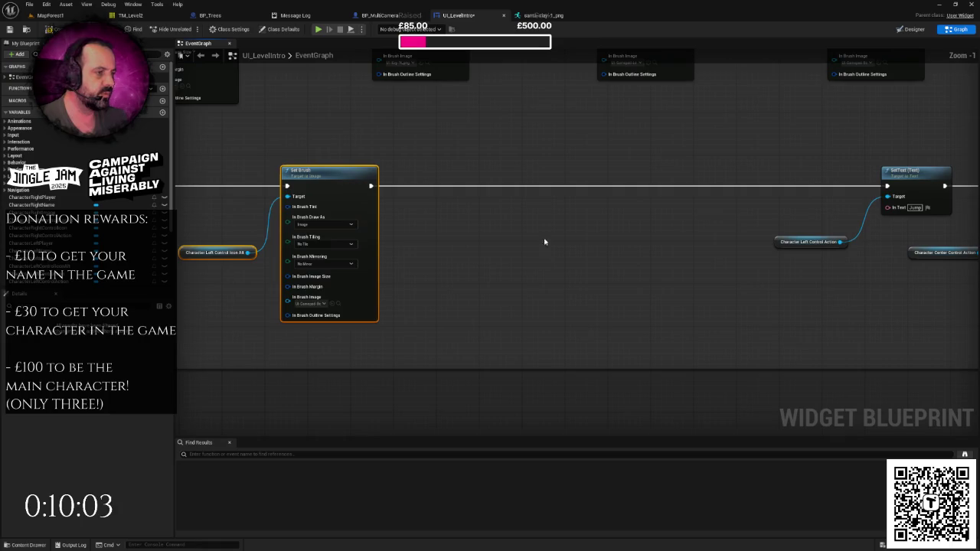
pyautogui.hotkey('ctrl', 'v')
pyautogui.moveTo(507, 217); pyautogui.dragTo(516, 184)
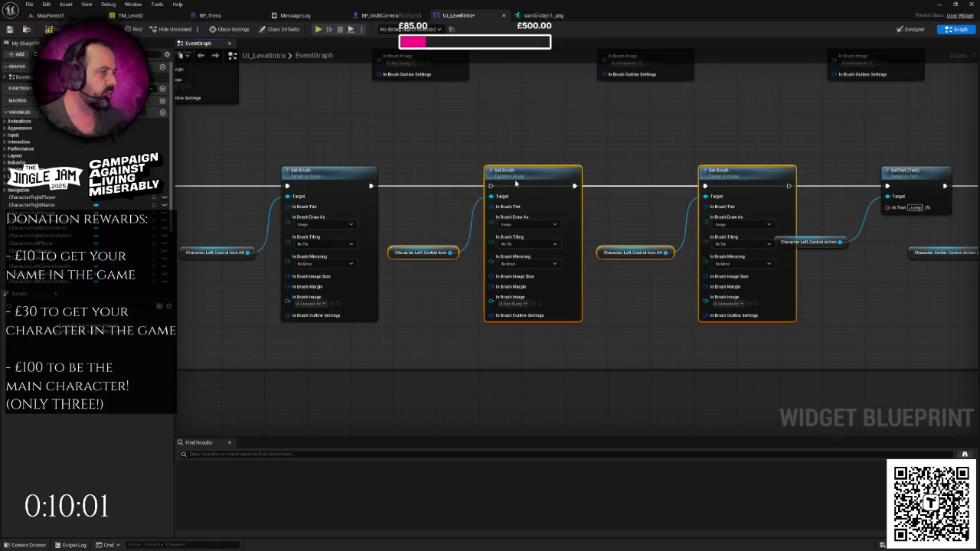
# Shift the middle Set Brush nodes right and chain their exec pins into SetText.
pyautogui.scroll(-5, 631, 190)
pyautogui.moveTo(470, 230)
pyautogui.mouseDown()
pyautogui.moveTo(804, 282)
pyautogui.moveTo(831, 248)
pyautogui.moveTo(840, 252)
pyautogui.mouseUp()
pyautogui.scroll(4, 582, 281)
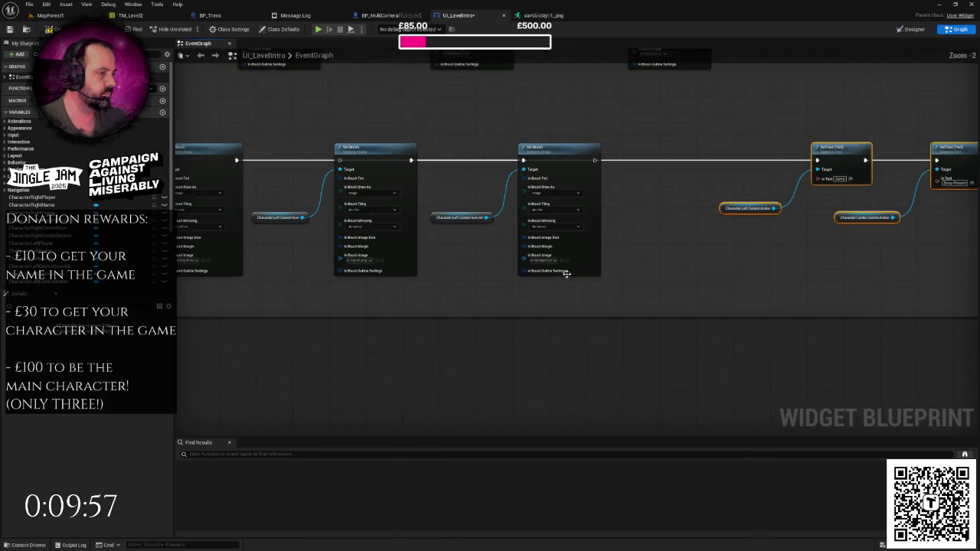
pyautogui.click(476, 283)
pyautogui.moveTo(376, 137); pyautogui.dragTo(676, 285)
pyautogui.moveTo(647, 151); pyautogui.dragTo(666, 151)
pyautogui.moveTo(324, 155); pyautogui.dragTo(445, 160)
pyautogui.moveTo(701, 154)
pyautogui.mouseDown()
pyautogui.moveTo(863, 166)
pyautogui.moveTo(906, 156)
pyautogui.mouseUp()
# Delete the Character Left Control Icon and Icon Alt getters feeding the middle Set Brush nodes.
pyautogui.scroll(-1, 799, 208)
pyautogui.click(426, 212)
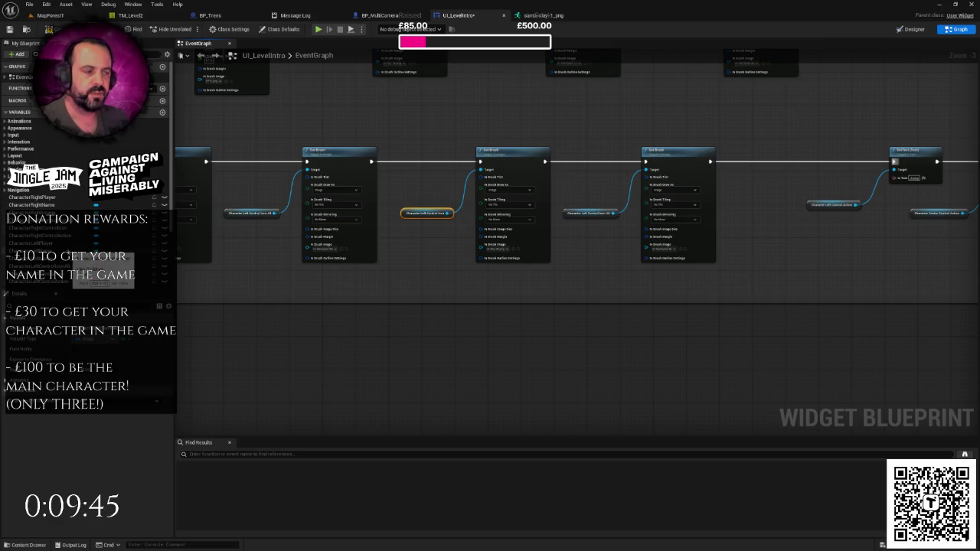
pyautogui.scroll(-4, 84, 252)
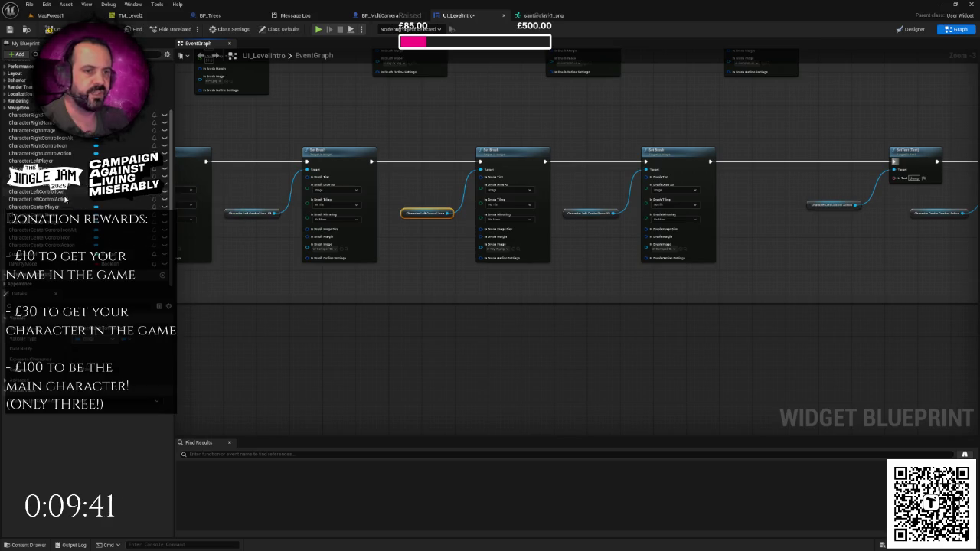
pyautogui.moveTo(273, 251)
pyautogui.mouseDown()
pyautogui.moveTo(252, 279)
pyautogui.moveTo(230, 284)
pyautogui.mouseUp()
pyautogui.press('Delete')
pyautogui.click(548, 247)
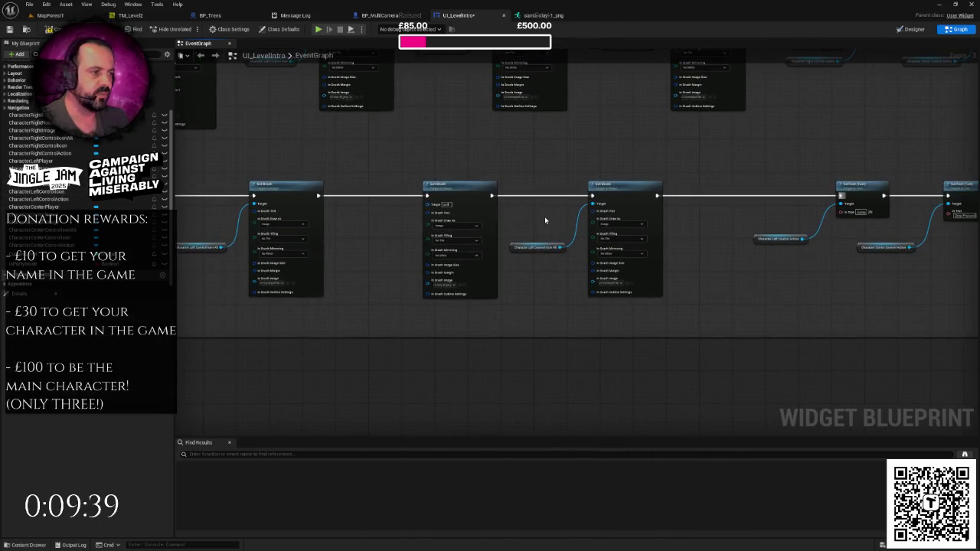
pyautogui.press('Delete')
pyautogui.scroll(1, 373, 260)
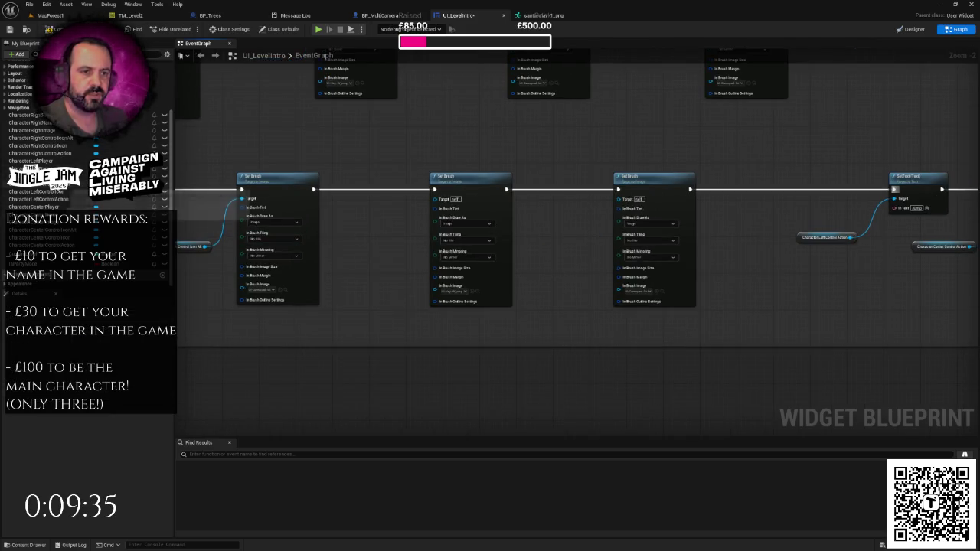
# Add CharacterCenterControlIcon and CharacterCenterControlIconAlt getters as the Set Brush targets.
pyautogui.moveTo(54, 238)
pyautogui.mouseDown()
pyautogui.moveTo(360, 237)
pyautogui.moveTo(438, 216)
pyautogui.moveTo(445, 201)
pyautogui.mouseUp()
pyautogui.click(383, 243)
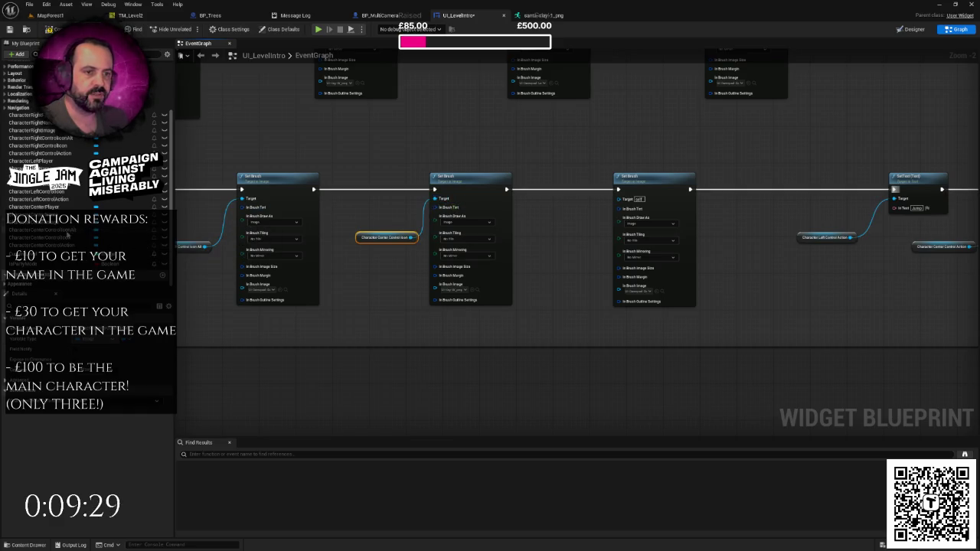
pyautogui.moveTo(67, 234)
pyautogui.mouseDown()
pyautogui.moveTo(558, 249)
pyautogui.moveTo(618, 200)
pyautogui.mouseUp()
pyautogui.click(563, 252)
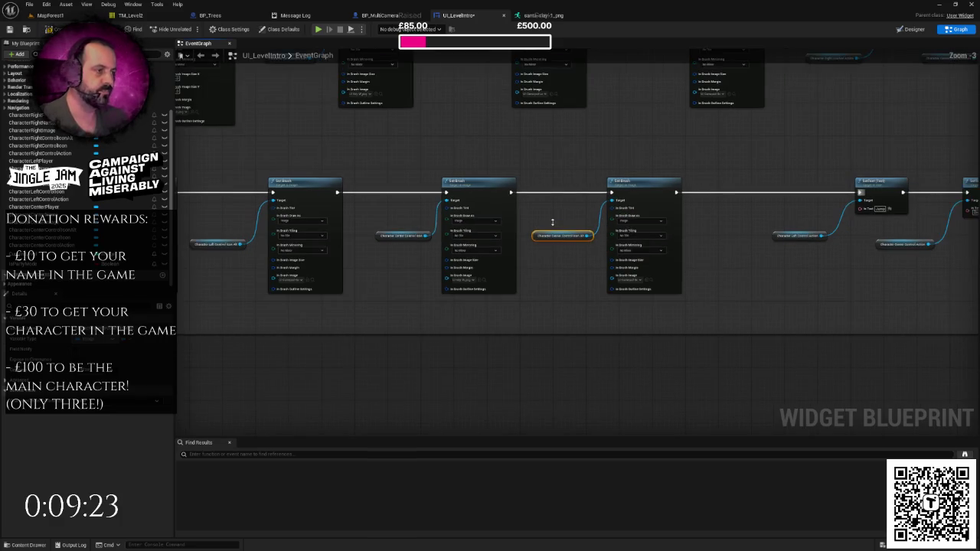
pyautogui.scroll(1, 553, 225)
pyautogui.click(542, 213)
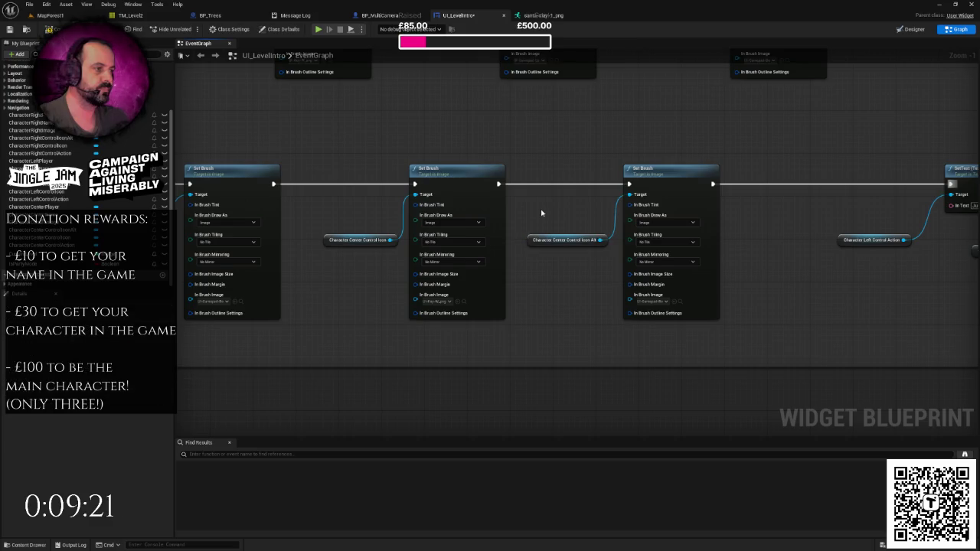
pyautogui.scroll(-1, 539, 226)
pyautogui.scroll(1, 532, 245)
pyautogui.scroll(1, 532, 245)
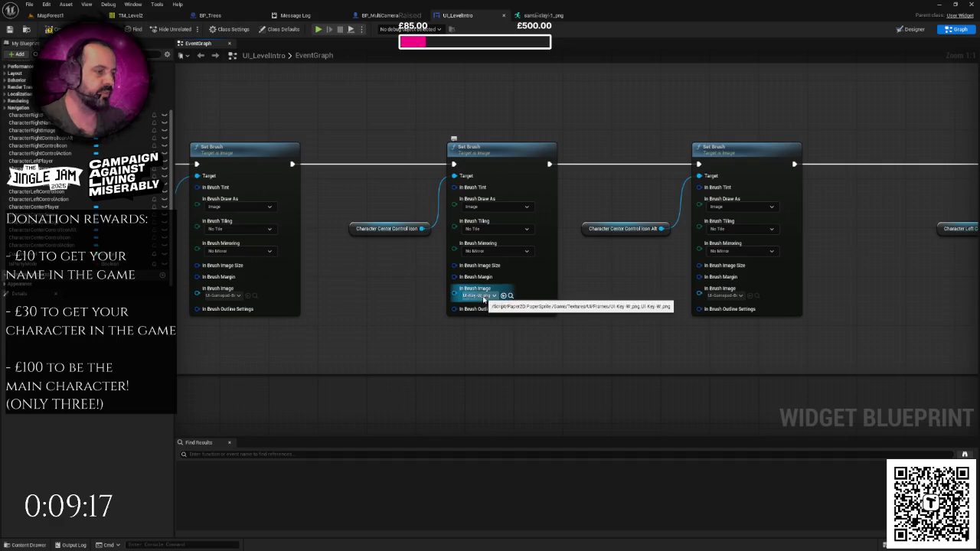
# Set the middle brush image to UI-Key-Space and choose a new image for the right brush.
pyautogui.click(481, 296)
pyautogui.write('e')
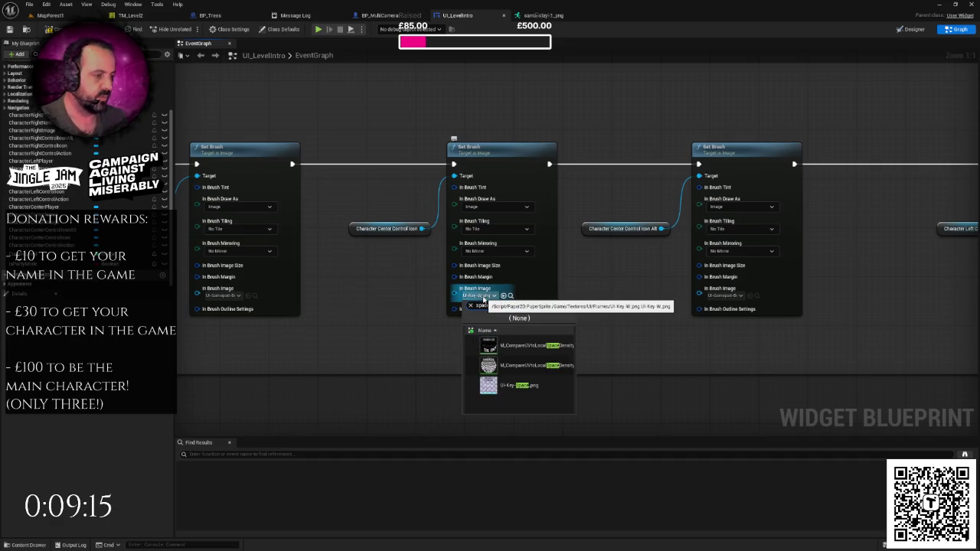
pyautogui.click(525, 387)
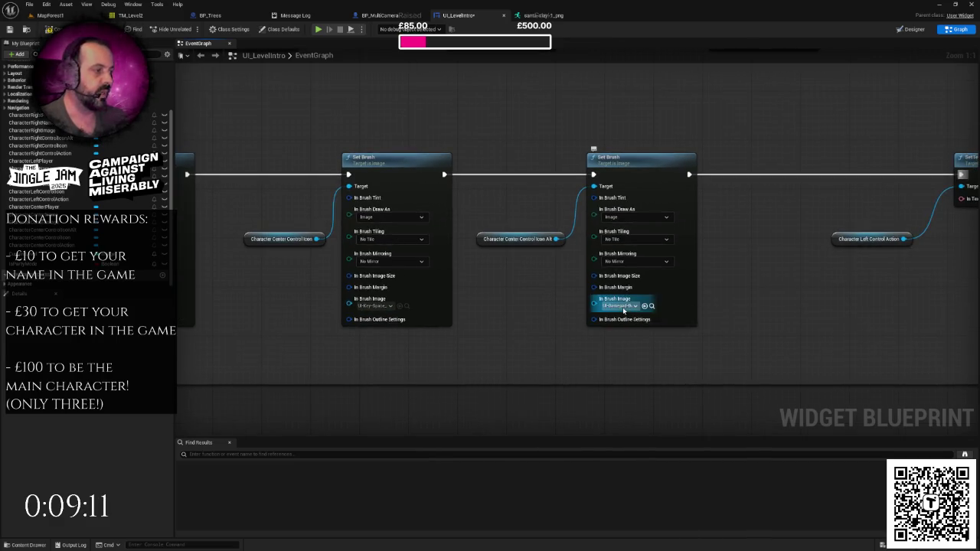
pyautogui.click(623, 306)
pyautogui.click(650, 376)
pyautogui.scroll(-5, 628, 359)
# Move the top-row Delay and Play Animation groups further right to space them out.
pyautogui.moveTo(621, 358); pyautogui.dragTo(470, 361)
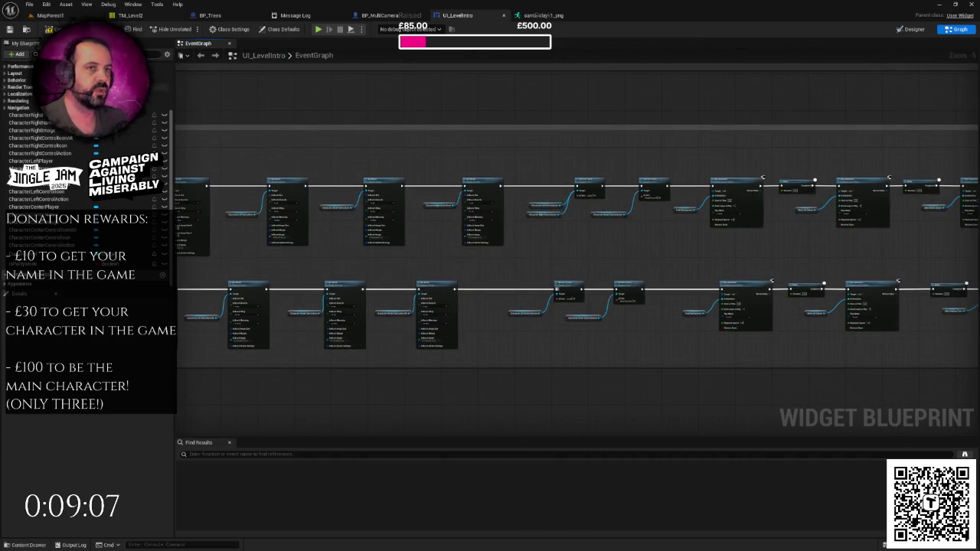
pyautogui.scroll(3, 380, 284)
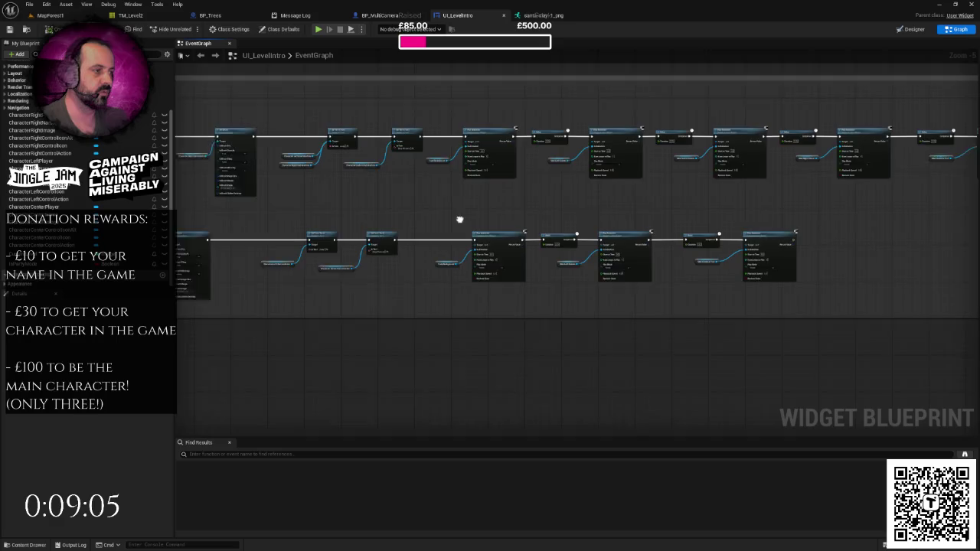
pyautogui.scroll(-3, 380, 284)
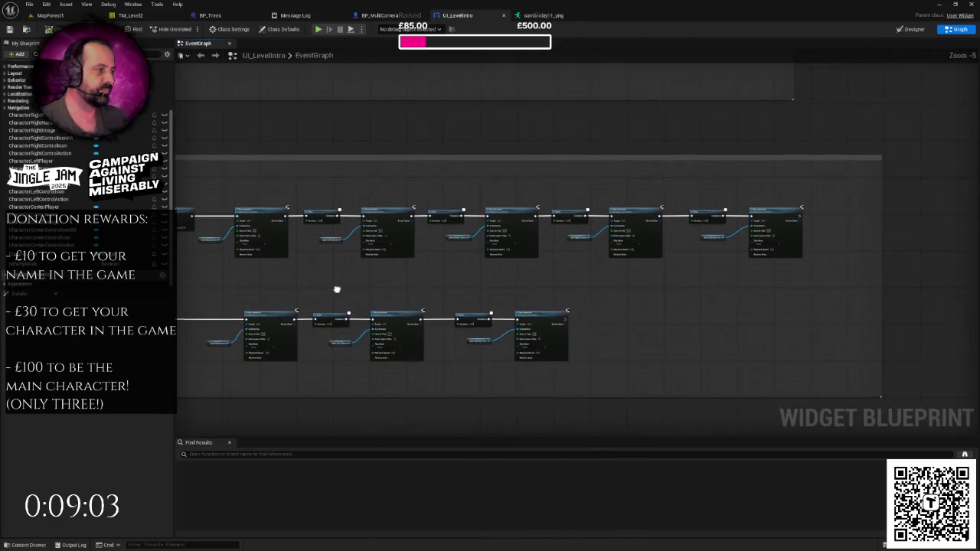
pyautogui.moveTo(324, 191); pyautogui.dragTo(781, 273)
pyautogui.scroll(1, 804, 247)
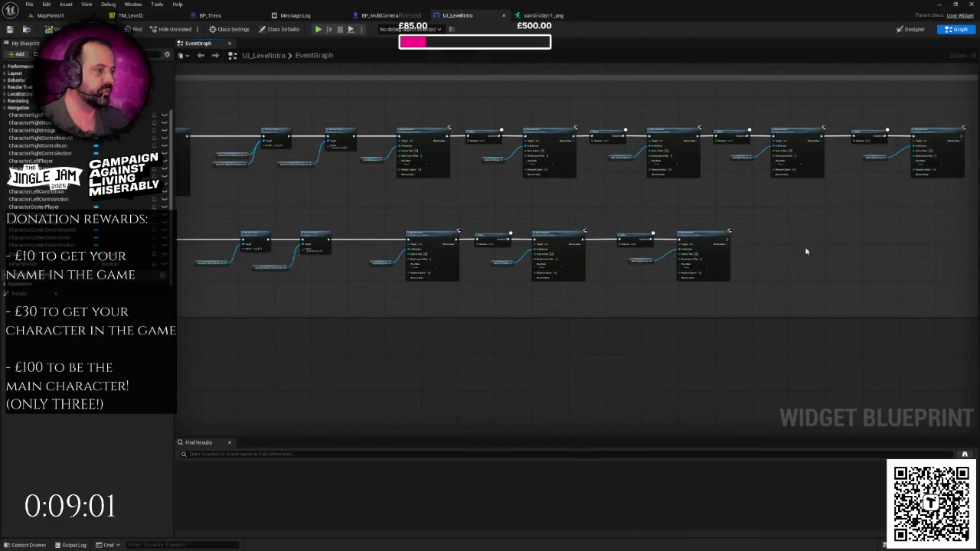
pyautogui.scroll(1, 541, 267)
pyautogui.moveTo(403, 285)
pyautogui.mouseDown()
pyautogui.moveTo(529, 278)
pyautogui.moveTo(510, 335)
pyautogui.moveTo(477, 319)
pyautogui.mouseUp()
pyautogui.moveTo(528, 239); pyautogui.dragTo(690, 351)
pyautogui.moveTo(658, 270); pyautogui.dragTo(829, 269)
pyautogui.click(567, 219)
# Shift the lower-row Delay and Play Animation group right to open a gap.
pyautogui.moveTo(472, 95); pyautogui.dragTo(595, 195)
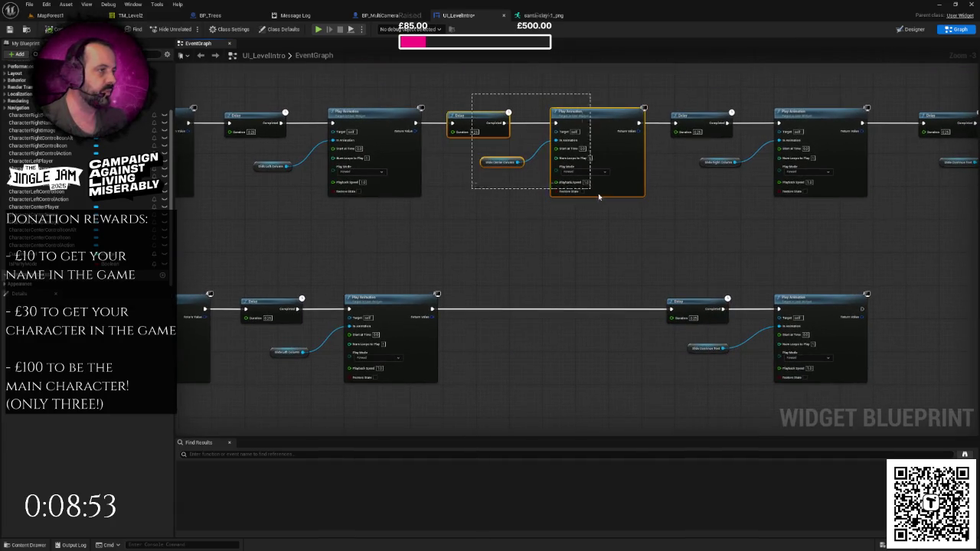
pyautogui.moveTo(624, 257)
pyautogui.mouseDown()
pyautogui.moveTo(490, 204)
pyautogui.moveTo(645, 307)
pyautogui.mouseUp()
pyautogui.moveTo(684, 271); pyautogui.dragTo(769, 252)
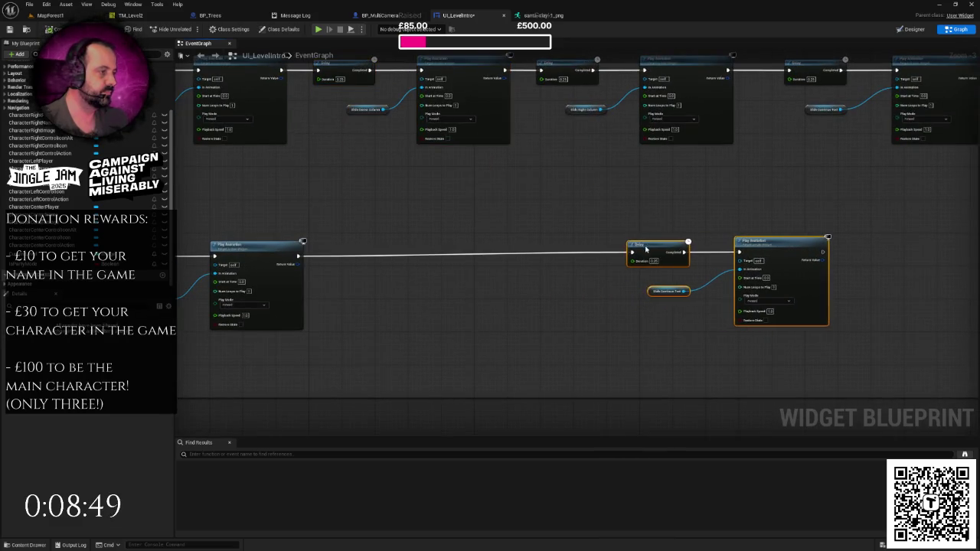
pyautogui.moveTo(534, 265)
pyautogui.mouseDown()
pyautogui.moveTo(621, 222)
pyautogui.moveTo(565, 207)
pyautogui.mouseUp()
# Paste a Delay and Play Animation pair into the gap and wire its exec pins.
pyautogui.hotkey('ctrl', 'v')
pyautogui.moveTo(387, 212); pyautogui.dragTo(448, 213)
pyautogui.moveTo(641, 213); pyautogui.dragTo(720, 214)
pyautogui.scroll(-3, 617, 230)
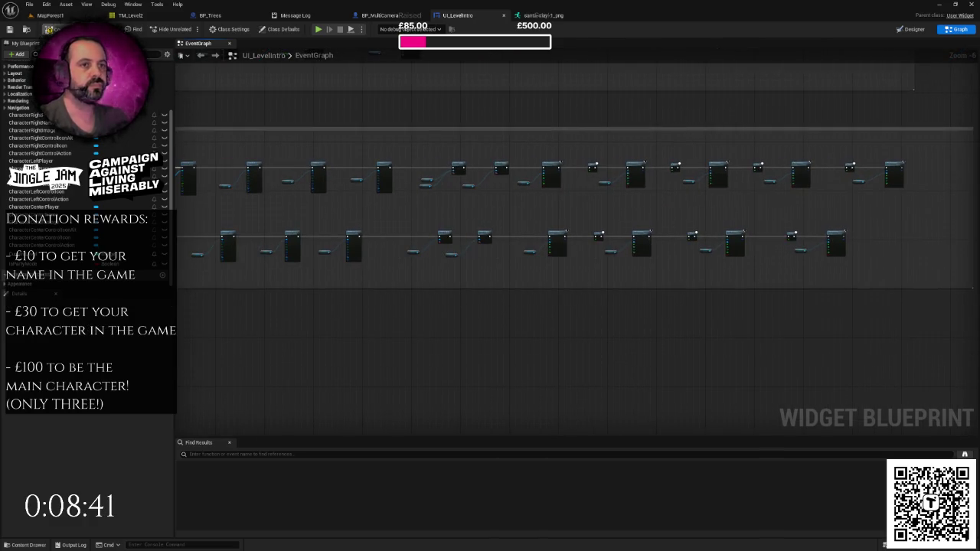
pyautogui.moveTo(323, 243); pyautogui.dragTo(389, 257)
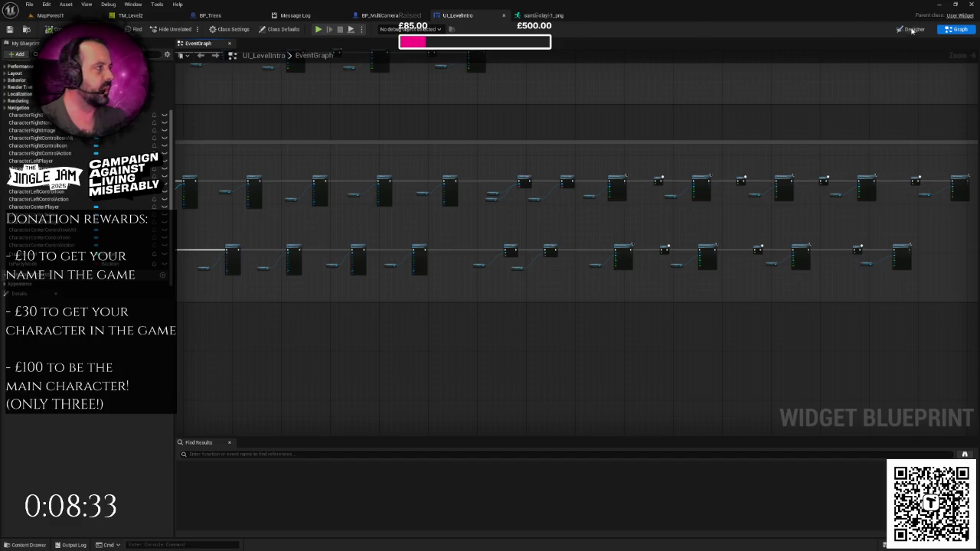
pyautogui.hotkey('ctrl', 'shift', 'd')
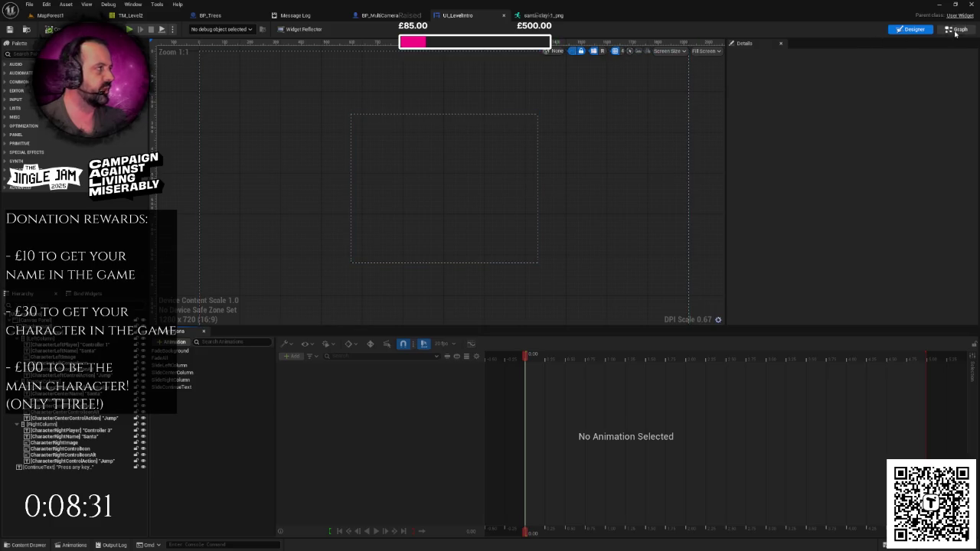
# Open UI_Dialogue from the Content Drawer's UI/Dialogue folder in the widget editor.
pyautogui.hotkey('ctrl', 'shift', 'g')
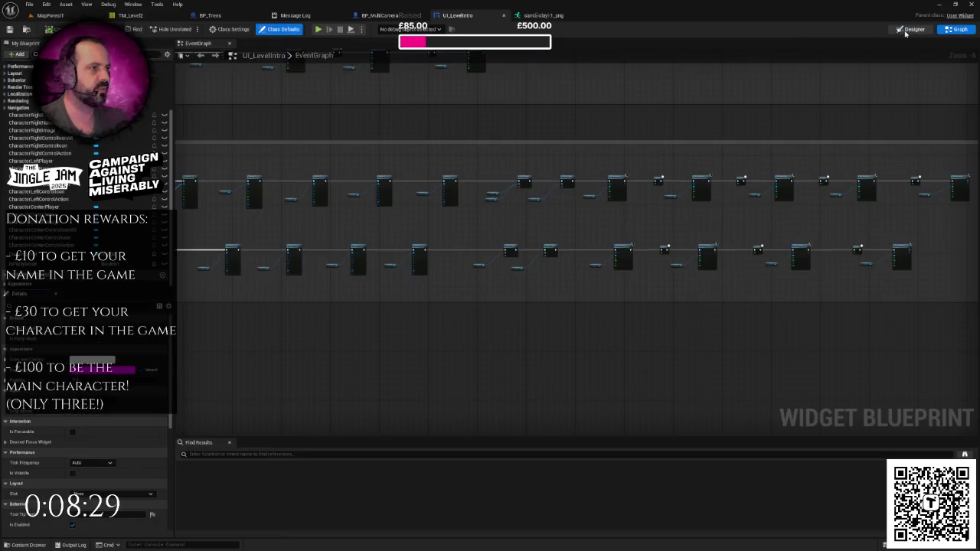
pyautogui.click(906, 32)
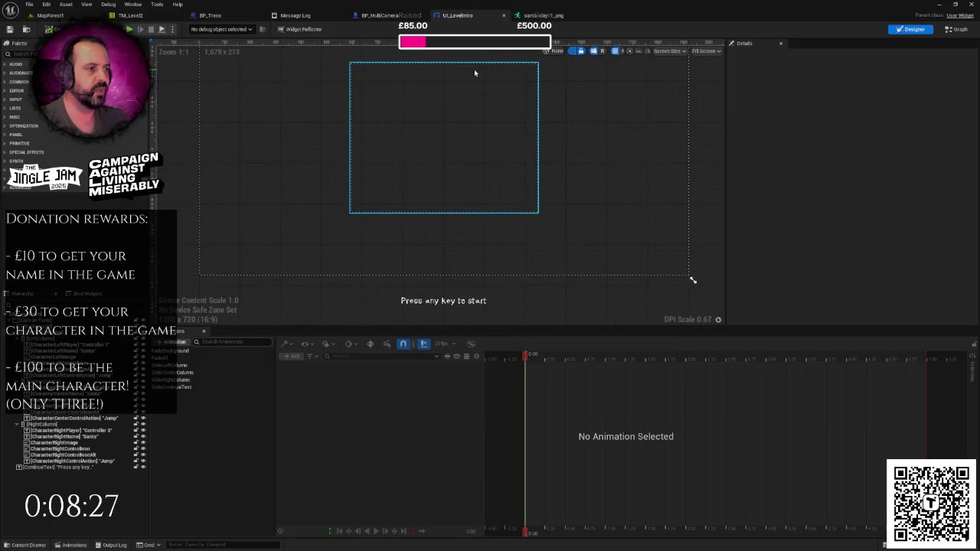
pyautogui.hotkey('ctrl', 'Tab')
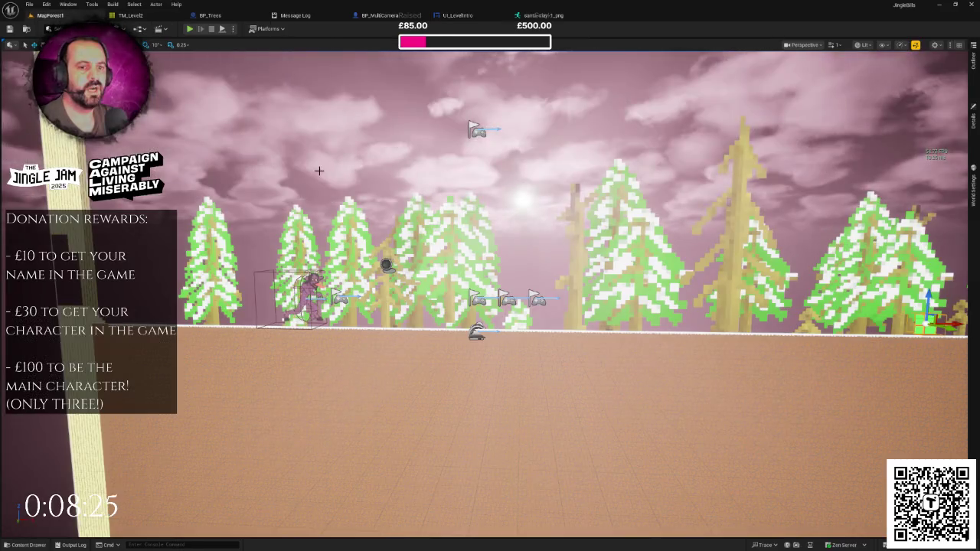
pyautogui.scroll(-3, 456, 344)
pyautogui.hotkey('ctrl', 'space')
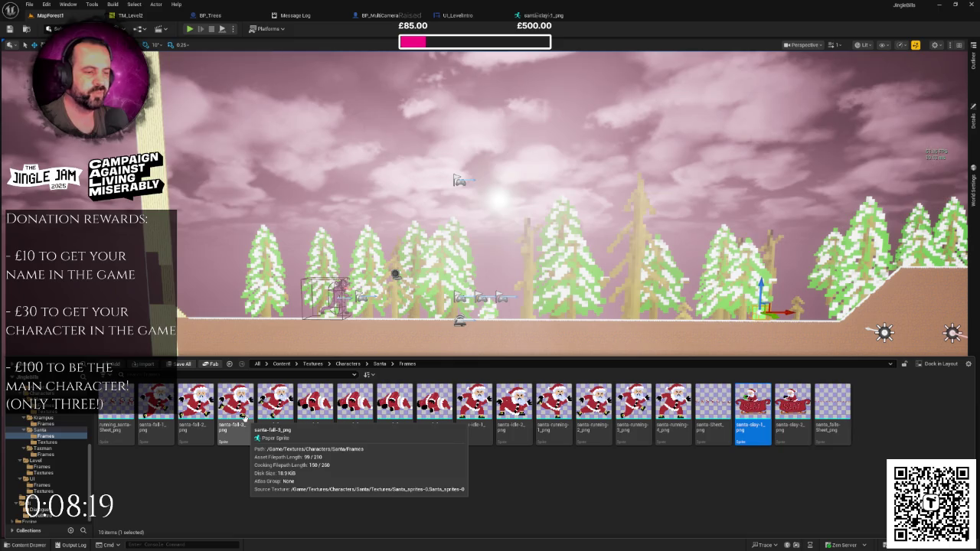
pyautogui.scroll(-1, 63, 458)
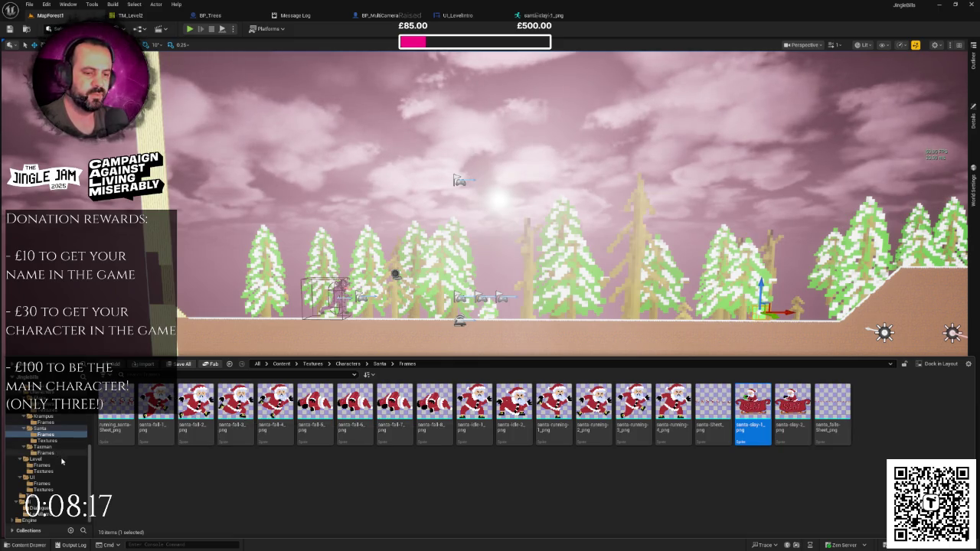
pyautogui.click(35, 508)
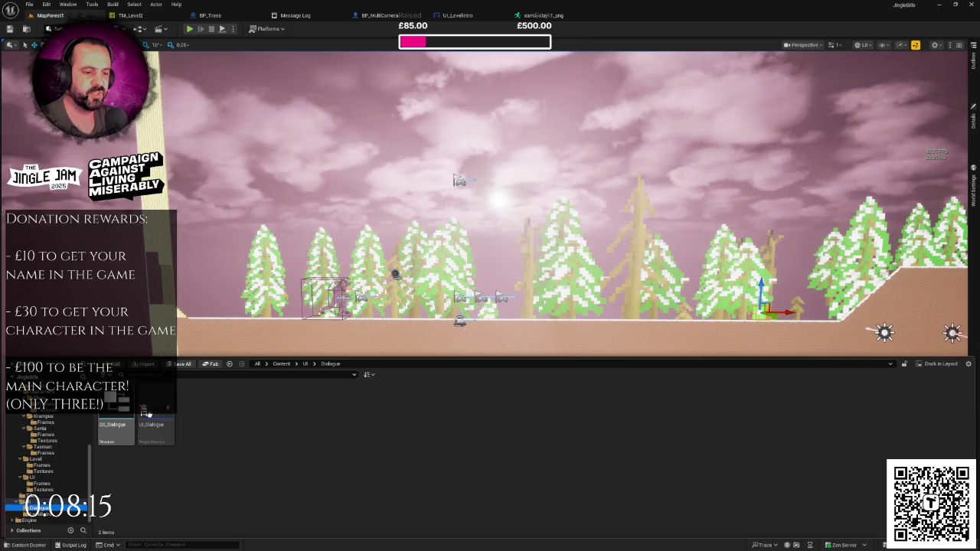
pyautogui.click(156, 427)
pyautogui.doubleClick(164, 414)
pyautogui.scroll(3, 261, 284)
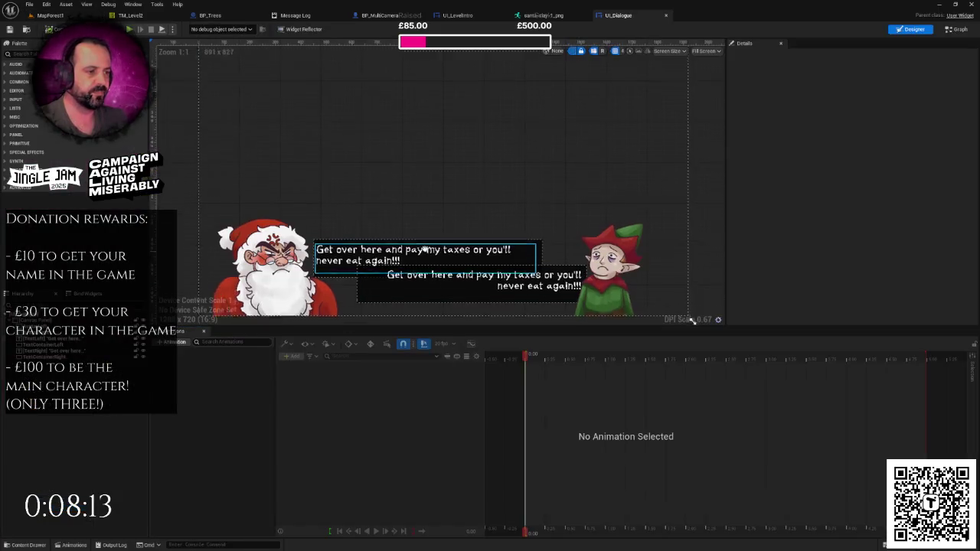